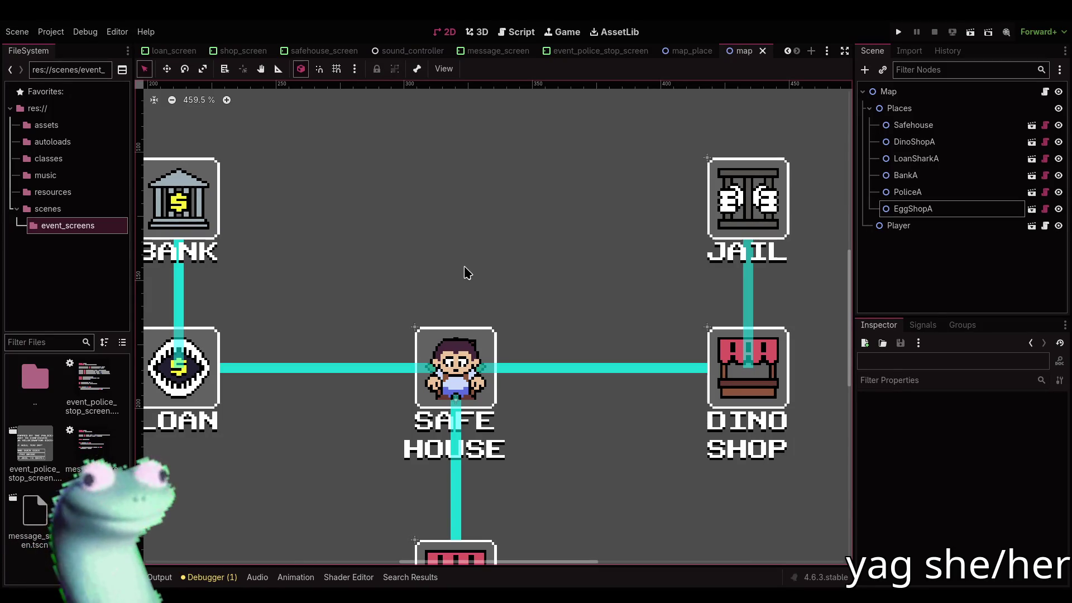
Zoom in and out over the map scene, resetting the view to actual size
scroll(466, 271, down, 5)
scroll(462, 263, down, 4)
scroll(446, 140, up, 3)
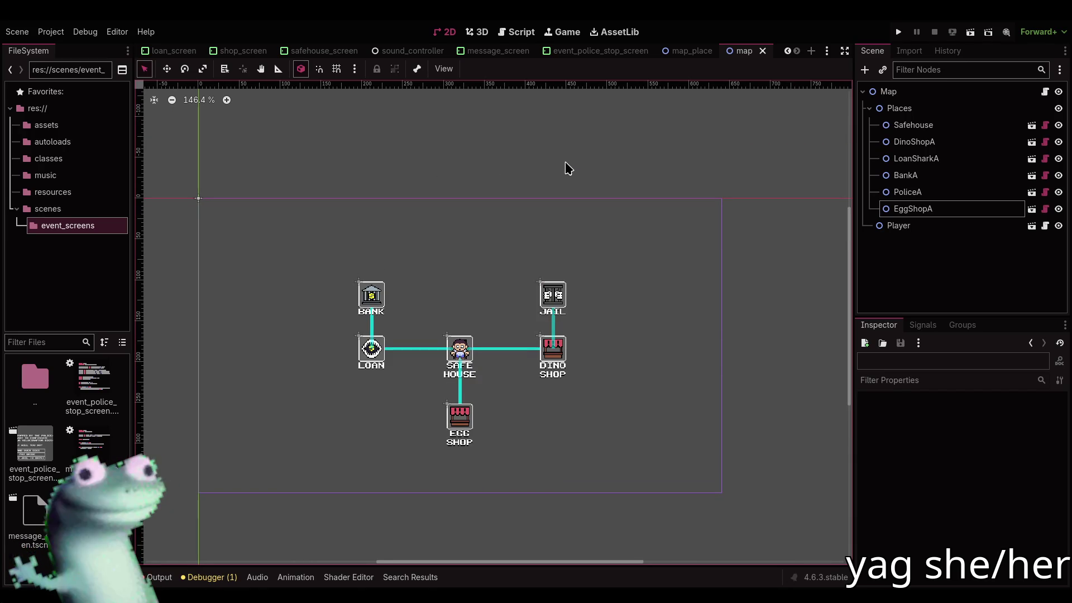
scroll(567, 166, up, 4)
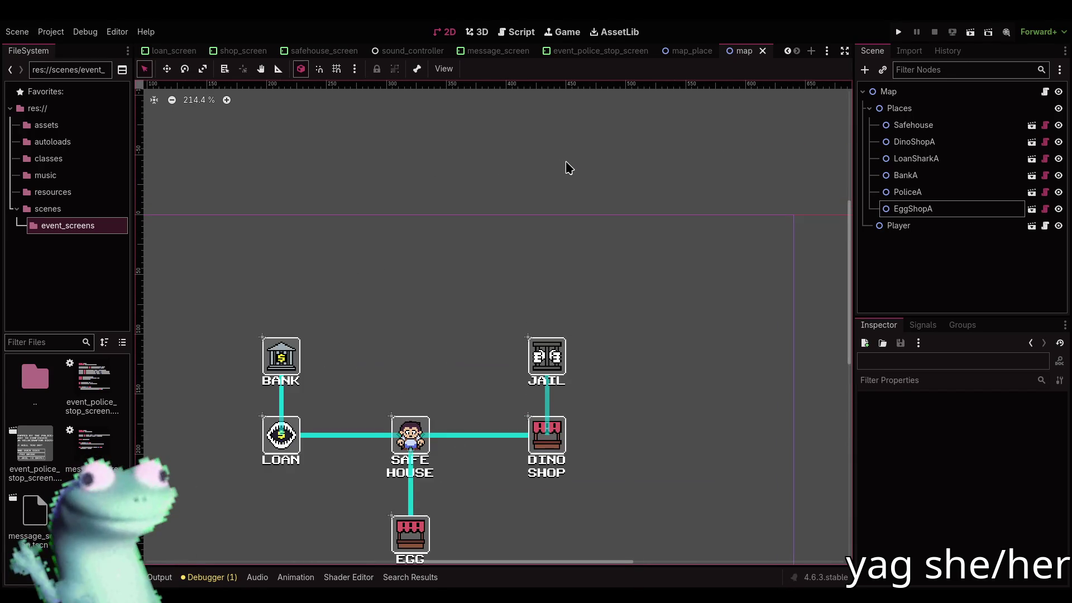
scroll(553, 196, down, 3)
click(202, 100)
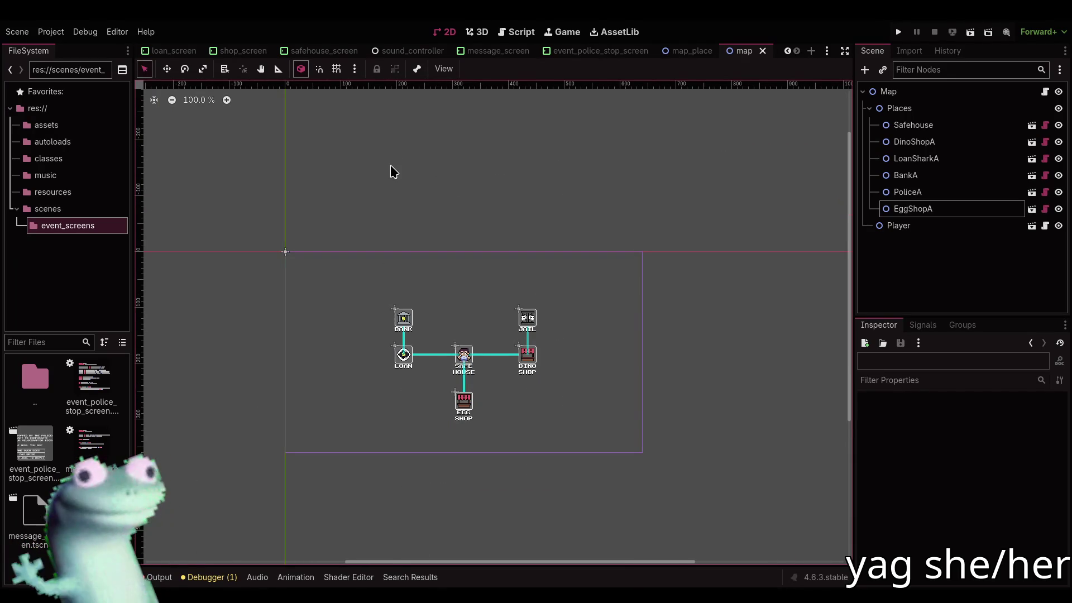
scroll(393, 172, down, 2)
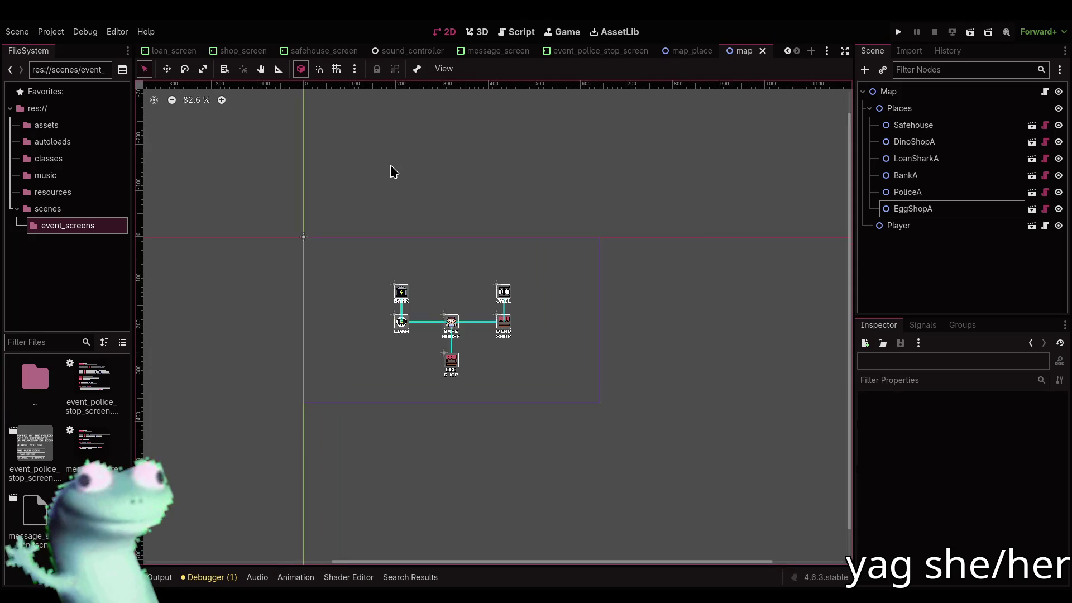
scroll(394, 171, up, 3)
scroll(393, 172, down, 2)
scroll(394, 171, up, 3)
scroll(393, 171, down, 1)
scroll(393, 172, down, 1)
scroll(394, 171, up, 2)
scroll(393, 171, up, 1)
scroll(394, 172, down, 2)
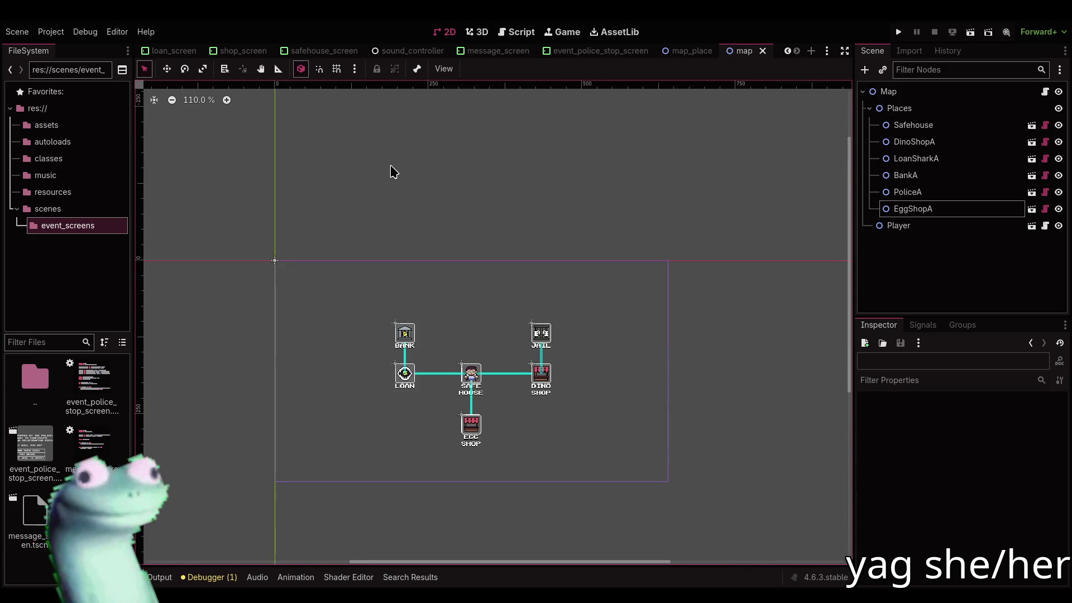
scroll(393, 171, down, 1)
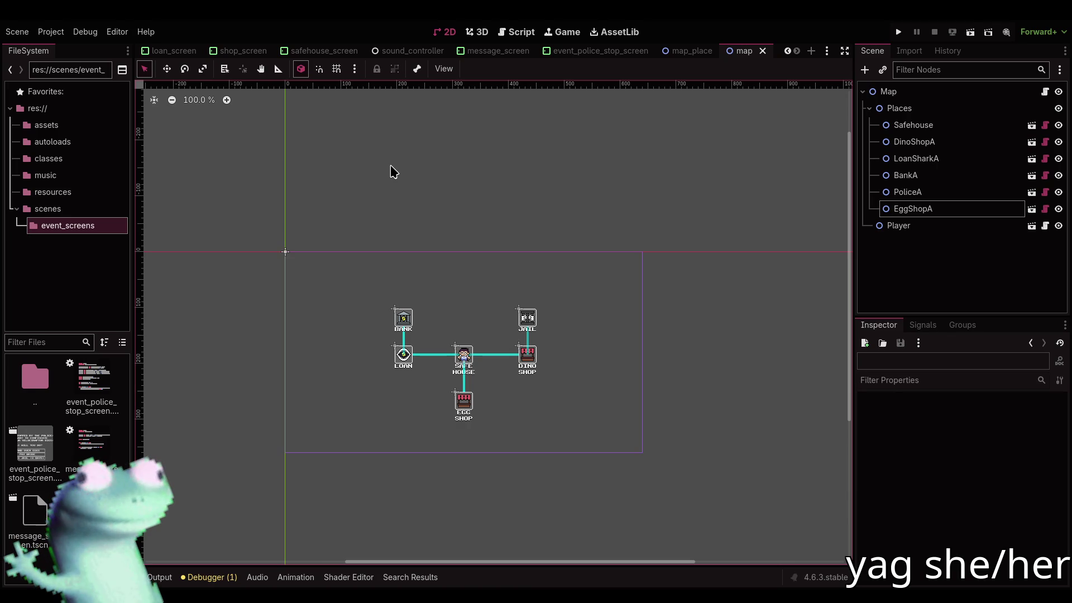
scroll(410, 299, up, 8)
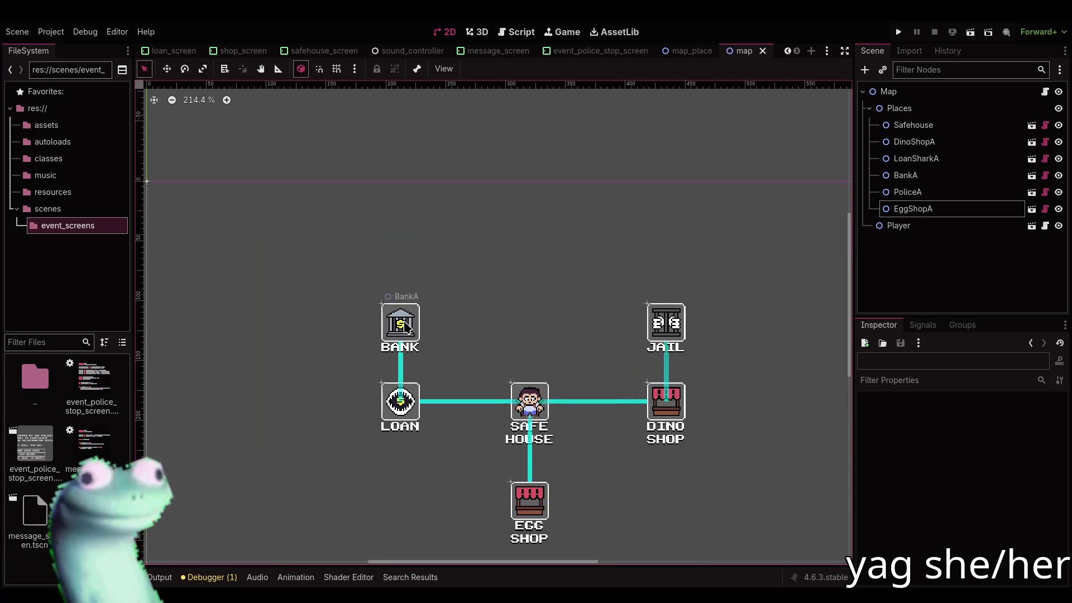
Drag a guide down from the top ruler onto the map, then zoom back out
mouse_move(566, 87)
mouse_down()
mouse_move(407, 258)
mouse_move(402, 302)
mouse_move(429, 190)
mouse_move(424, 215)
mouse_up()
scroll(424, 215, down, 4)
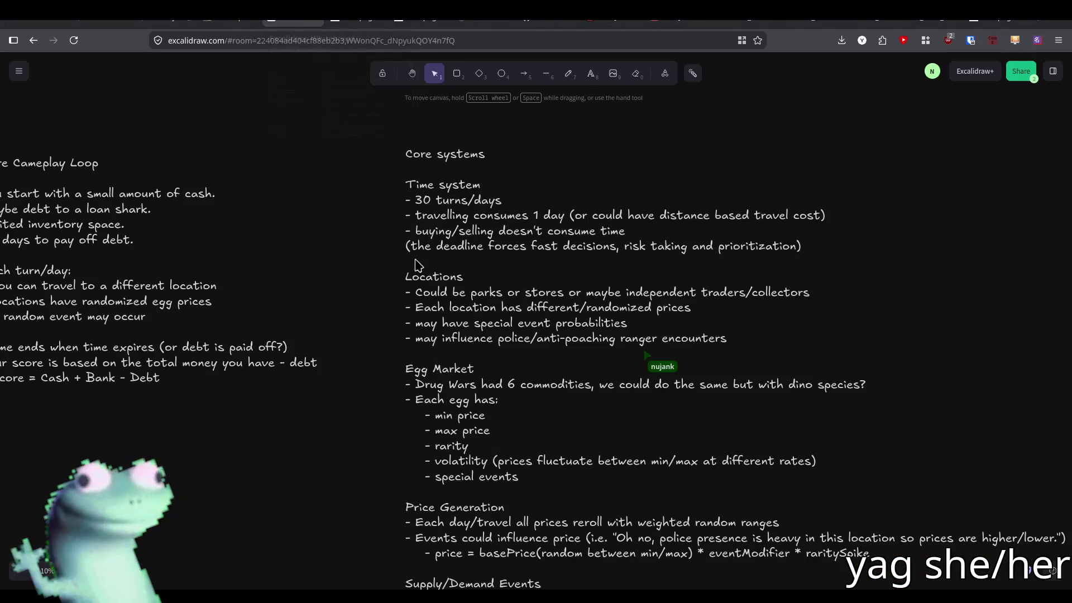
scroll(418, 265, down, 5)
scroll(410, 313, down, 8)
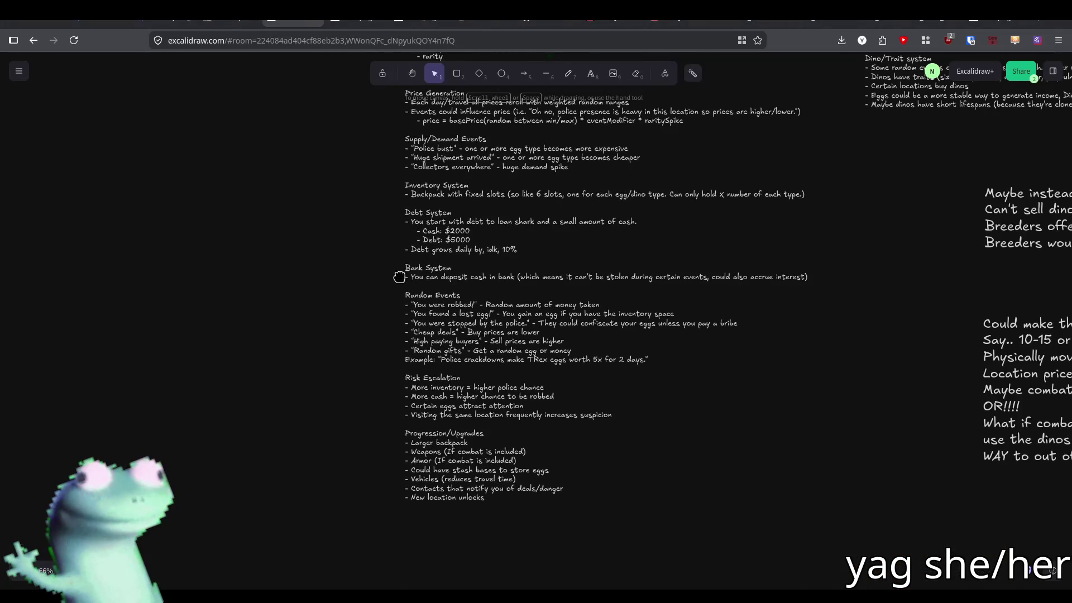
Draw pencil check marks after '30 turns/days' and 'buying/selling doesn't consume time'
scroll(400, 276, up, 7)
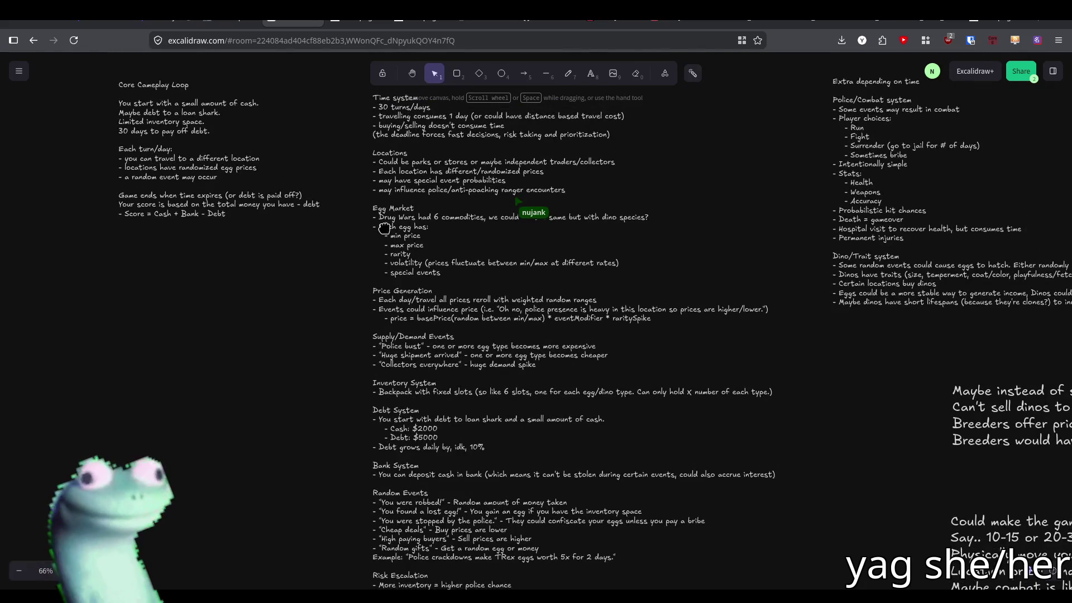
scroll(391, 273, up, 4)
ctrl+scroll(400, 267, up, 1)
ctrl+scroll(400, 267, up, 3)
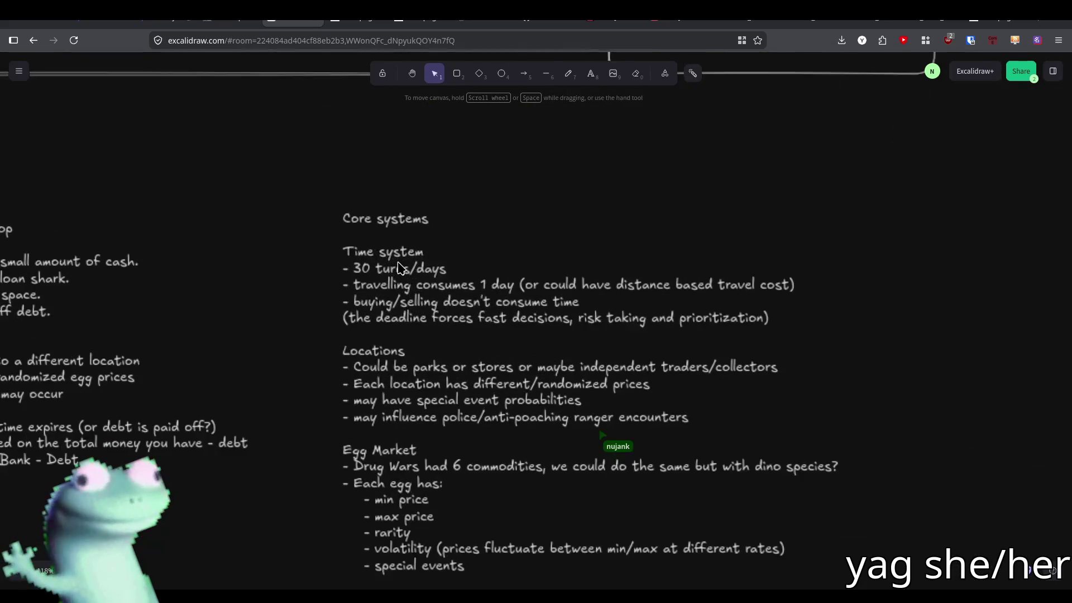
scroll(420, 283, down, 1)
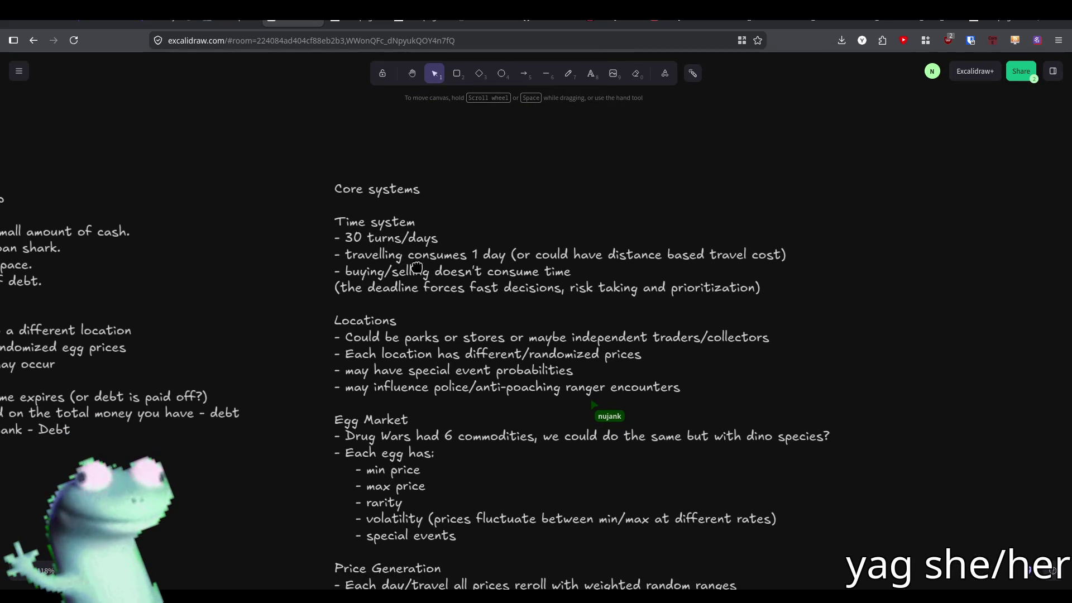
click(568, 73)
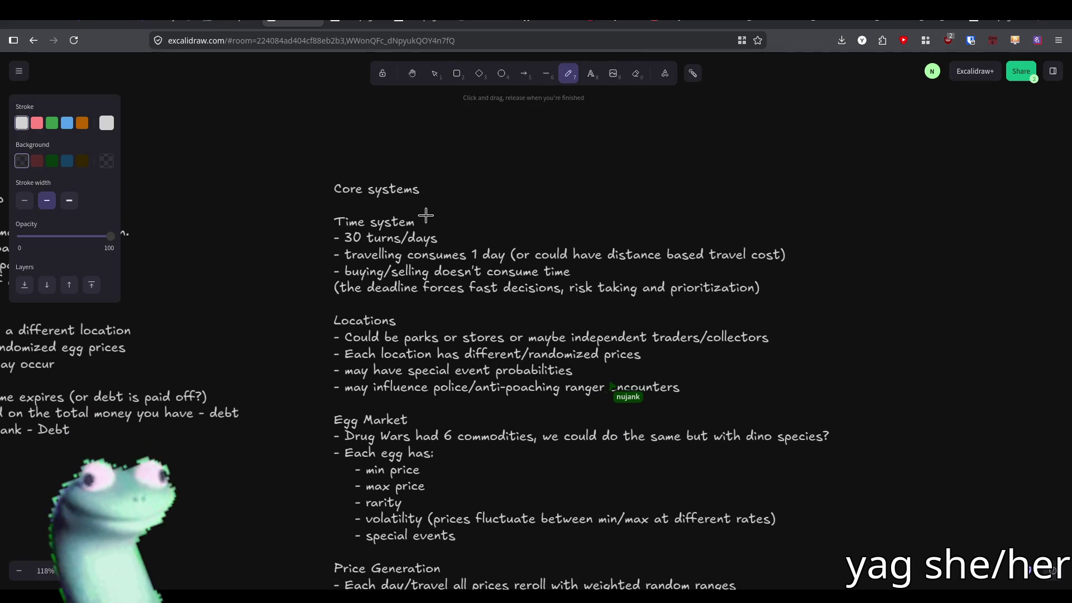
drag(438, 232, 476, 220)
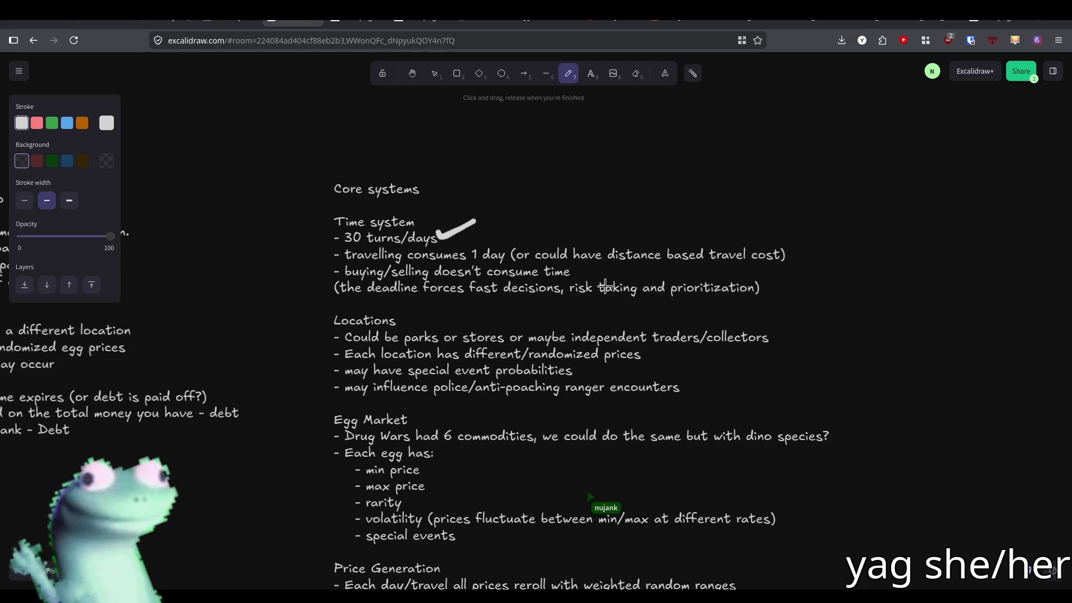
drag(574, 272, 603, 267)
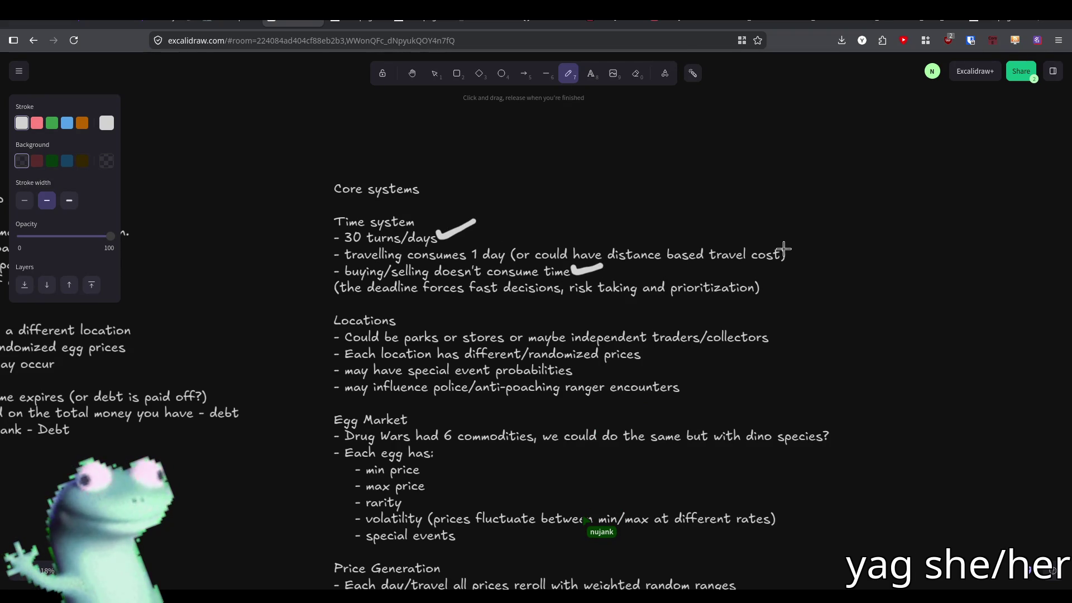
Select both new check marks and set their stroke width to thin
click(24, 200)
key(Escape)
click(480, 225)
shift+click(588, 268)
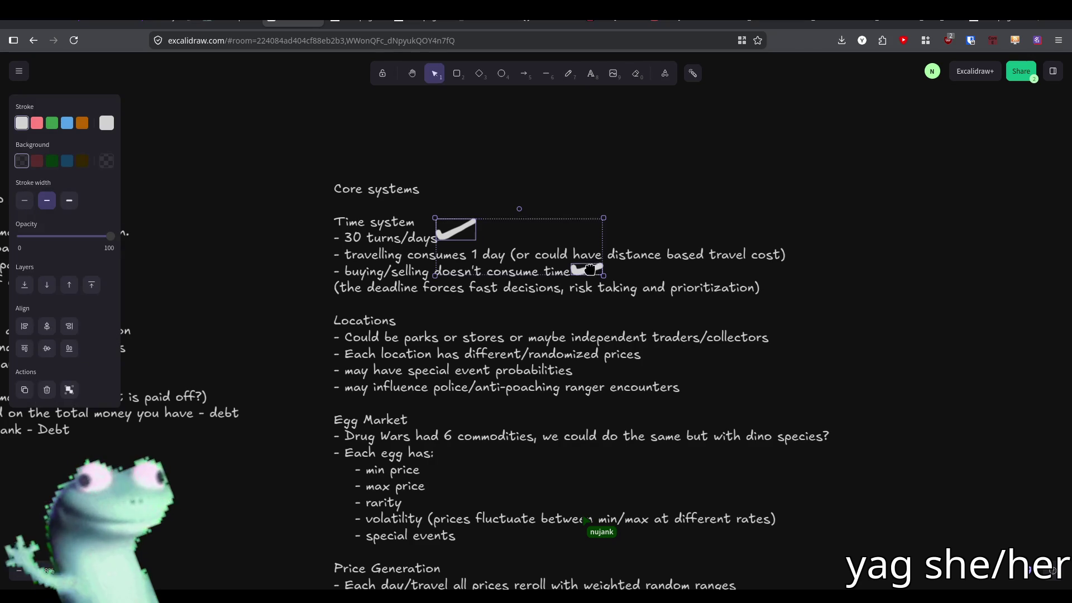
click(25, 200)
click(471, 166)
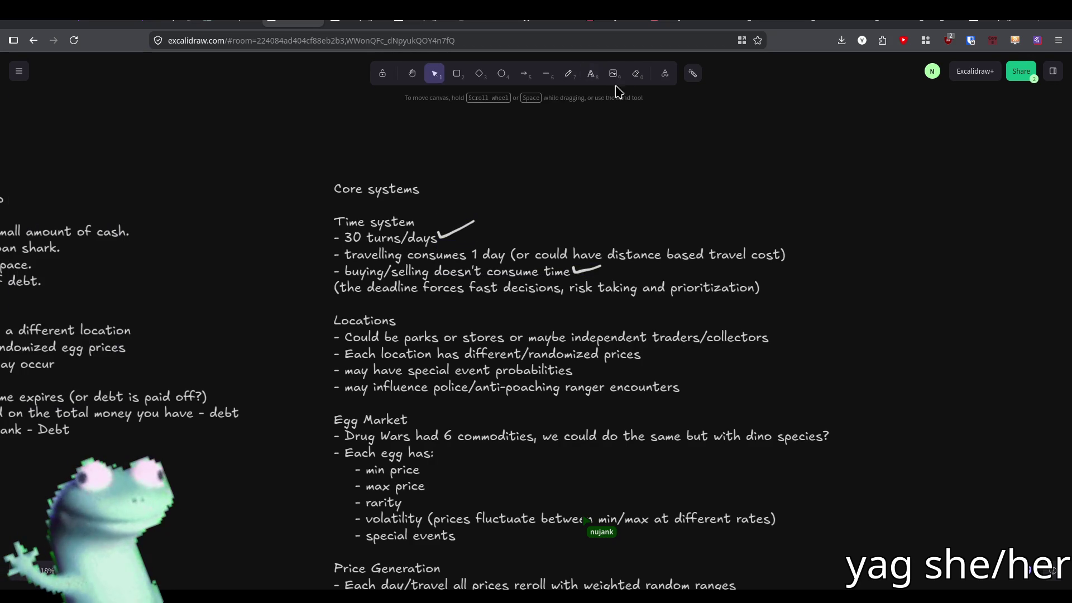
key(d)
click(568, 73)
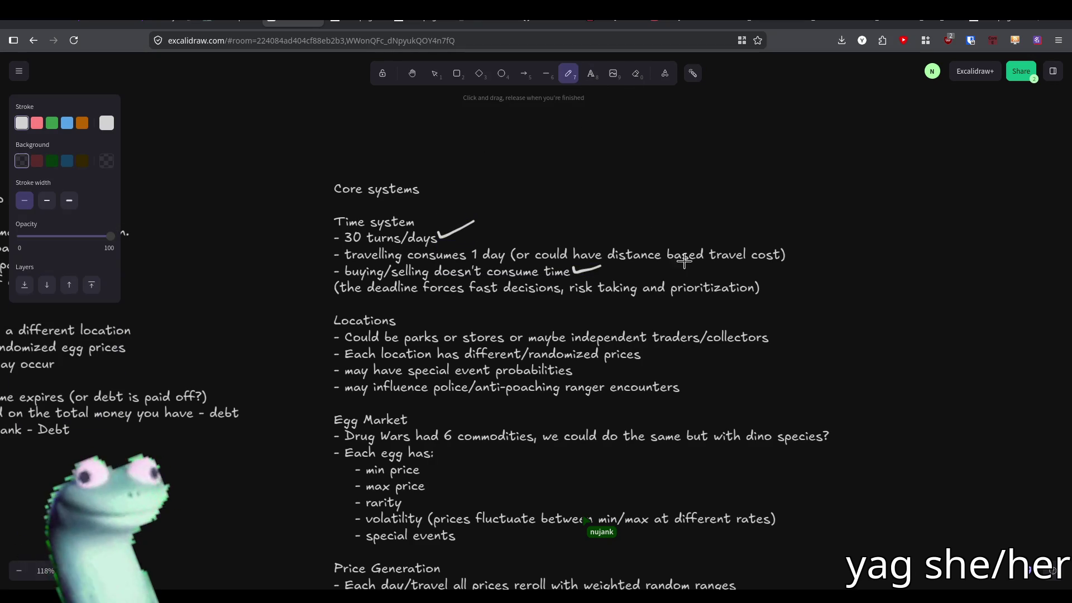
Check off the travelling note and the parks/stores, randomized prices and special event probabilities notes
drag(790, 251, 822, 240)
key(ctrl+z)
scroll(562, 318, right, 2)
scroll(563, 318, down, 1)
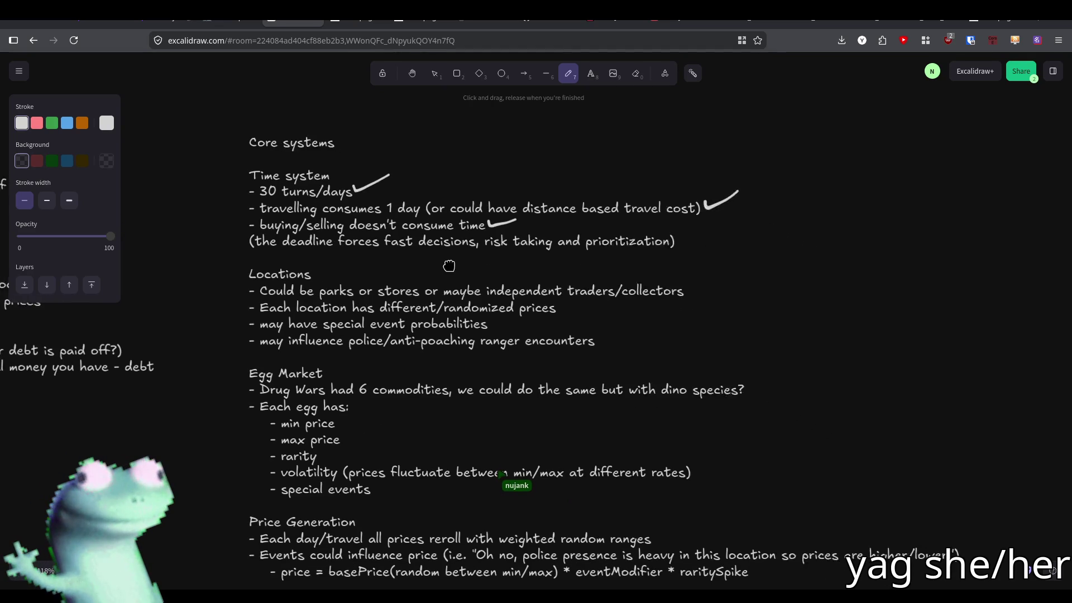
drag(672, 281, 721, 264)
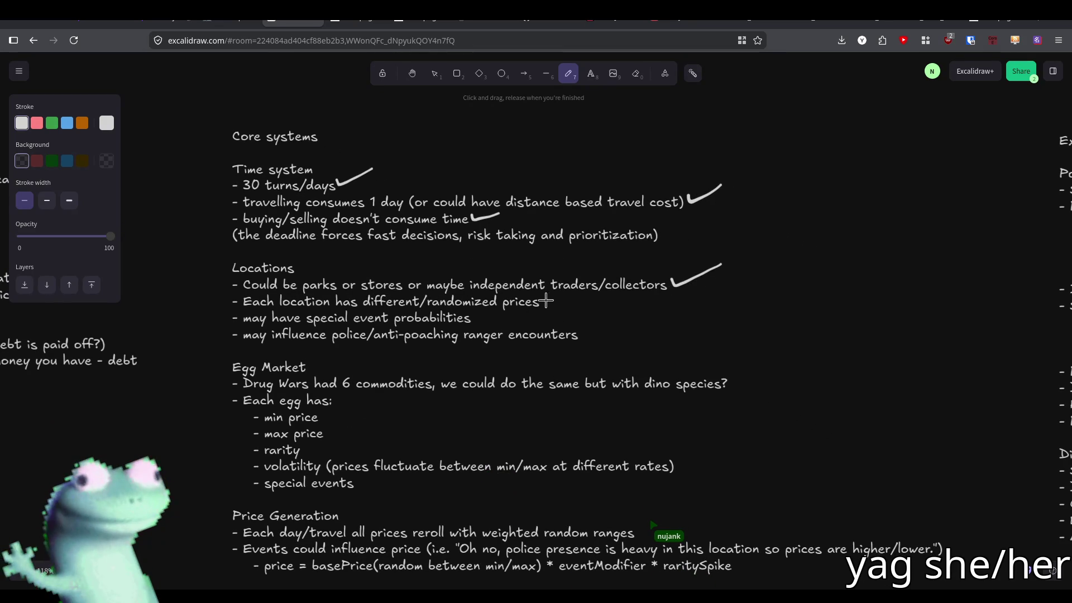
drag(546, 307, 584, 299)
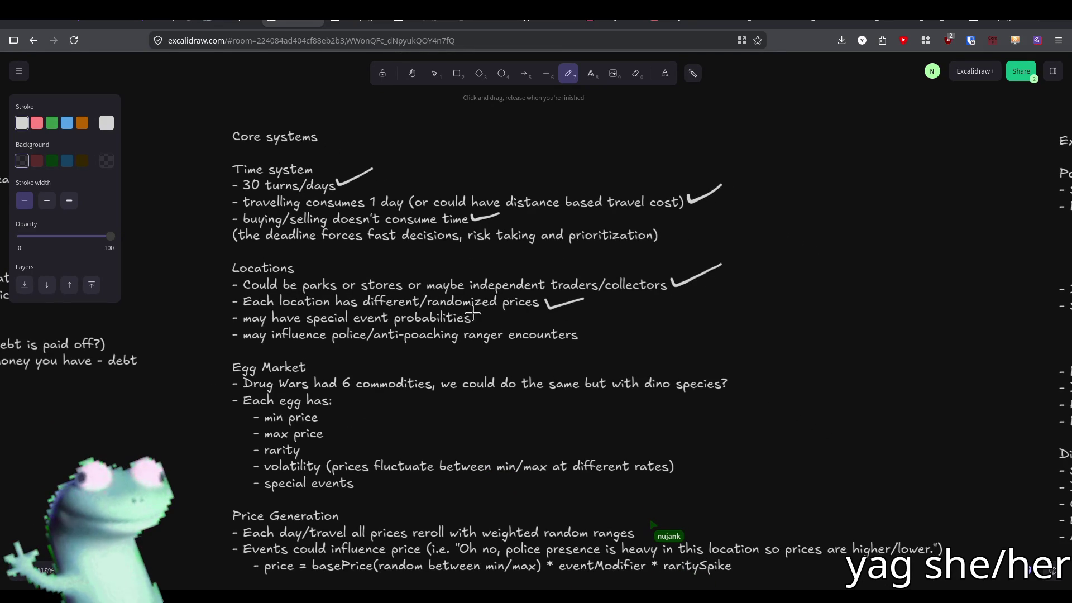
drag(472, 318, 499, 305)
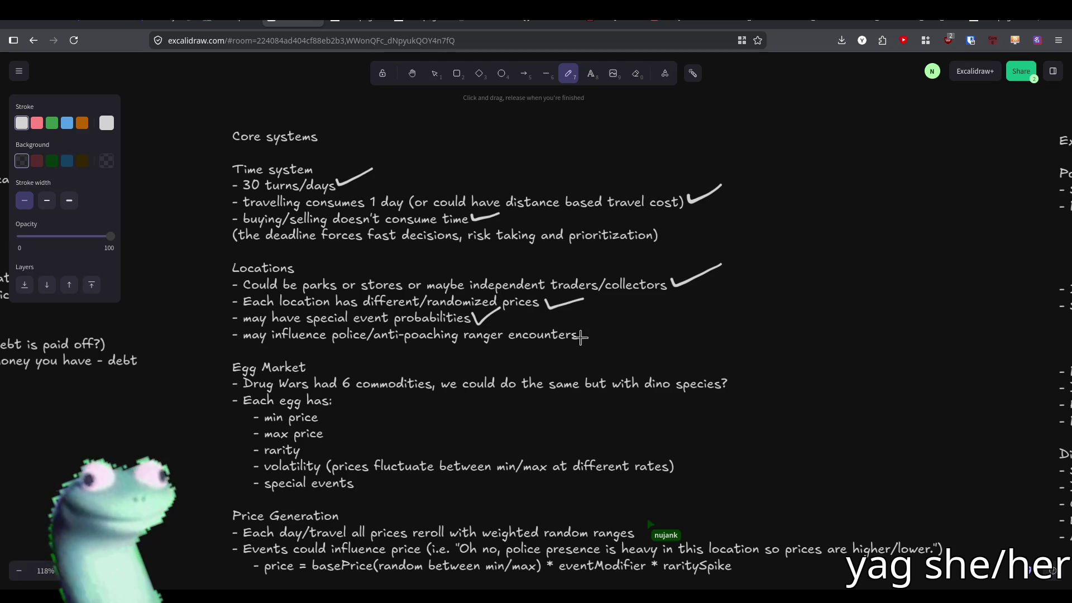
Check off the dino species, min price, max price and special events items in Egg Market
scroll(564, 337, down, 2)
scroll(541, 305, down, 2)
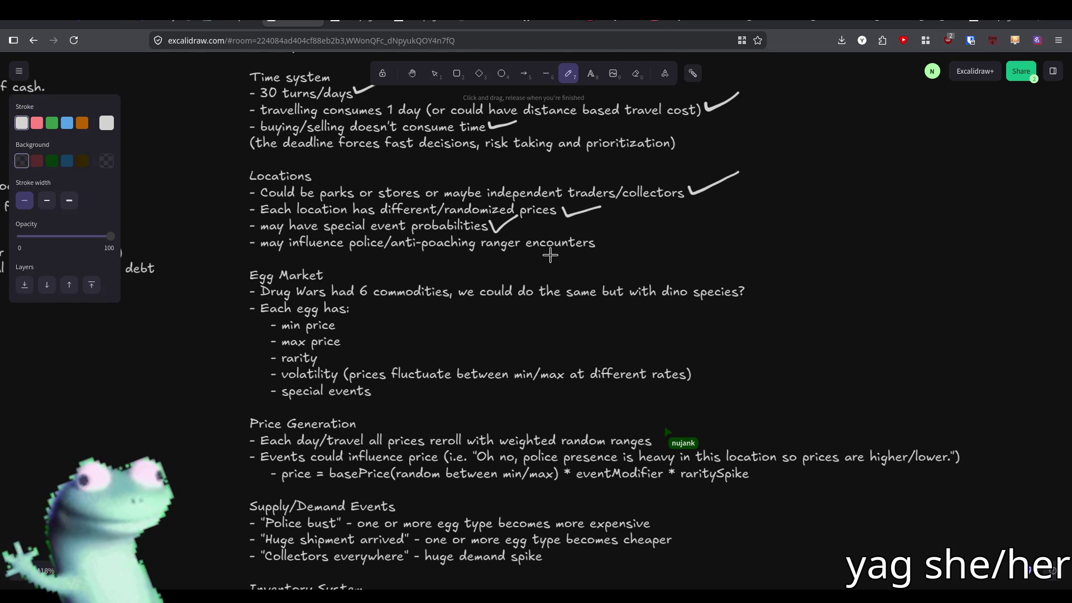
scroll(550, 255, down, 1)
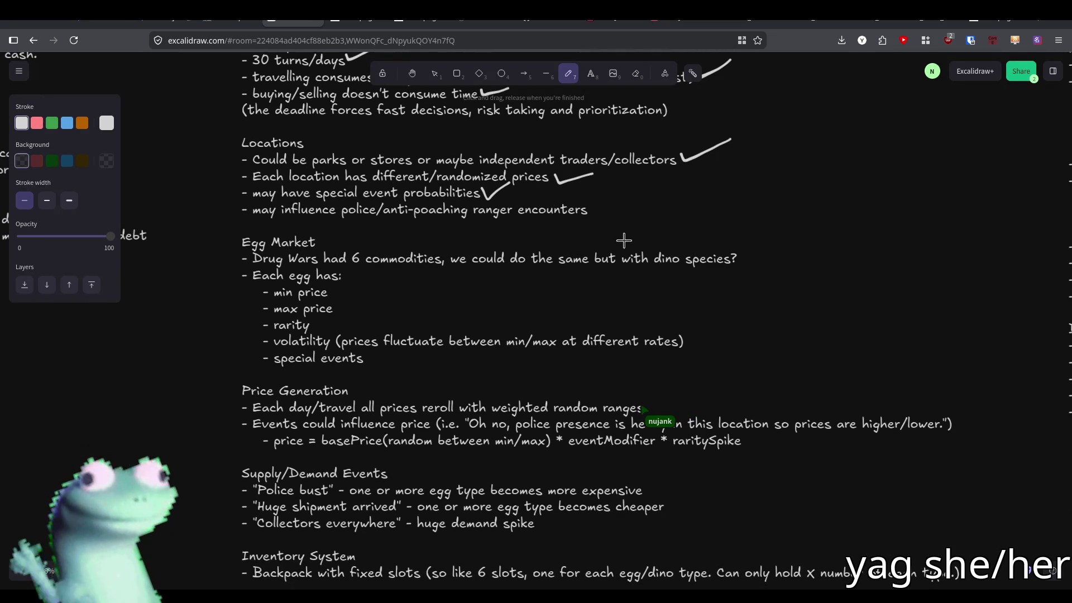
drag(741, 254, 773, 246)
drag(334, 290, 357, 300)
drag(368, 358, 393, 353)
scroll(473, 370, down, 4)
scroll(458, 369, up, 3)
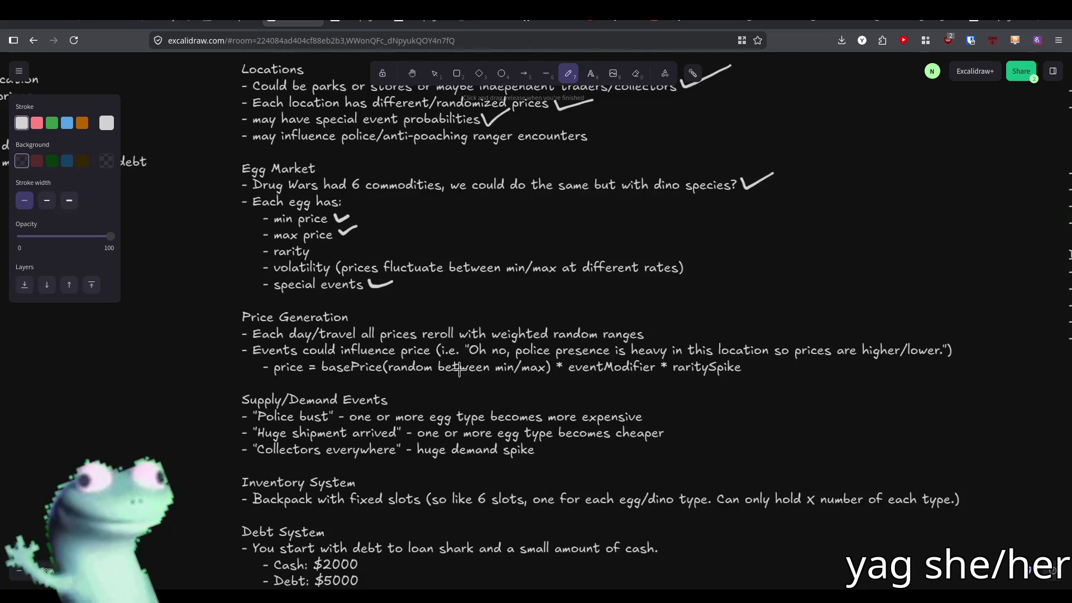
ctrl+scroll(305, 363, down, 5)
scroll(496, 327, right, 2)
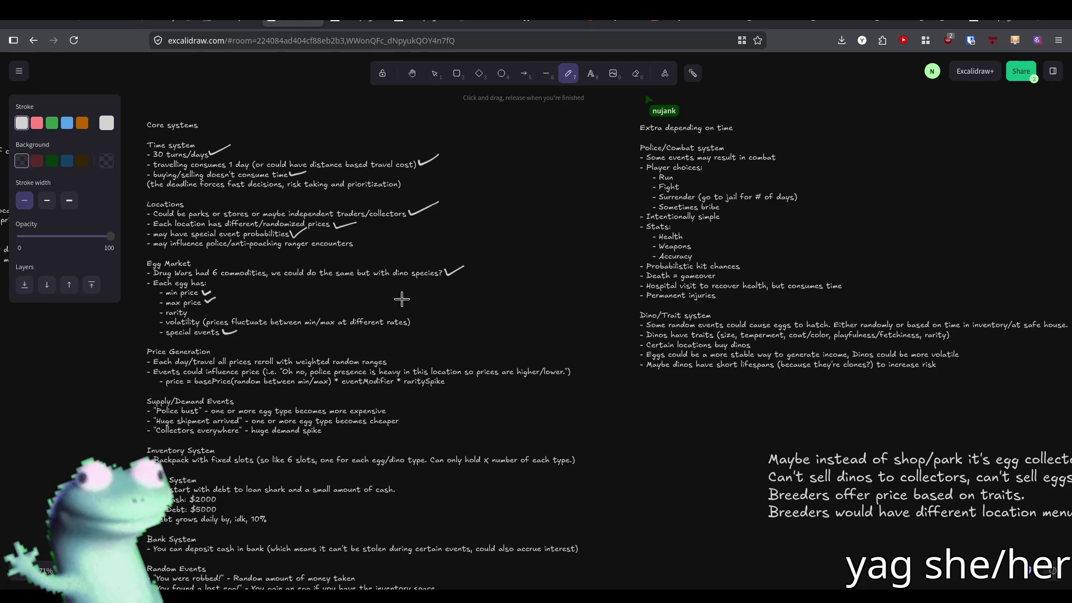
Scroll the board back to the Core systems checklist and the notes beside it
scroll(399, 300, down, 3)
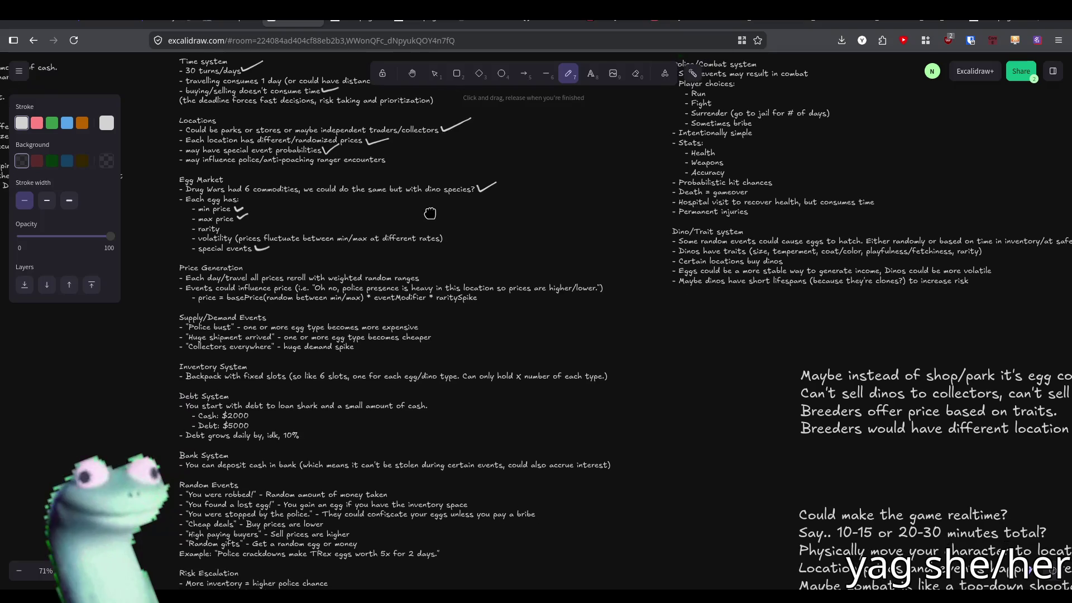
ctrl+scroll(360, 279, up, 2)
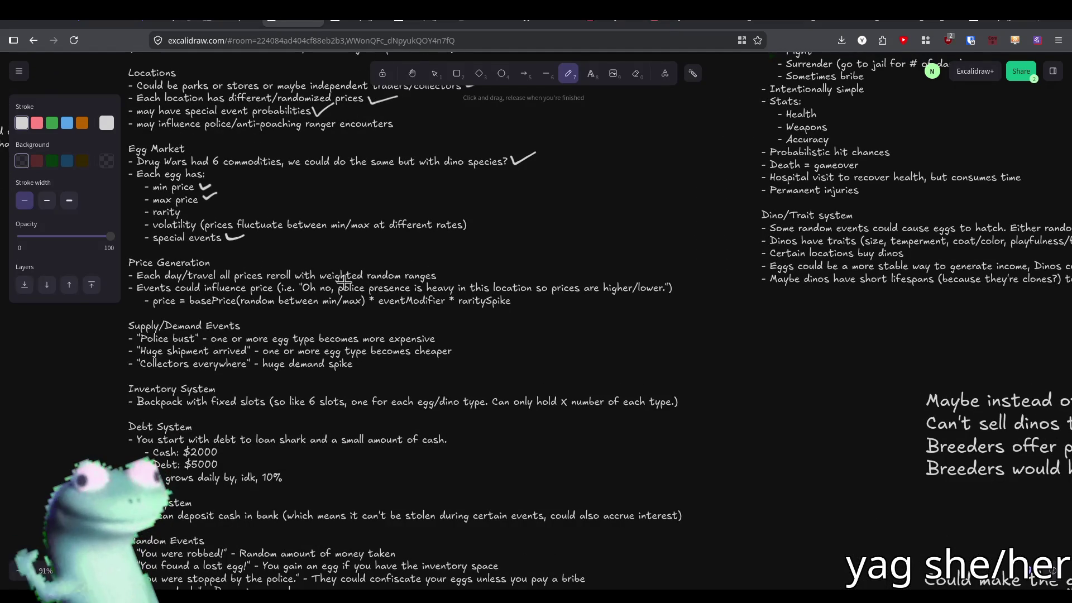
scroll(332, 387, up, 2)
scroll(331, 387, up, 2)
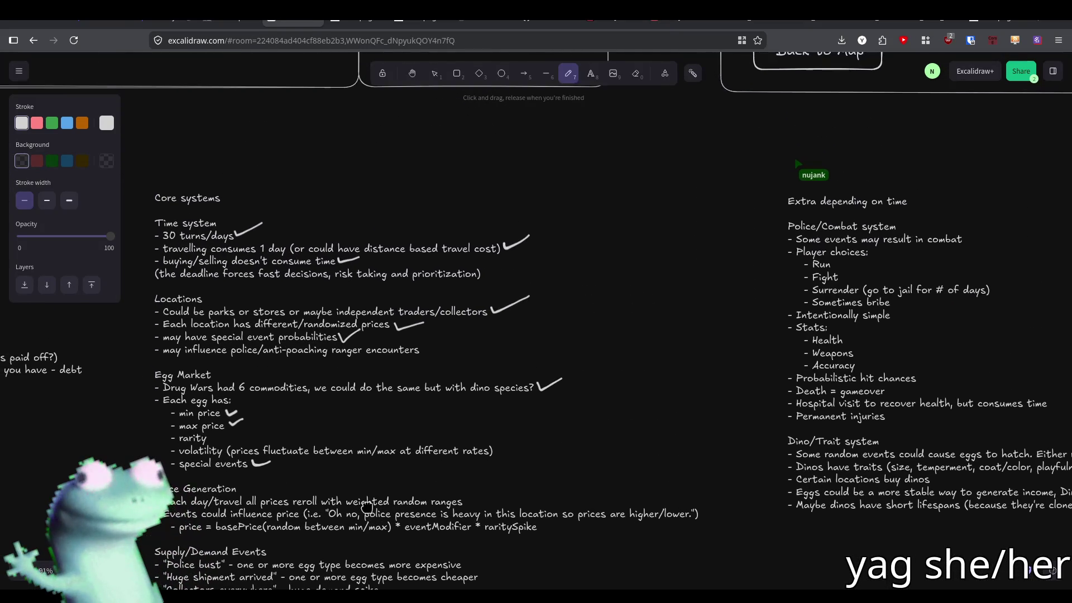
Check off the weighted random ranges reroll item and the fixed-slot backpack line
drag(385, 448, 386, 447)
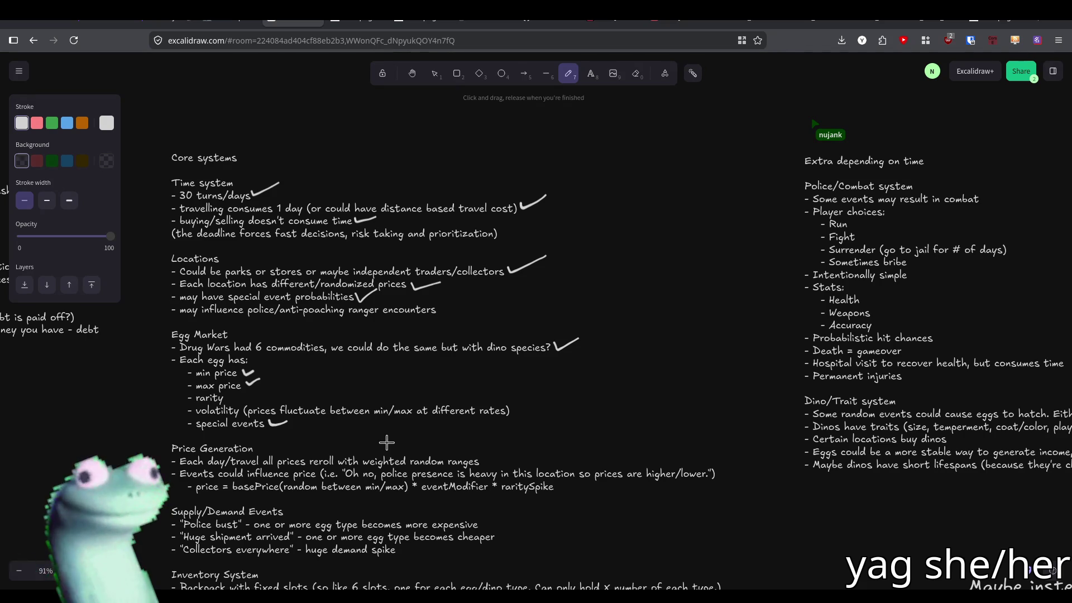
scroll(444, 395, down, 5)
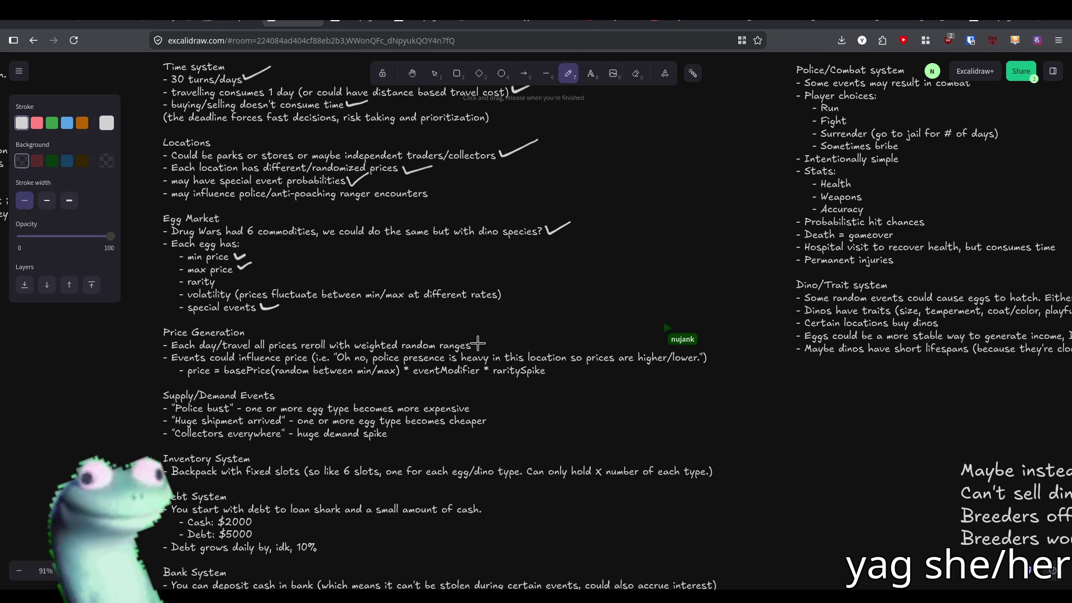
drag(475, 341, 501, 330)
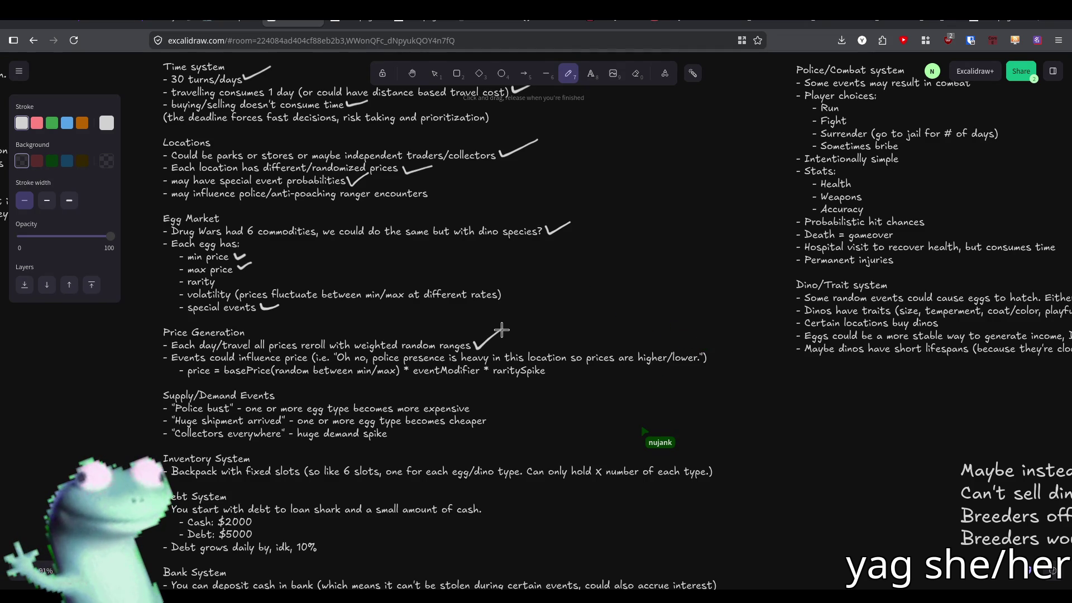
scroll(422, 357, down, 1)
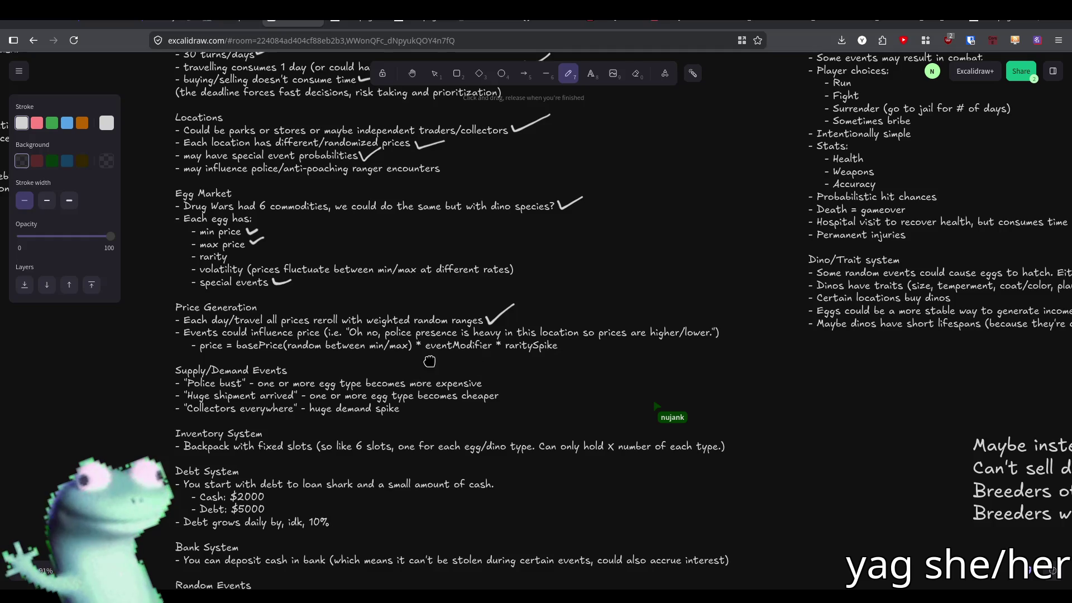
scroll(445, 338, down, 1)
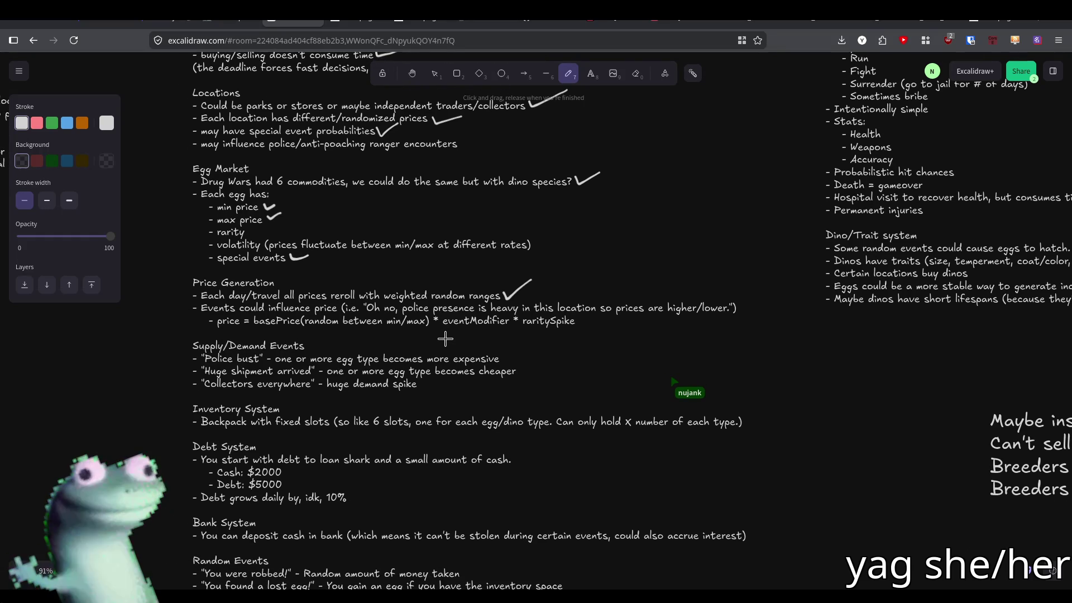
scroll(445, 339, down, 1)
scroll(452, 329, up, 3)
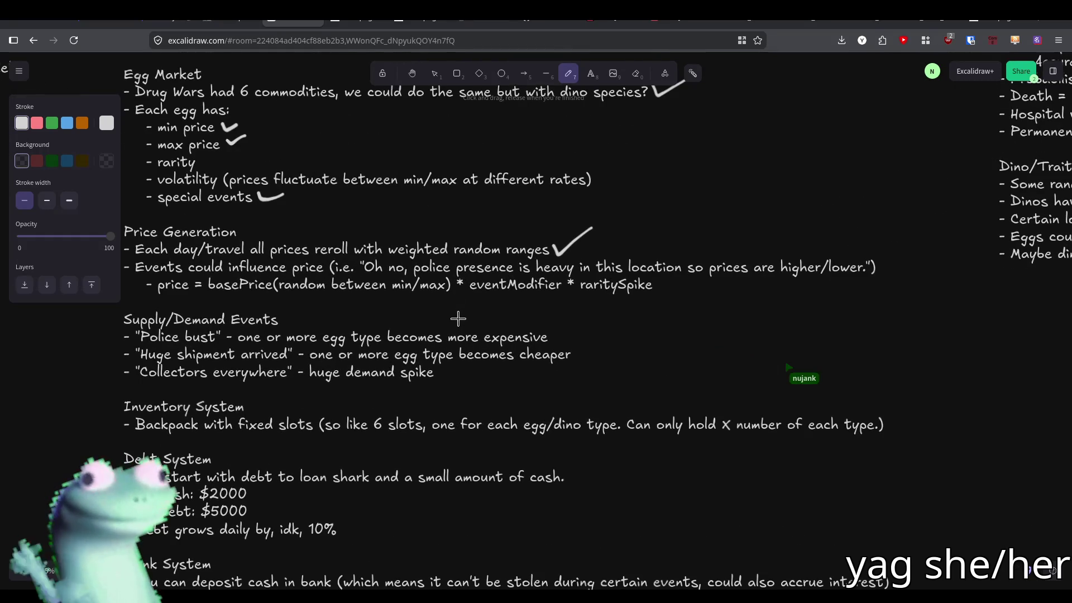
scroll(468, 318, left, 1)
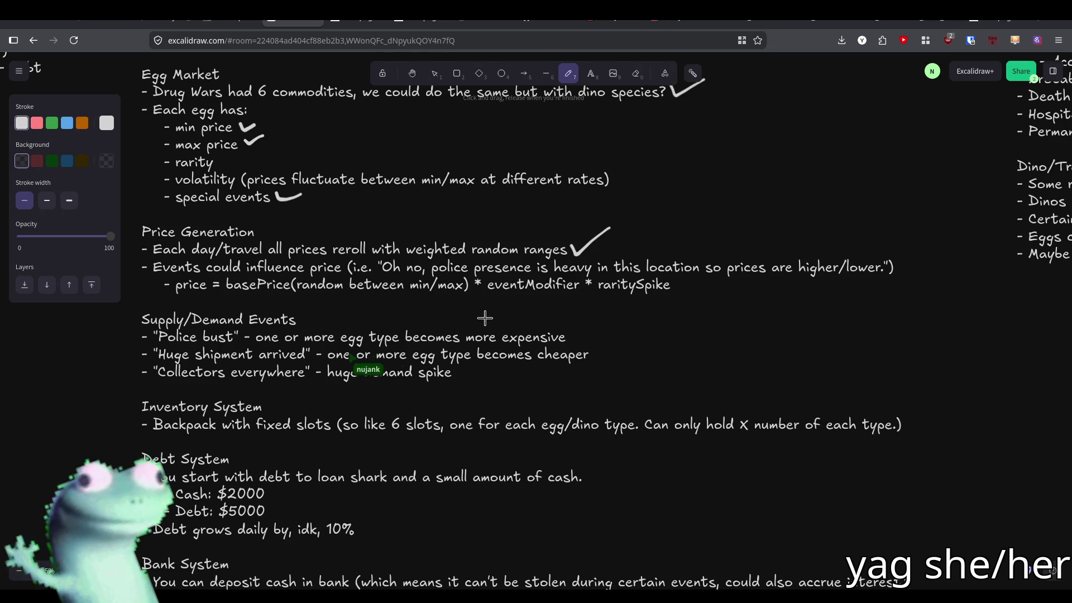
scroll(273, 252, left, 3)
scroll(273, 253, down, 1)
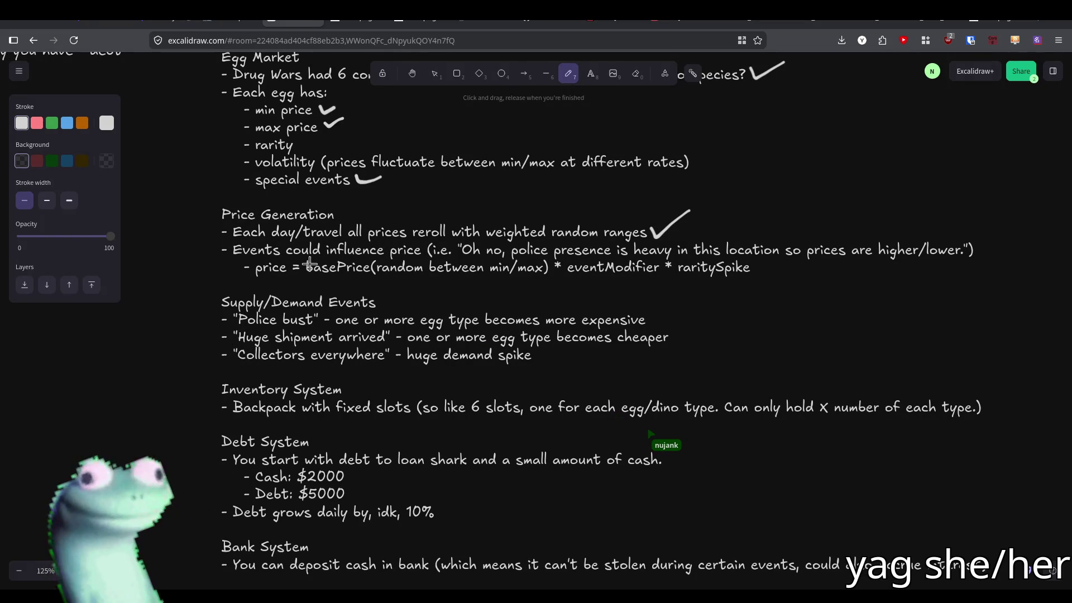
scroll(391, 379, down, 2)
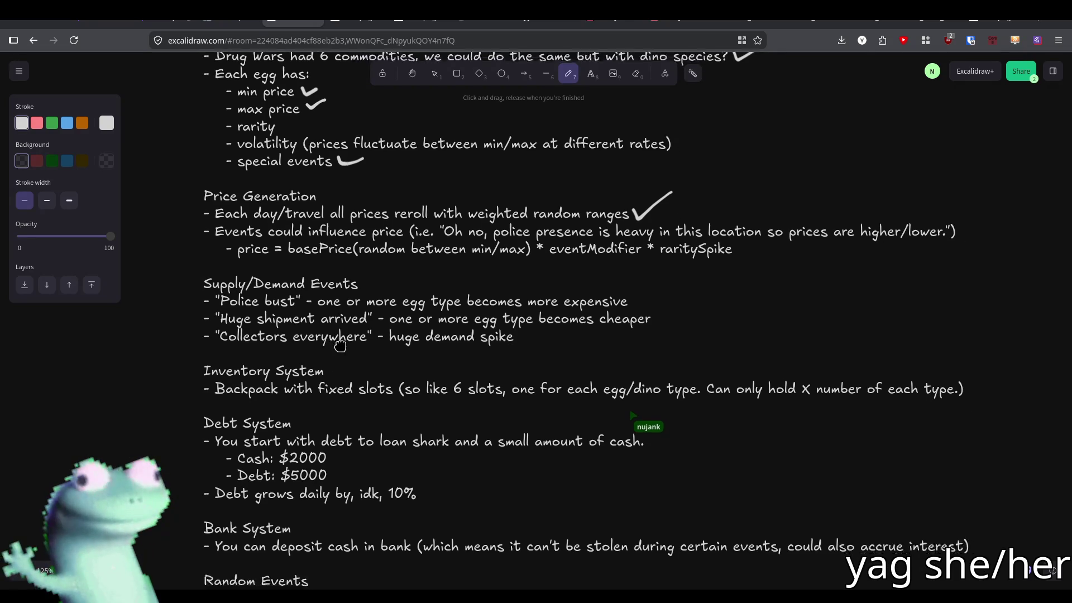
drag(913, 346, 955, 331)
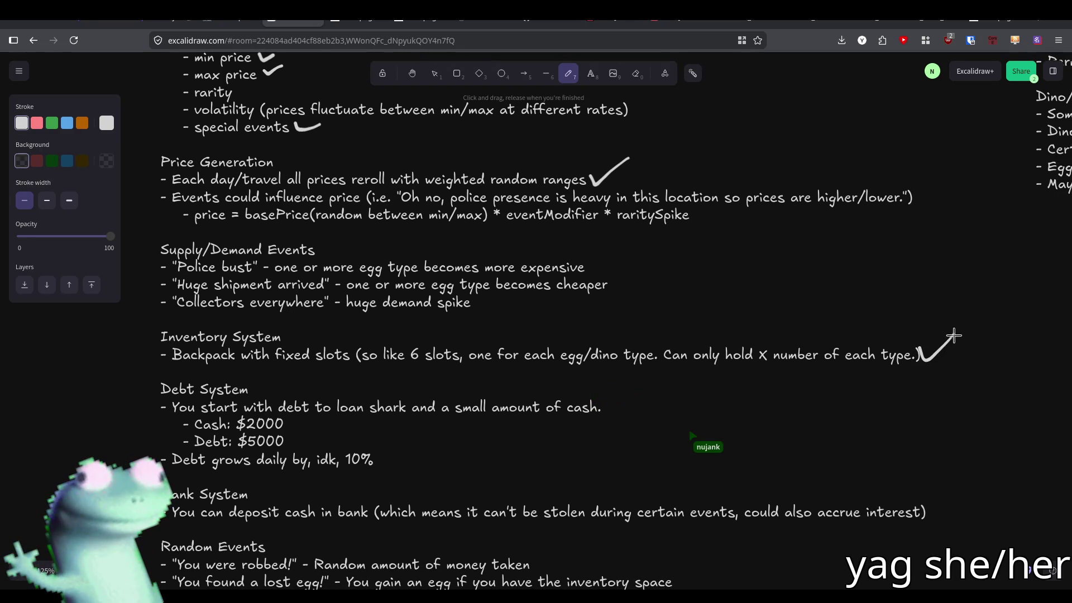
Check off the starting loan shark debt, 10% daily debt growth and Bank deposit lines
drag(443, 378, 487, 316)
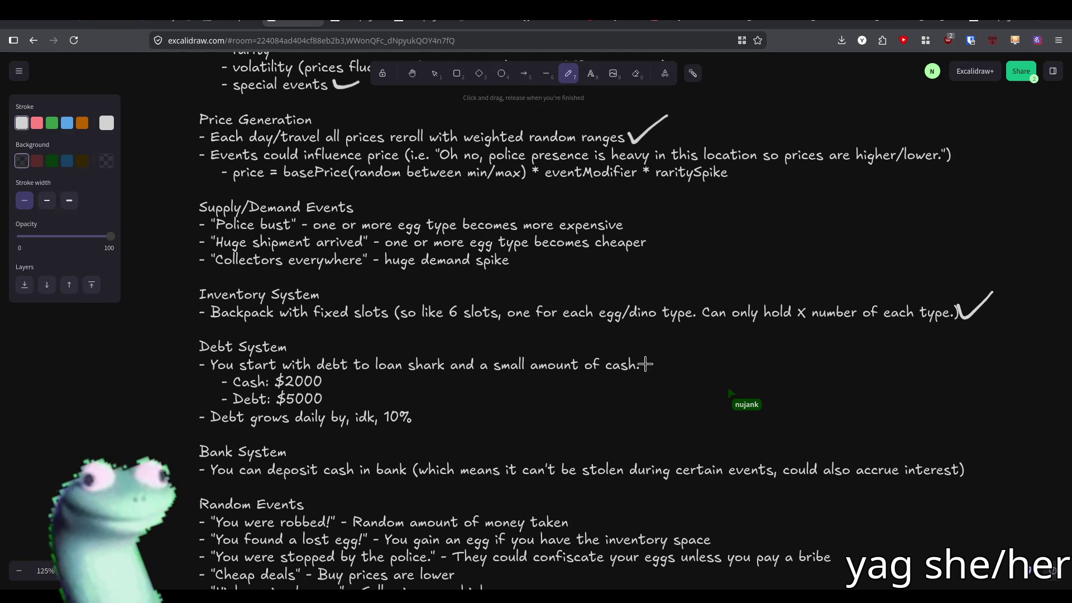
drag(643, 362, 677, 359)
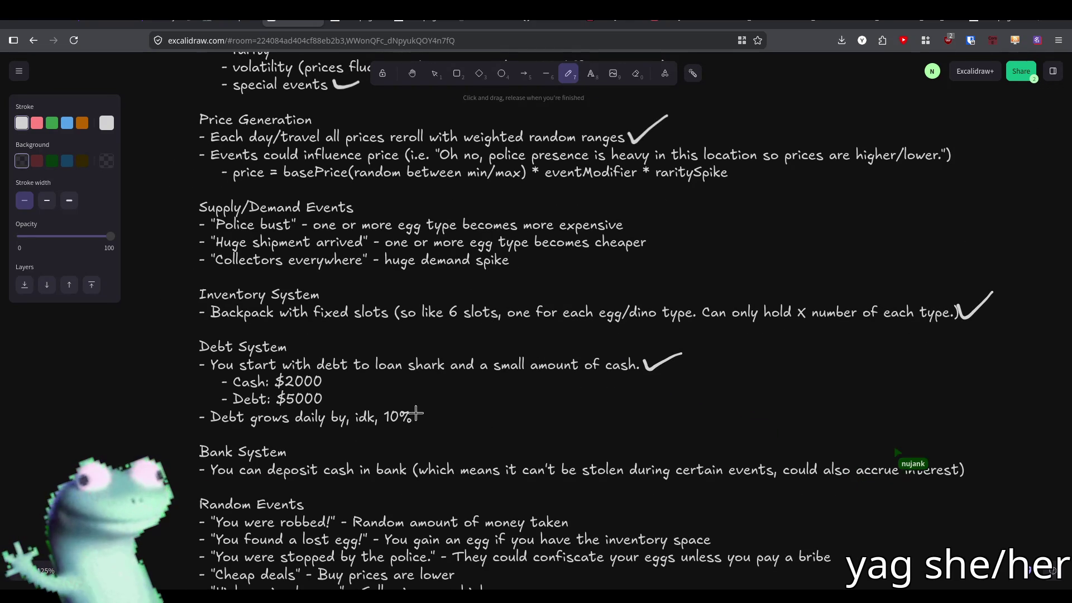
drag(418, 410, 455, 399)
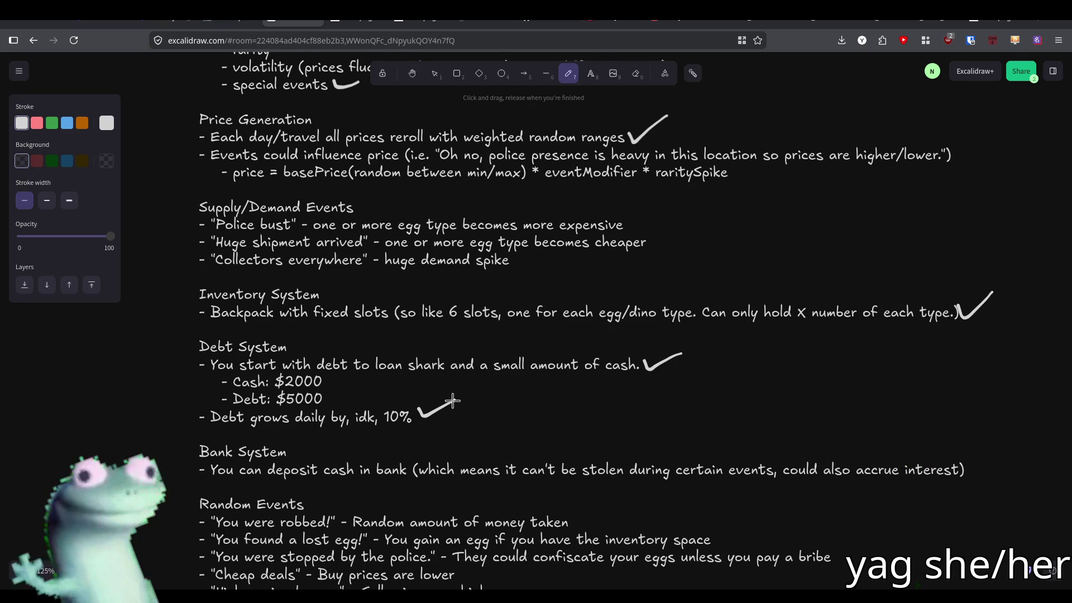
scroll(513, 396, down, 1)
scroll(514, 396, right, 2)
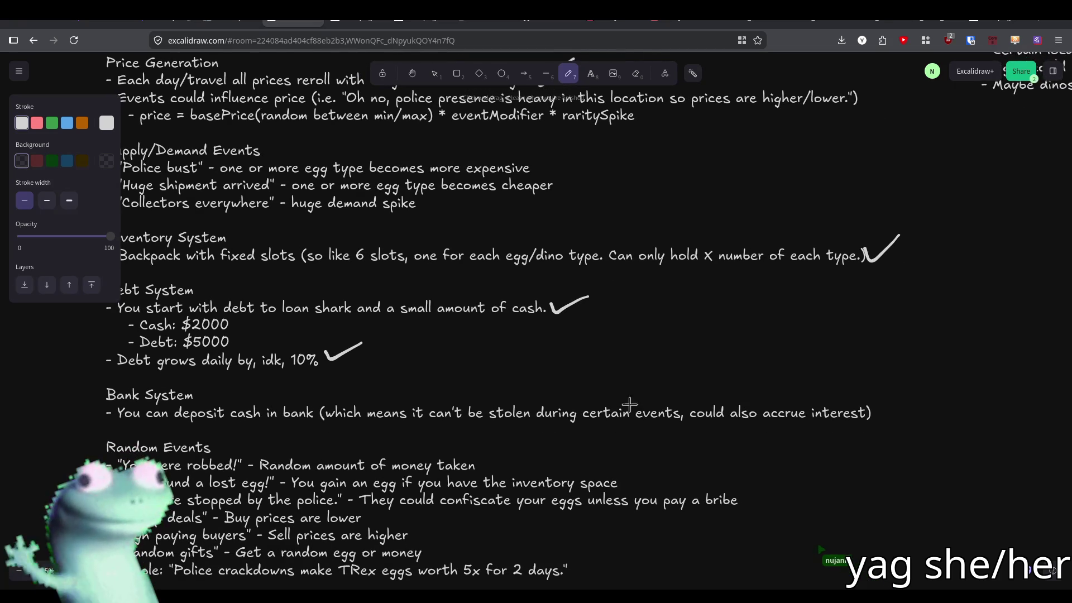
mouse_move(874, 406)
mouse_down()
mouse_move(887, 414)
mouse_move(918, 372)
mouse_up()
Check off the 'You were robbed!' and 'You found a lost egg!' random events
scroll(574, 371, left, 1)
scroll(573, 370, left, 1)
scroll(574, 371, down, 2)
drag(547, 371, 568, 360)
drag(679, 387, 697, 379)
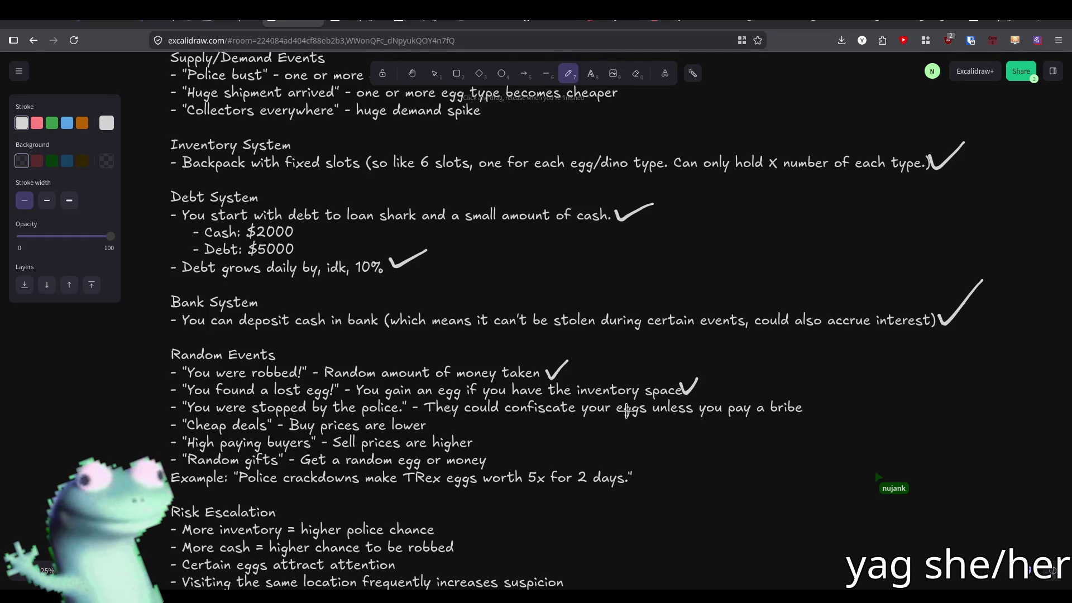
Check off the police-stop bribe event, Random gifts and the stash bases upgrade
mouse_move(806, 404)
mouse_down()
mouse_move(810, 412)
mouse_move(843, 387)
mouse_up()
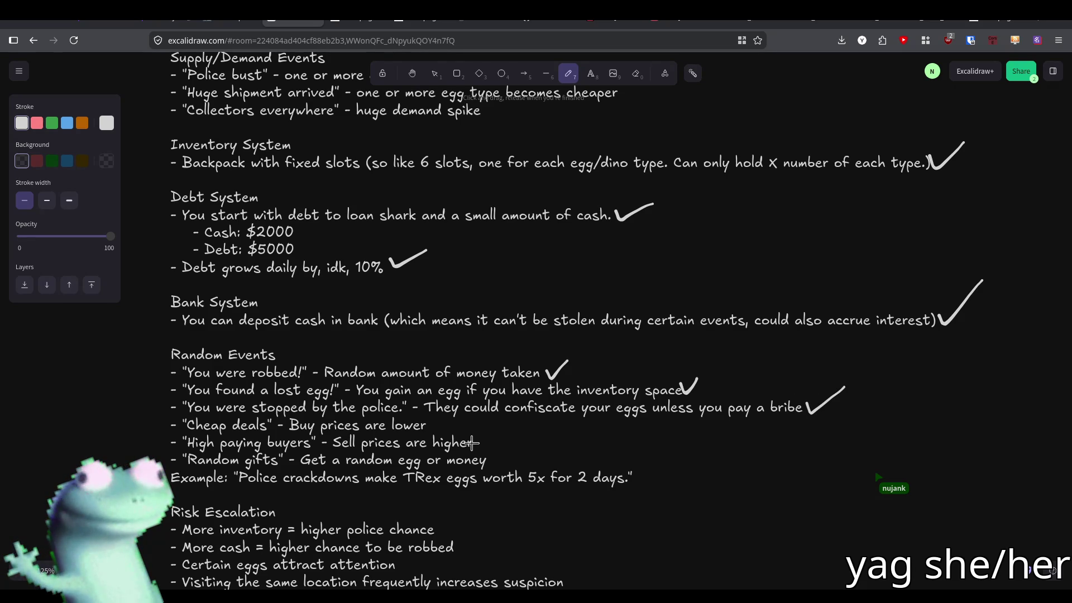
mouse_move(489, 460)
mouse_down()
mouse_move(516, 445)
mouse_move(497, 359)
mouse_move(517, 292)
mouse_move(555, 235)
mouse_up()
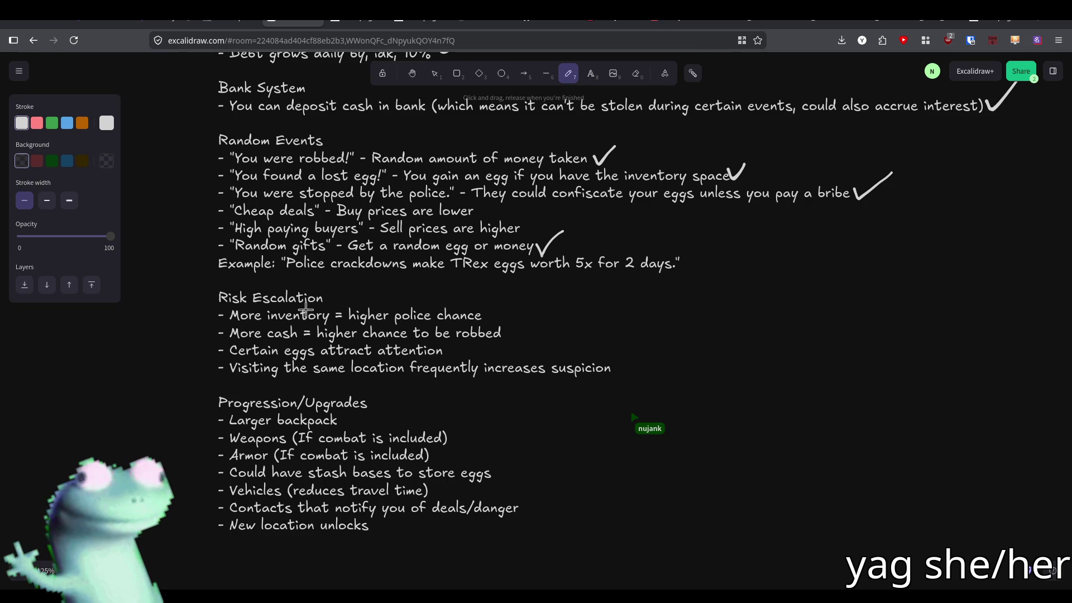
scroll(346, 337, up, 1)
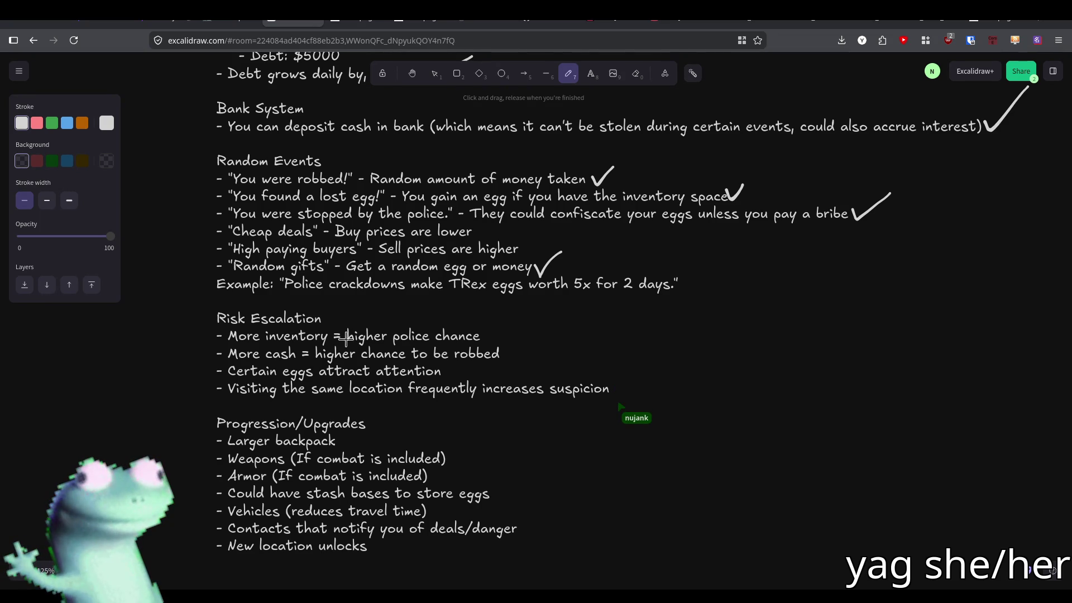
scroll(347, 337, down, 1)
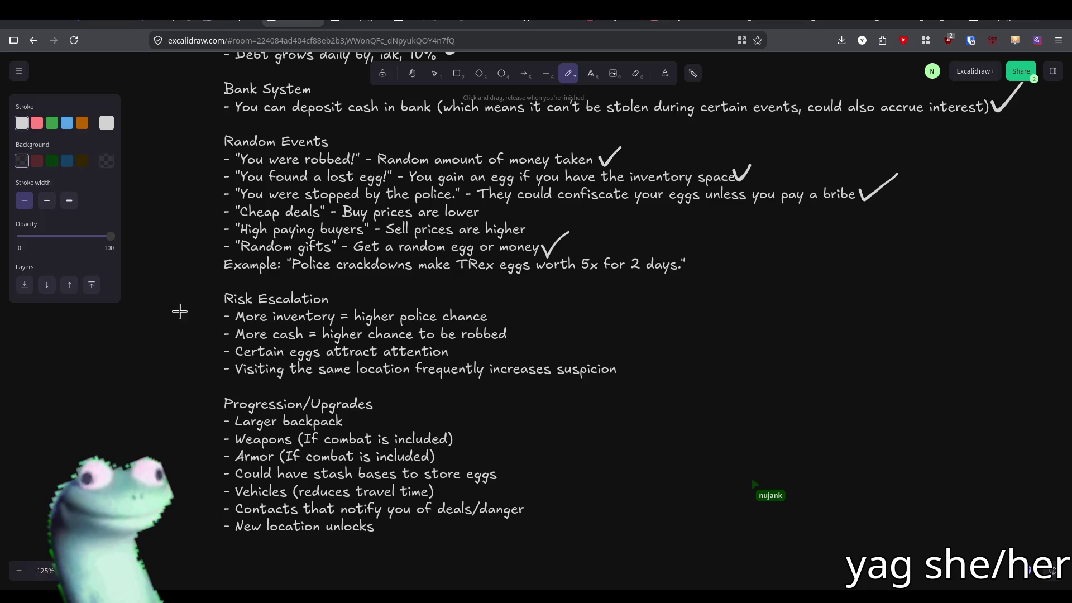
scroll(388, 335, down, 3)
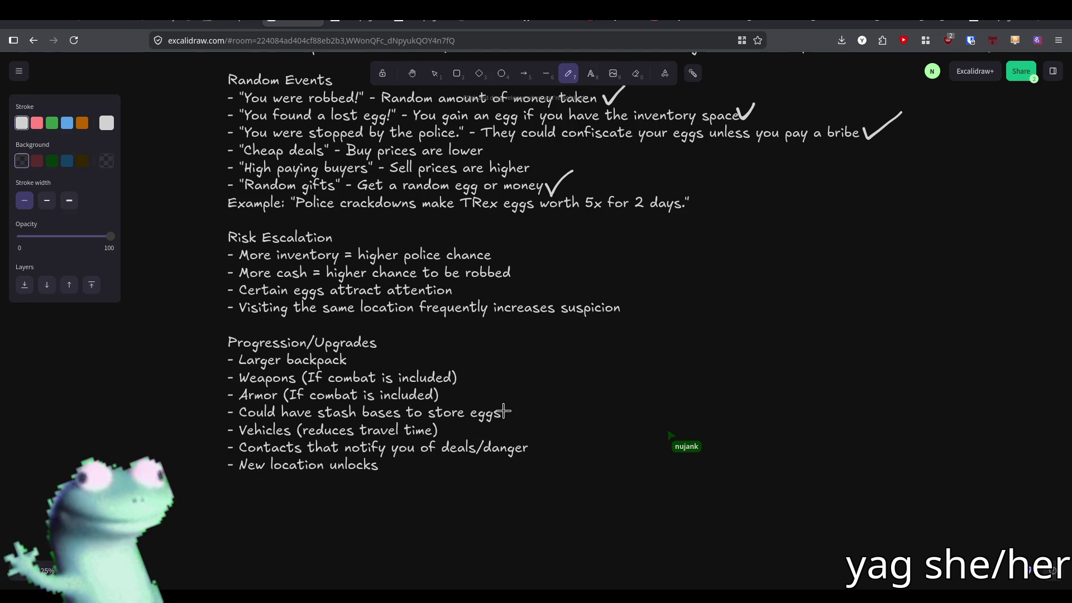
drag(502, 412, 533, 395)
scroll(505, 375, down, 3)
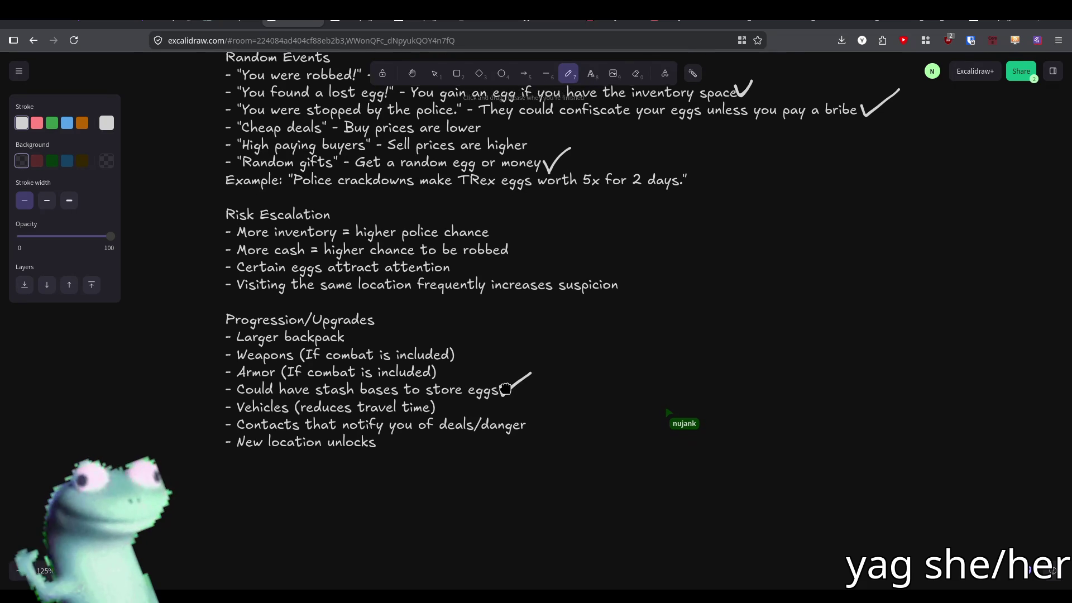
scroll(506, 374, down, 1)
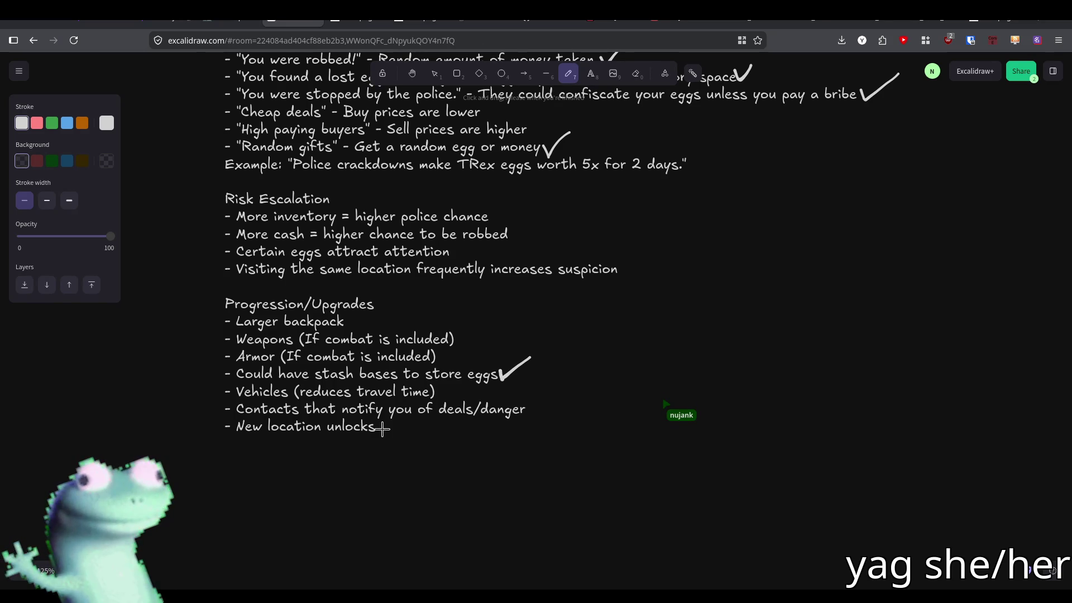
scroll(419, 377, up, 5)
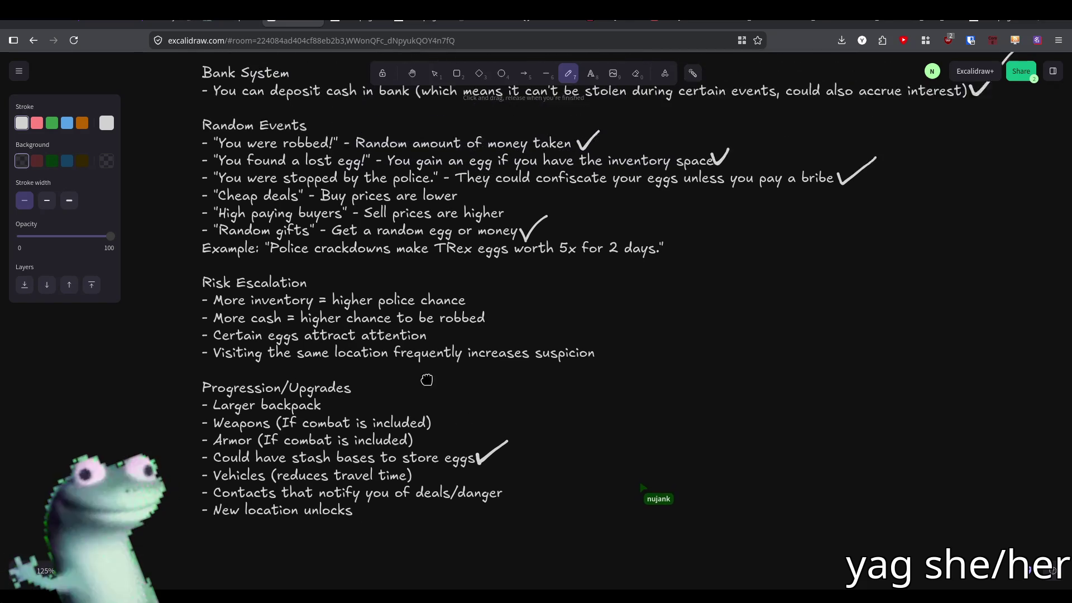
Strike through 'More inventory = higher police chance' under Risk Escalation
scroll(413, 425, up, 3)
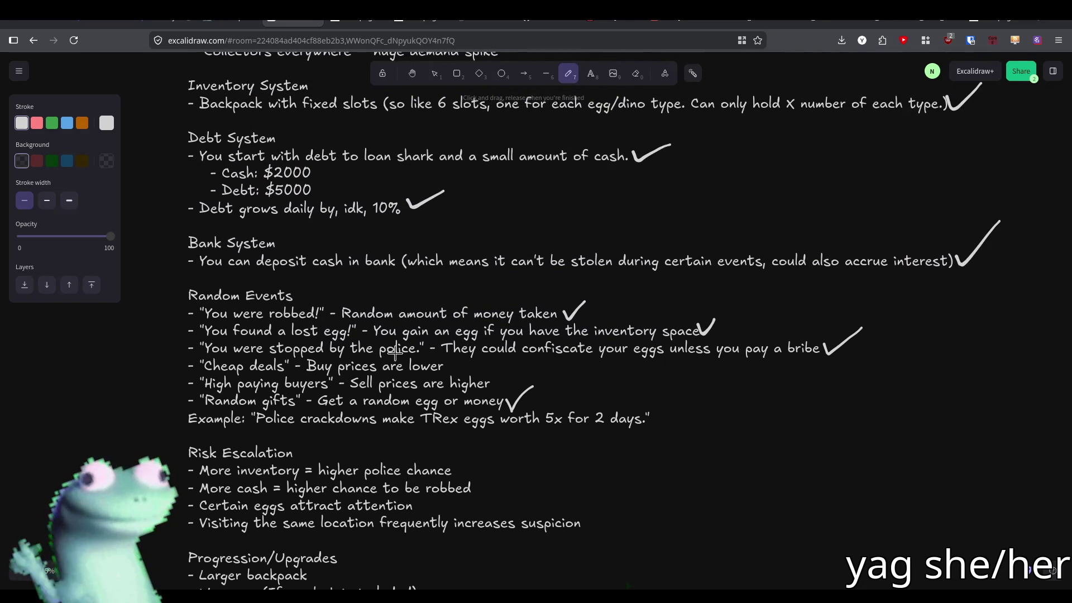
scroll(395, 353, up, 1)
scroll(390, 277, down, 3)
mouse_move(390, 278)
mouse_down()
mouse_move(393, 250)
mouse_move(365, 250)
mouse_up()
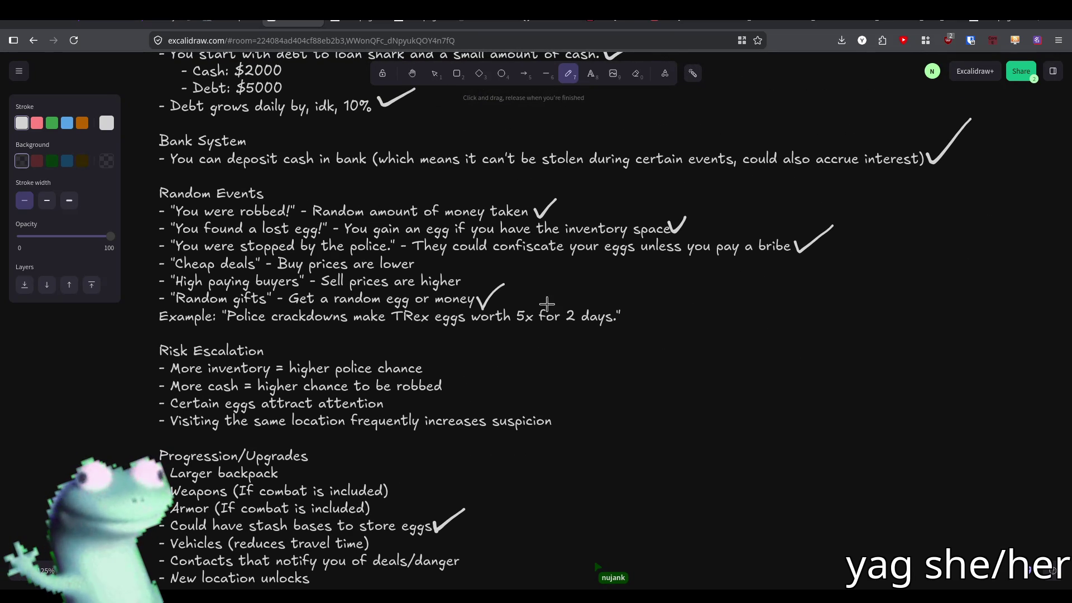
mouse_move(525, 304)
mouse_down()
mouse_move(539, 310)
mouse_move(606, 272)
mouse_up()
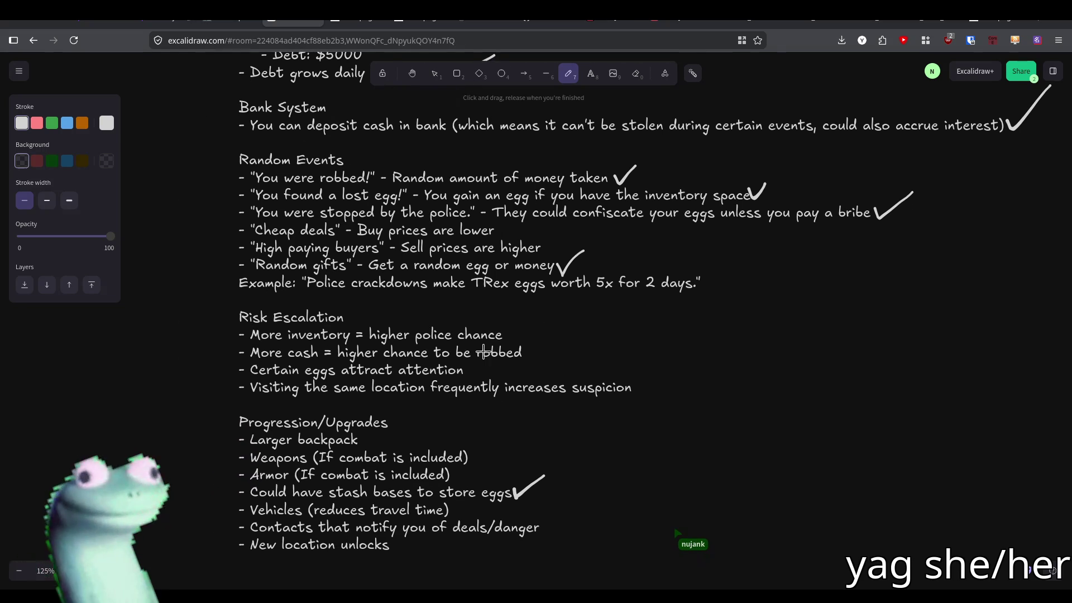
drag(238, 336, 513, 334)
Undo that strikethrough and scroll back up through the notes
scroll(442, 274, up, 4)
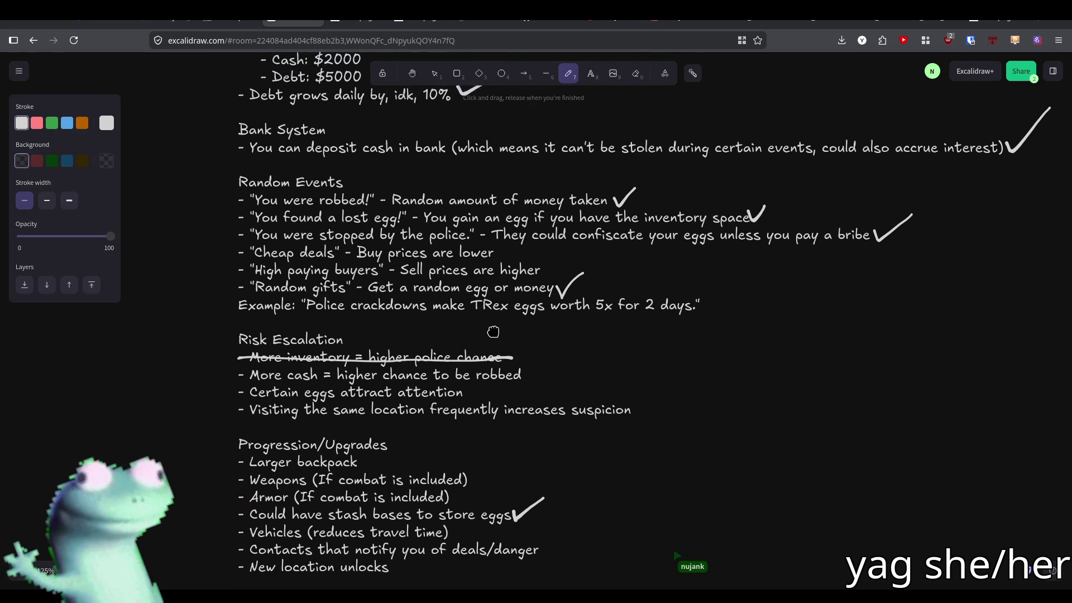
scroll(441, 274, up, 3)
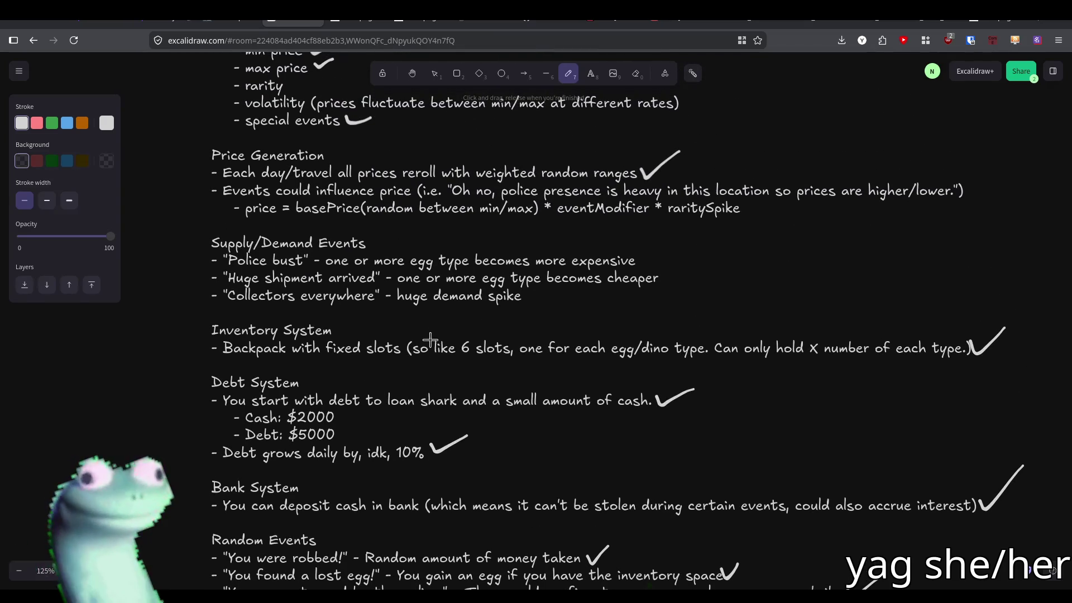
scroll(301, 283, up, 2)
scroll(289, 315, down, 2)
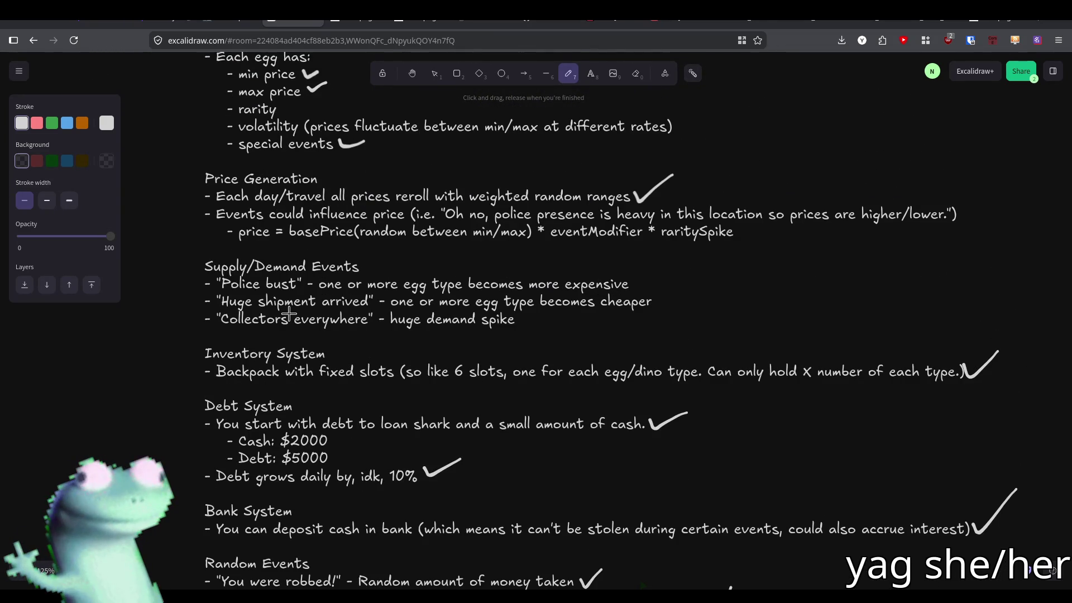
scroll(290, 314, down, 5)
scroll(431, 284, down, 2)
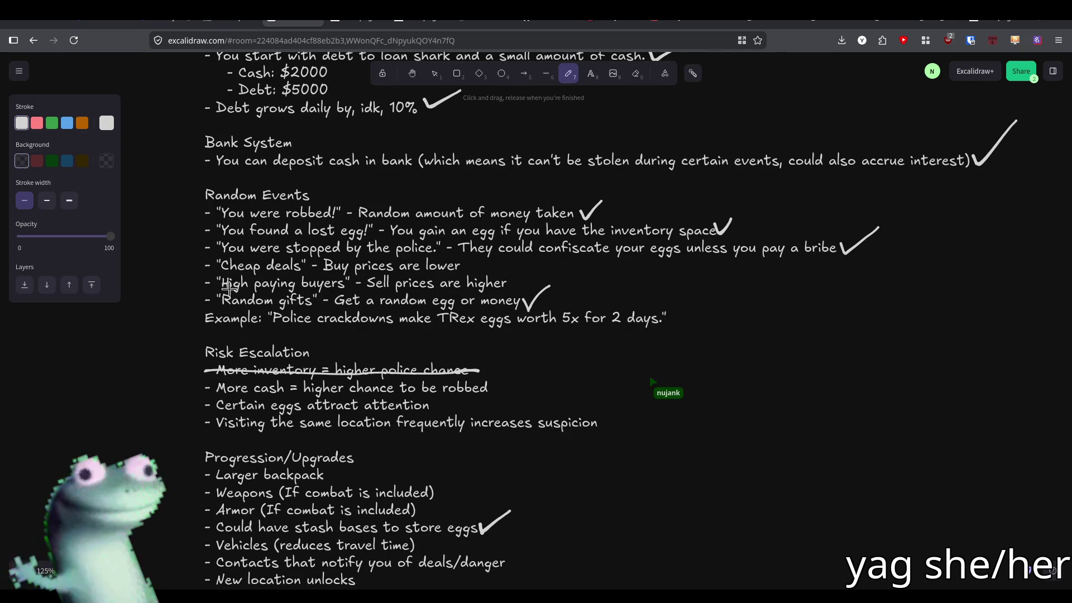
drag(303, 399, 316, 288)
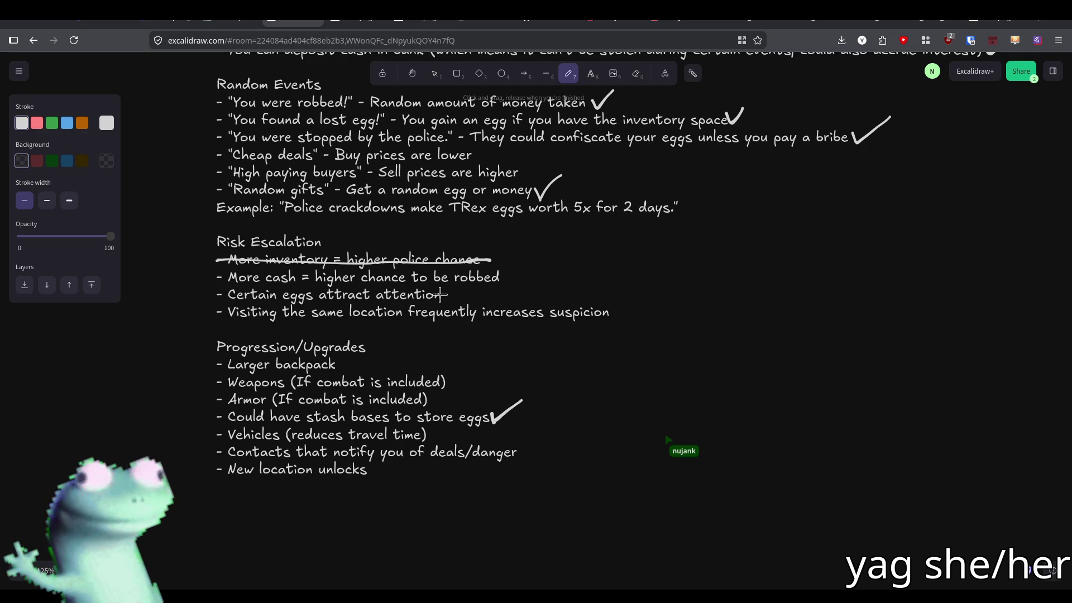
key(ctrl+z)
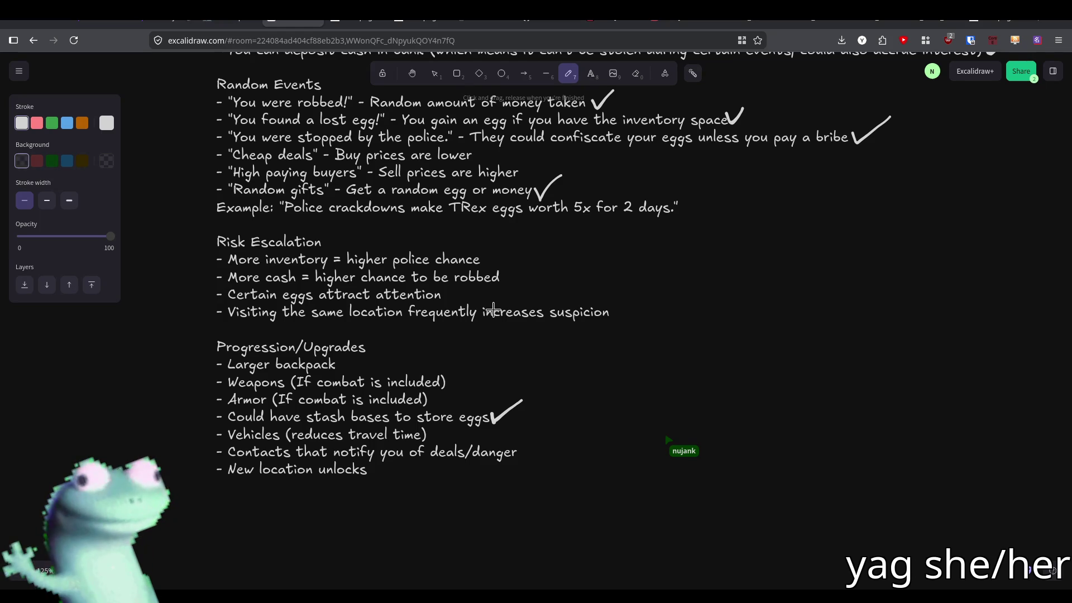
scroll(494, 309, up, 2)
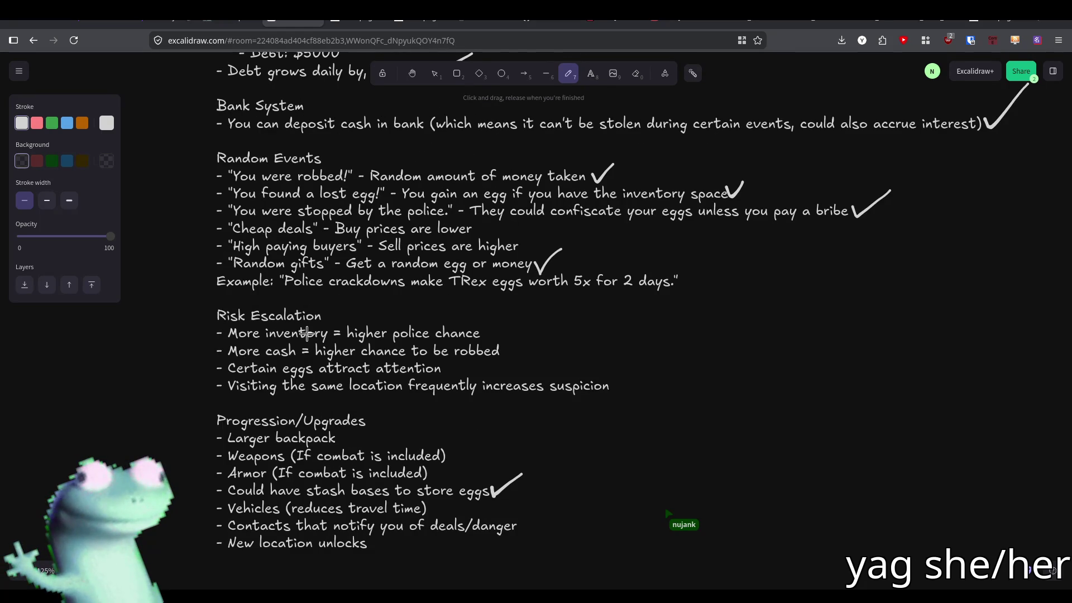
scroll(313, 337, up, 4)
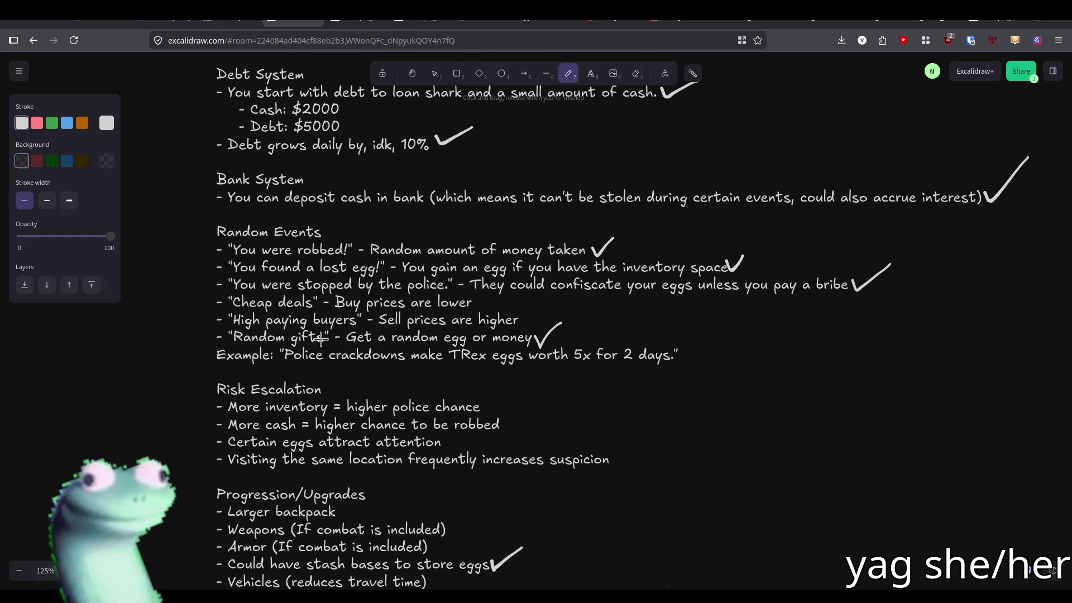
scroll(321, 337, up, 4)
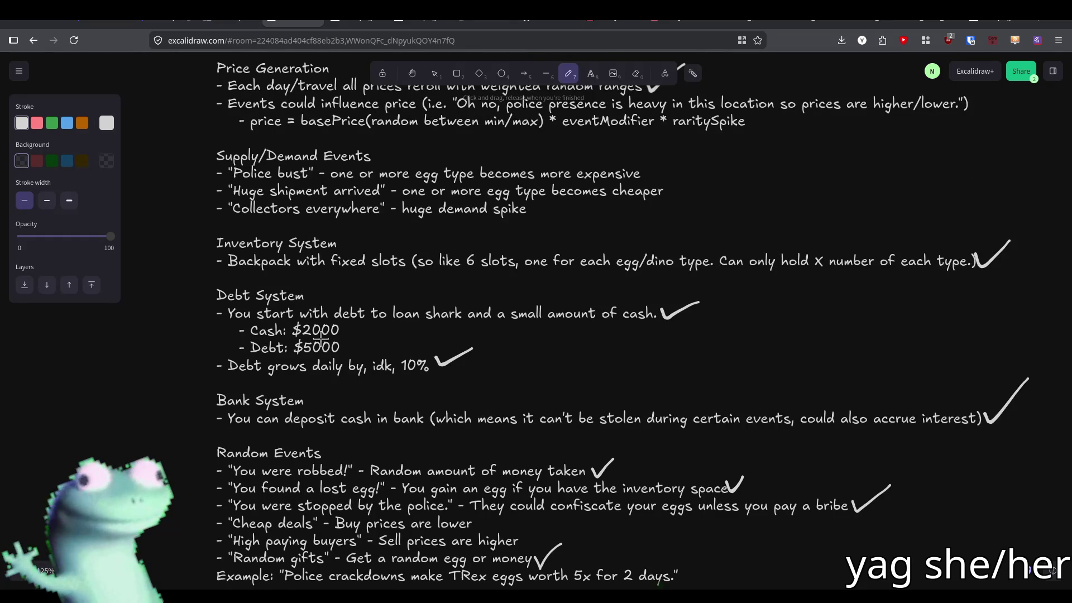
scroll(320, 334, up, 2)
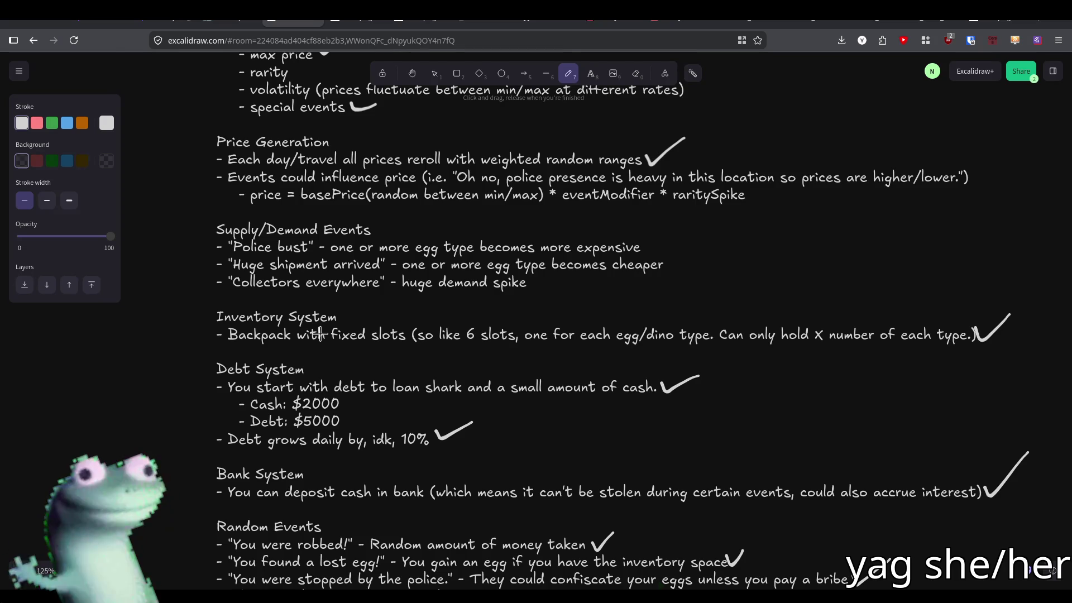
scroll(320, 334, up, 6)
scroll(320, 334, down, 8)
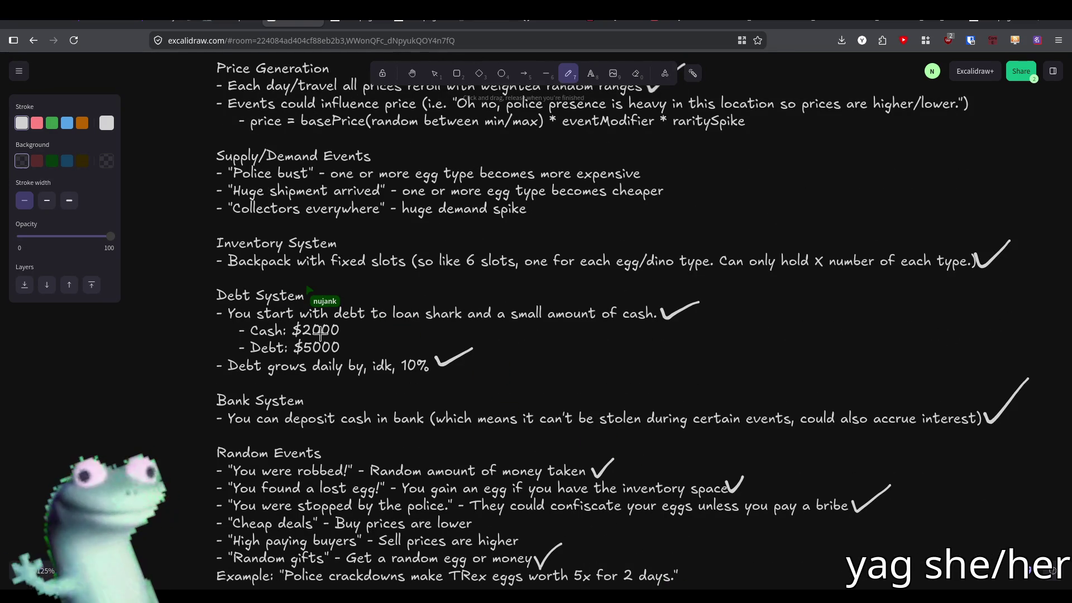
Cross out the sentence 'Can only hold X number of each type.'
scroll(320, 333, down, 2)
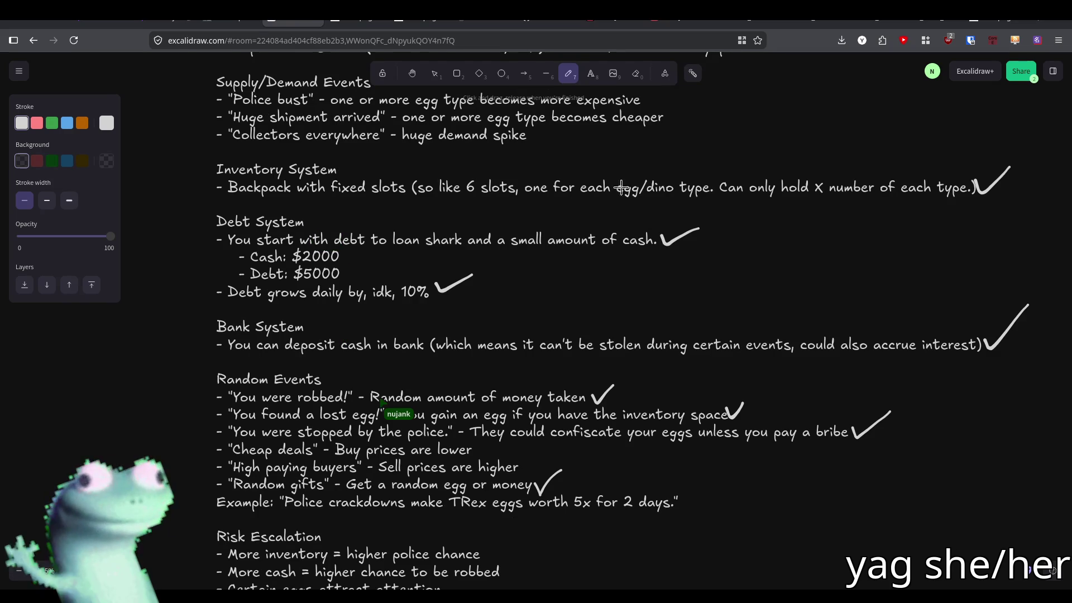
drag(715, 186, 964, 188)
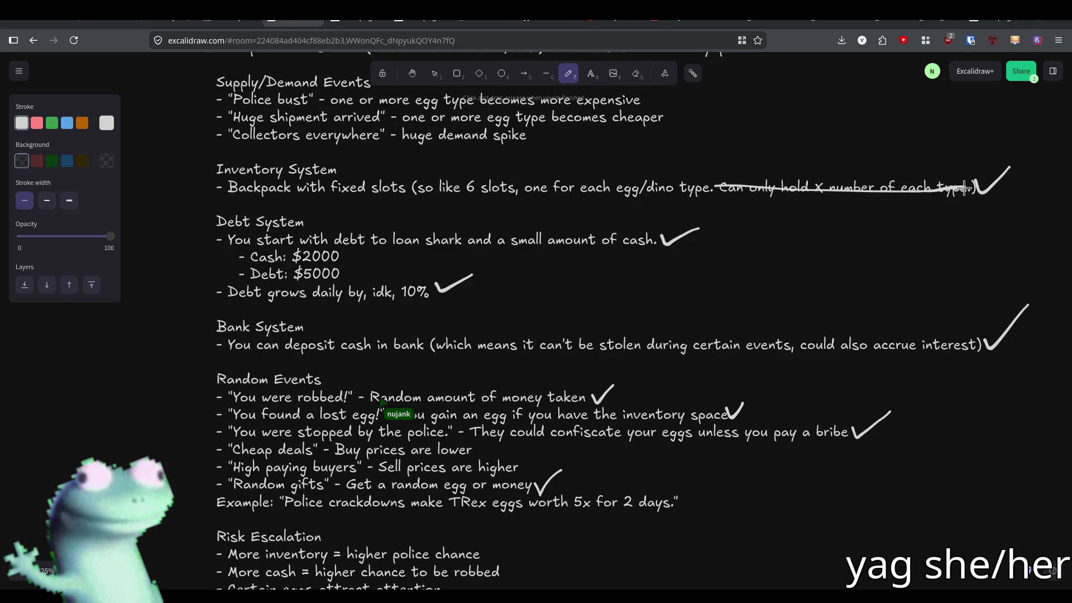
drag(729, 239, 683, 243)
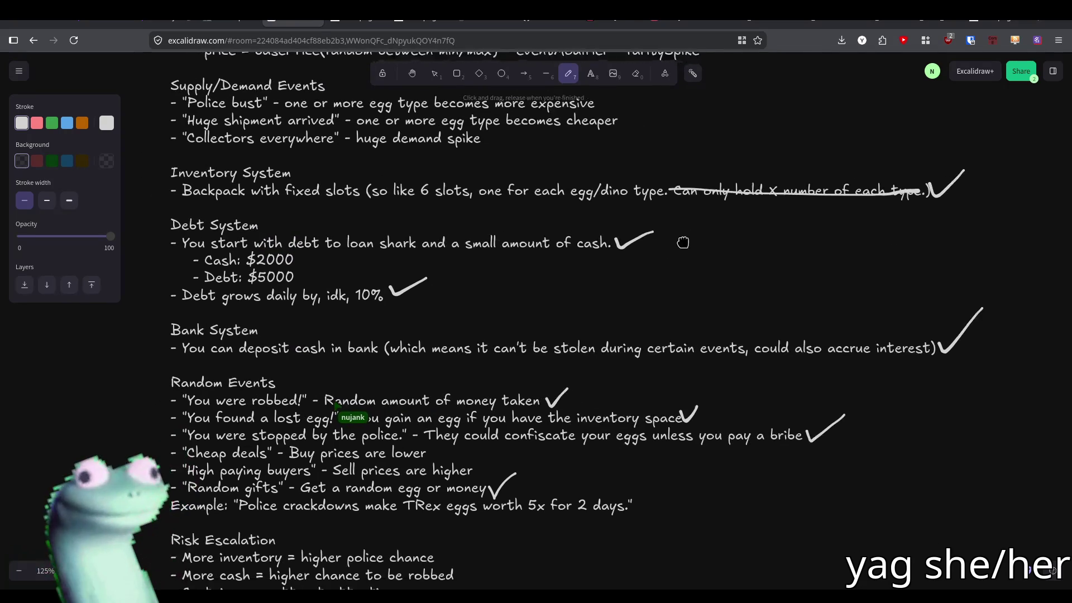
drag(663, 297, 668, 229)
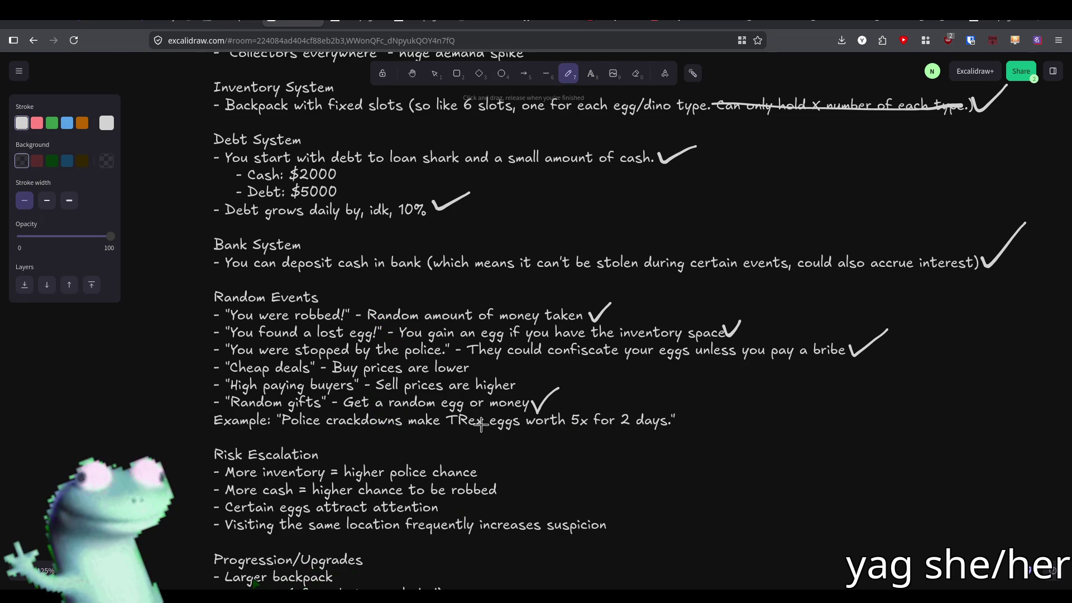
Cross out the Larger backpack, Weapons and Armor upgrade lines
scroll(480, 430, down, 3)
drag(223, 432, 353, 427)
scroll(484, 436, down, 2)
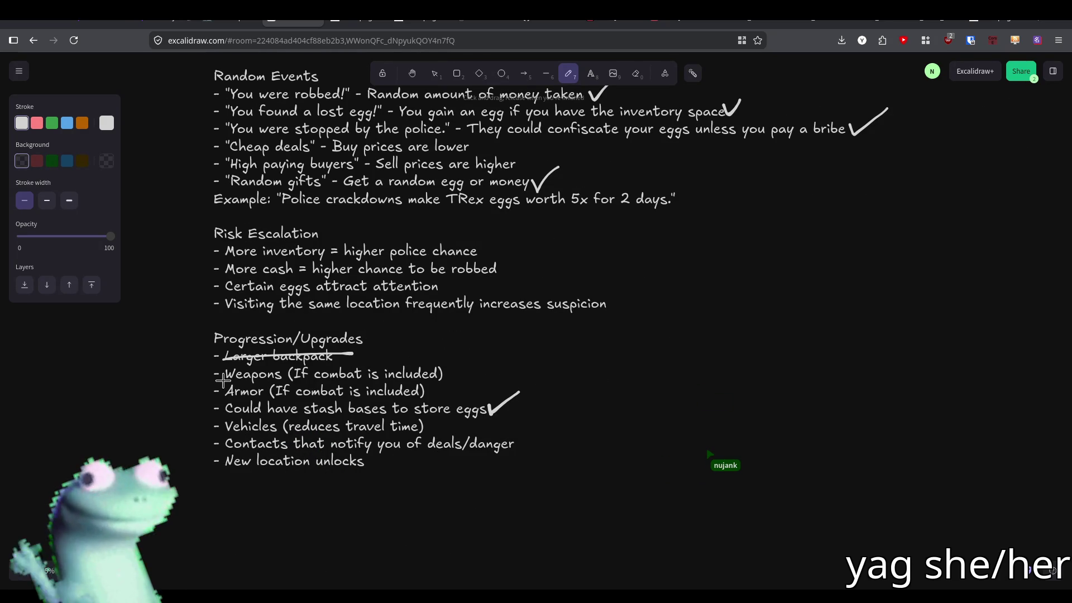
drag(223, 380, 494, 370)
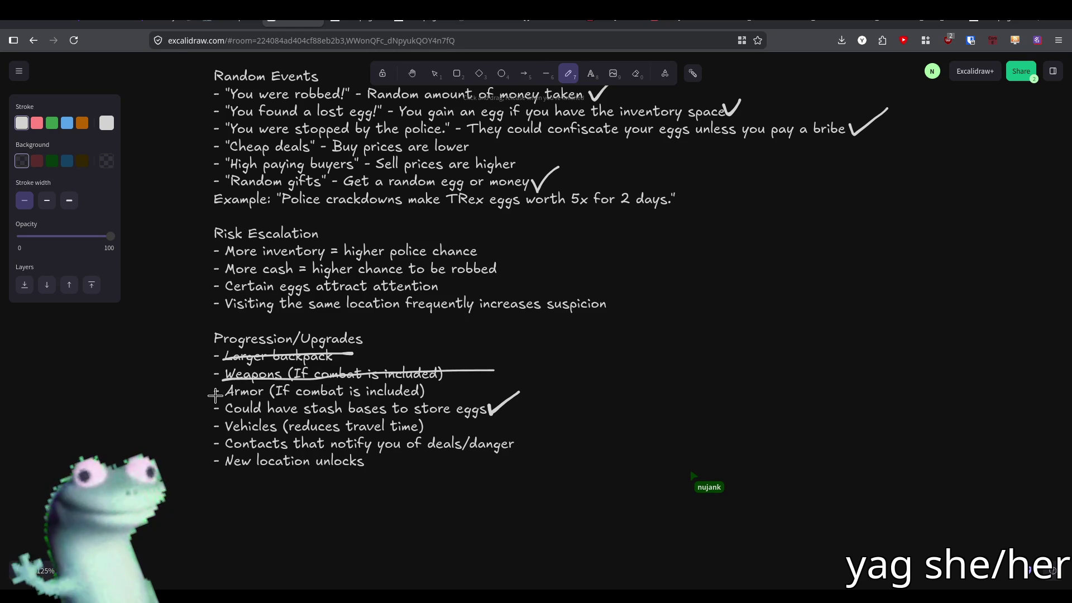
drag(215, 397, 423, 385)
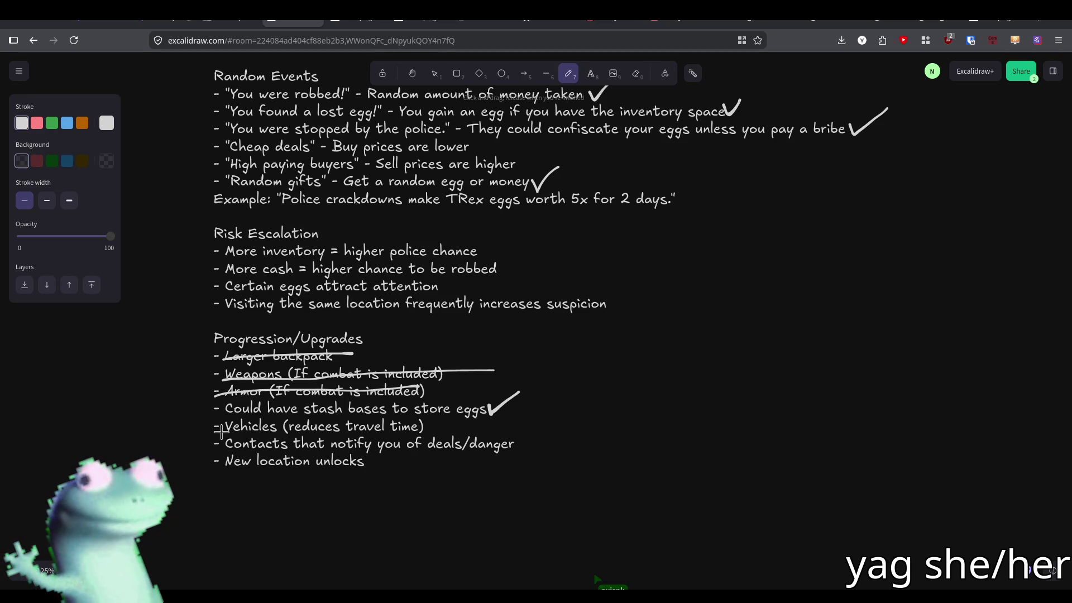
Strike through 'Vehicles (reduces travel time)' and 'Contacts that notify you of deals/danger'
drag(219, 432, 441, 431)
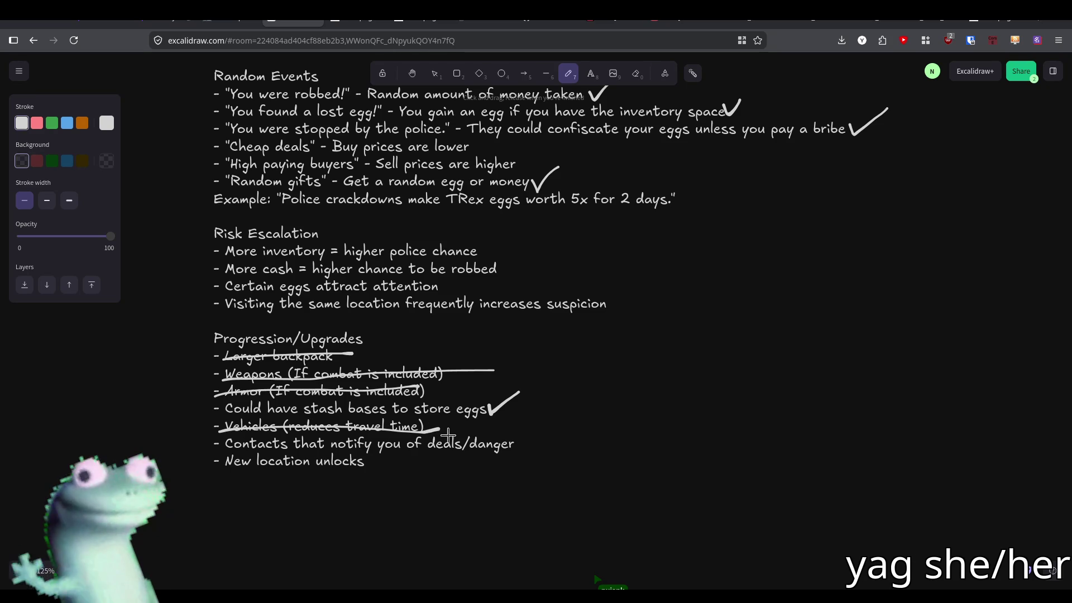
scroll(391, 441, down, 1)
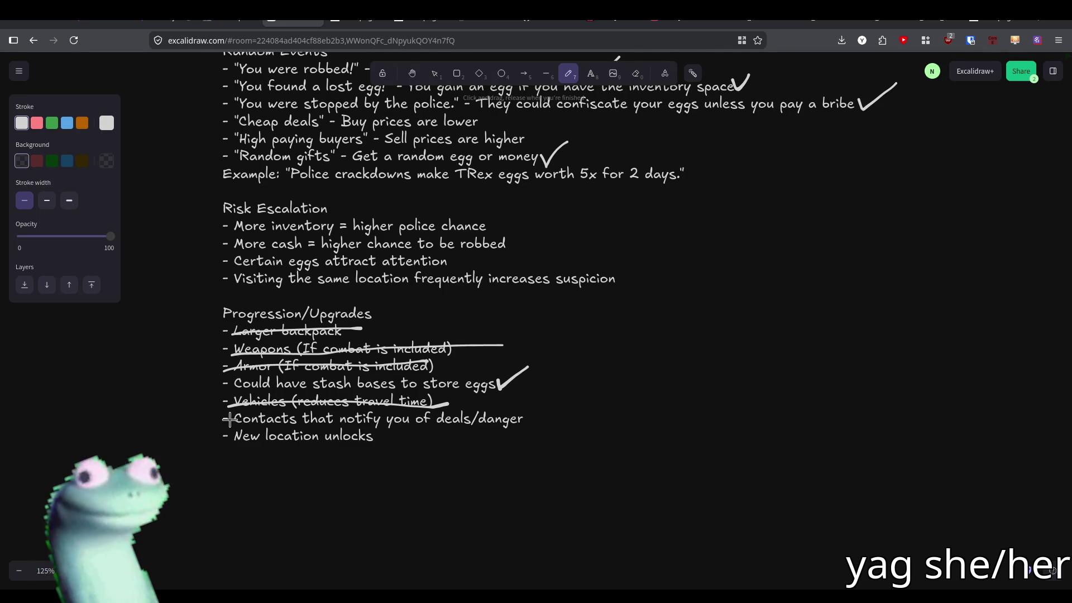
drag(222, 419, 537, 419)
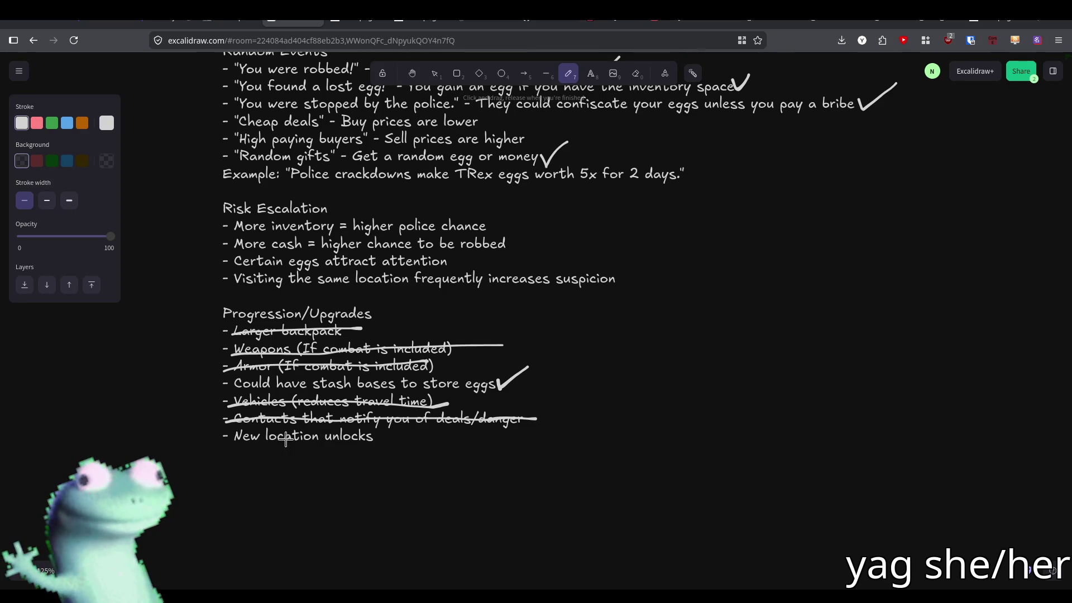
Zoom out, undo the Contacts strikethrough, and return to Godot's map scene
scroll(285, 446, down, 10)
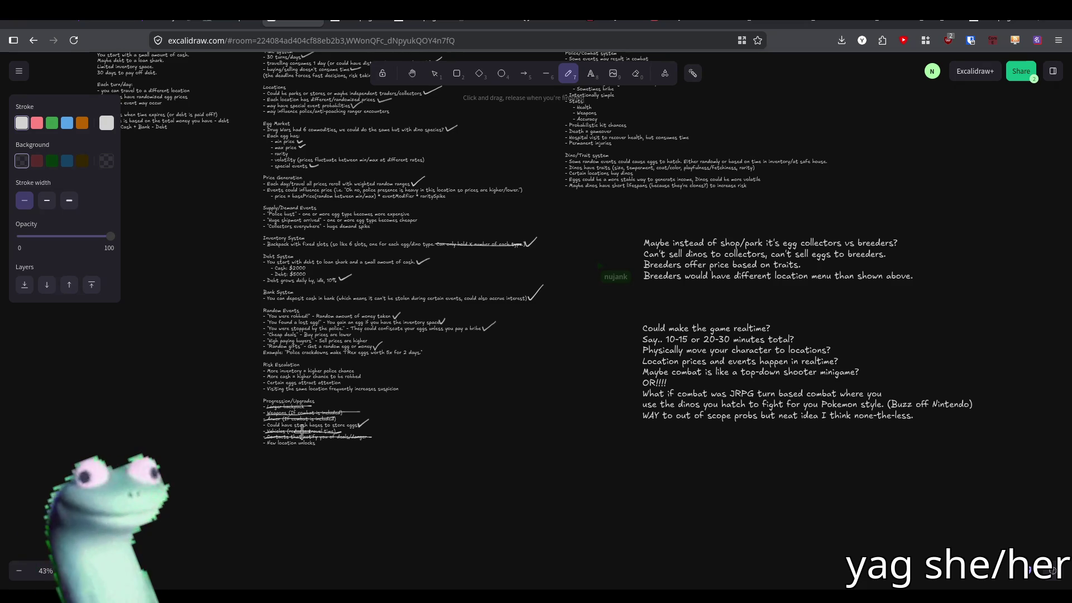
drag(301, 431, 332, 450)
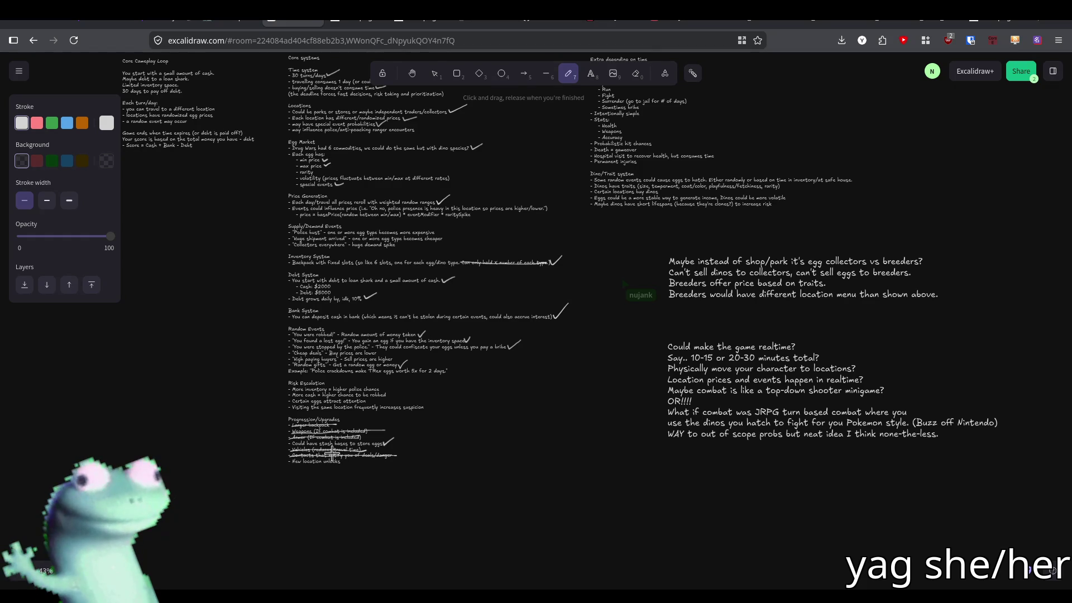
key(ctrl+z)
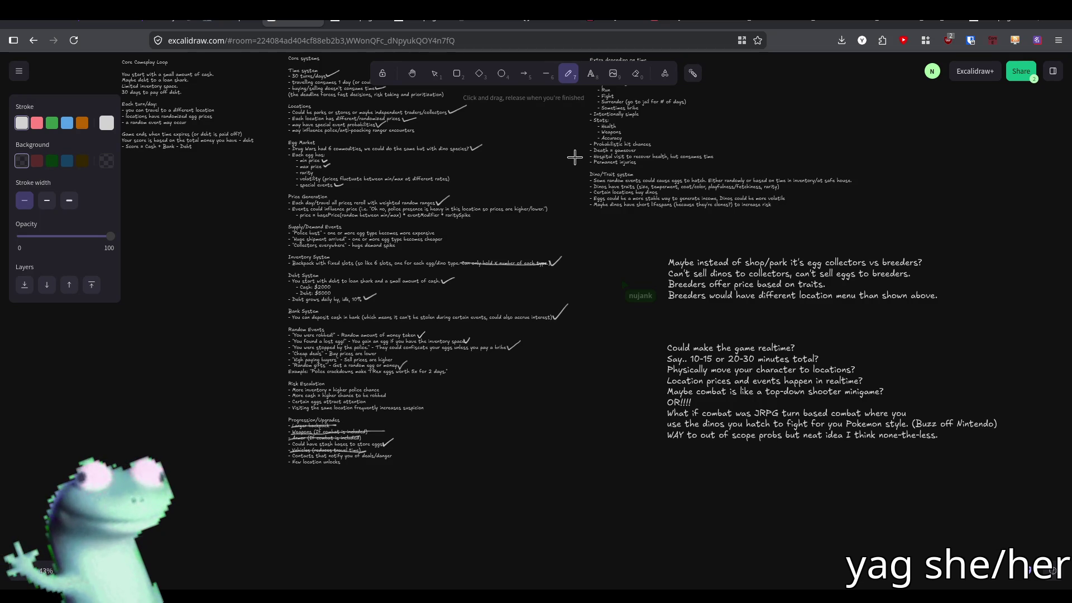
key(alt+Tab)
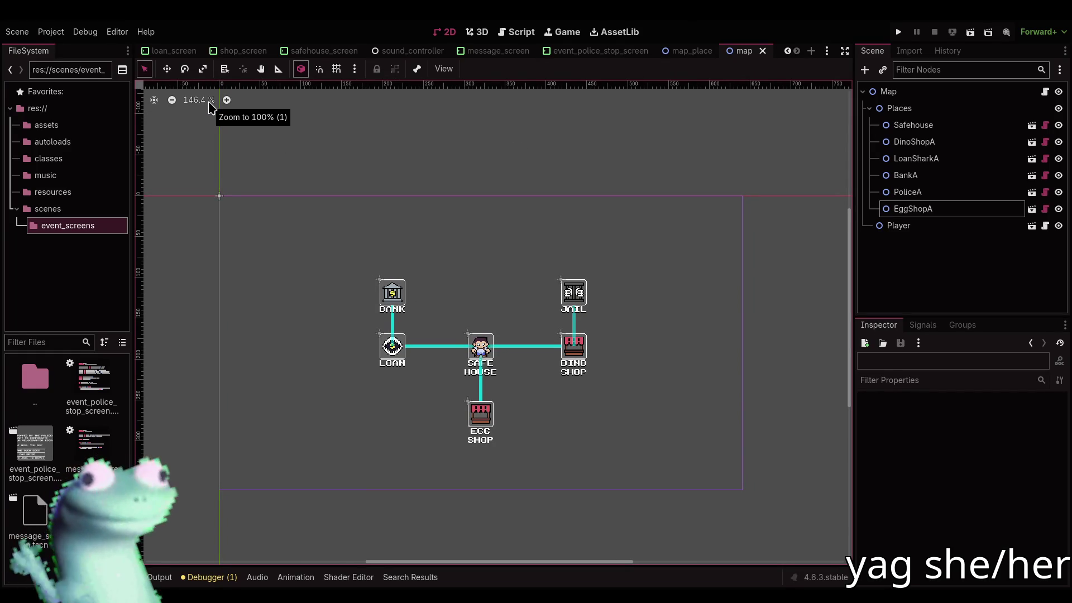
scroll(529, 288, up, 5)
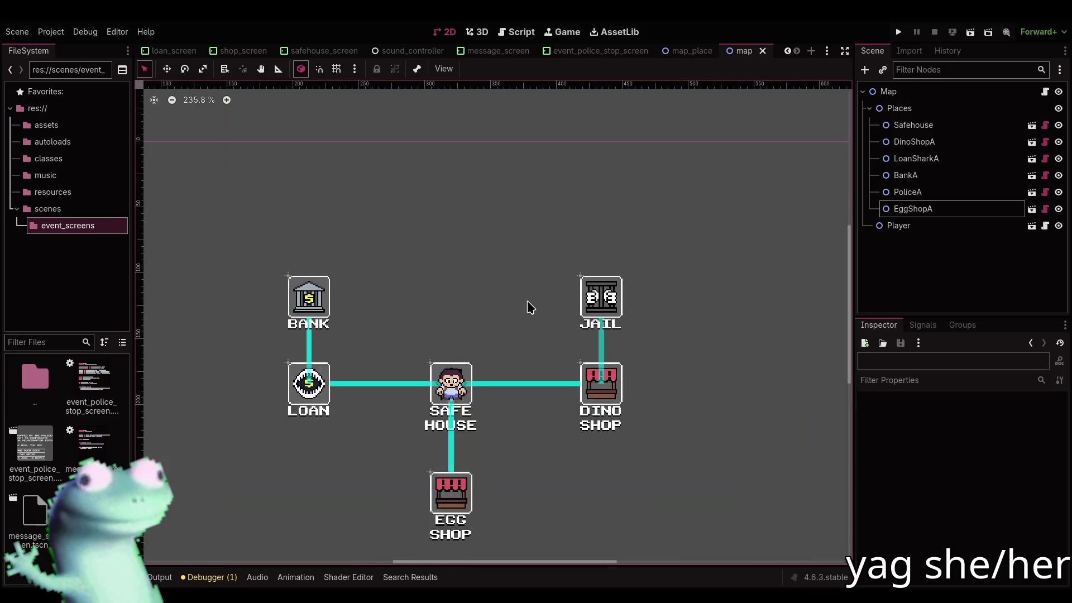
scroll(530, 307, up, 1)
scroll(530, 307, up, 1)
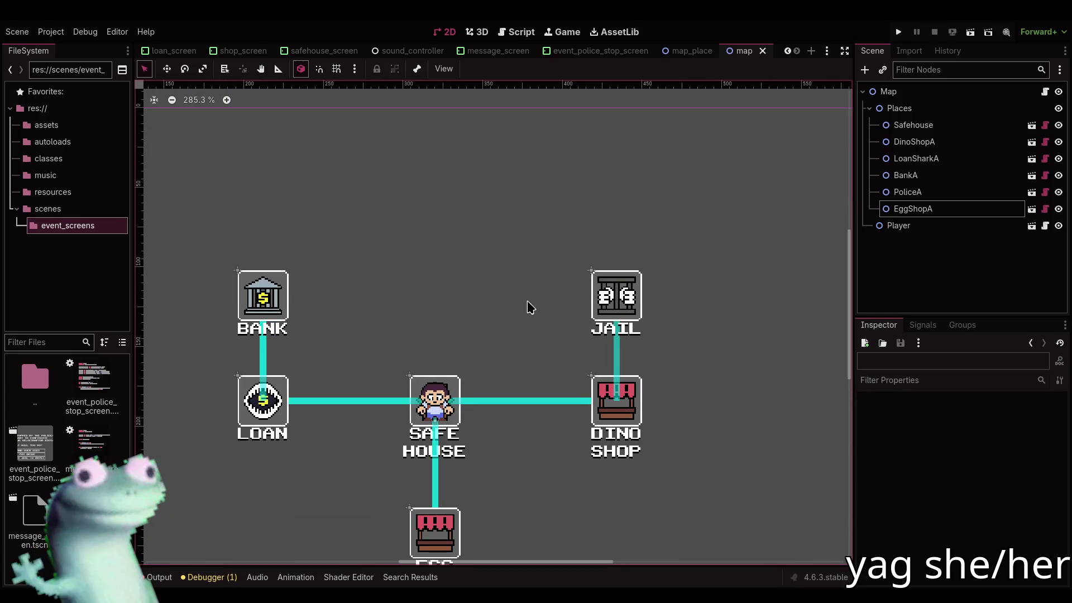
scroll(530, 307, down, 10)
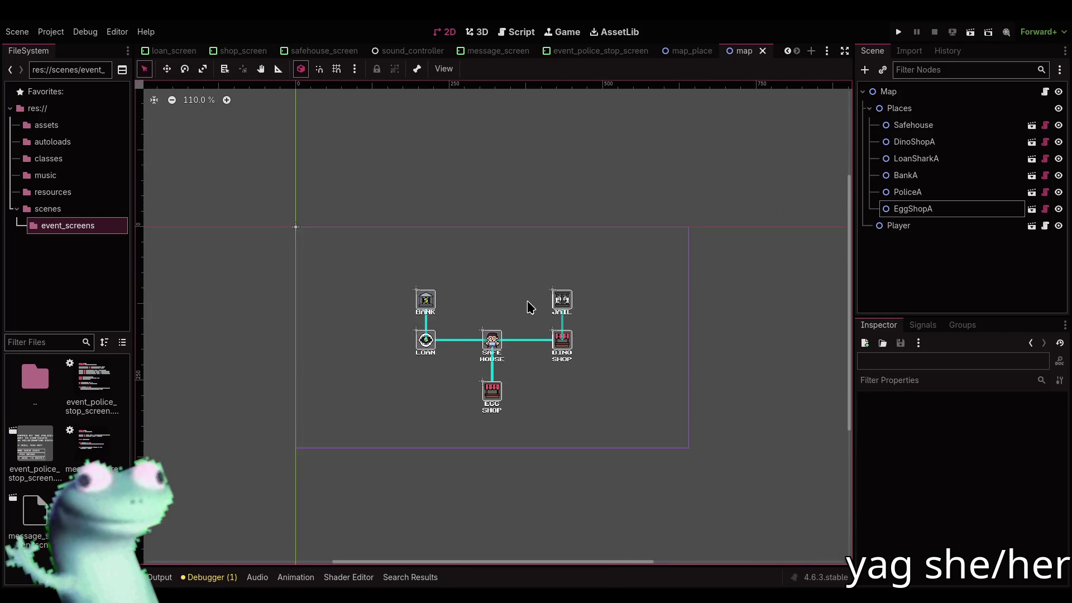
scroll(529, 307, down, 1)
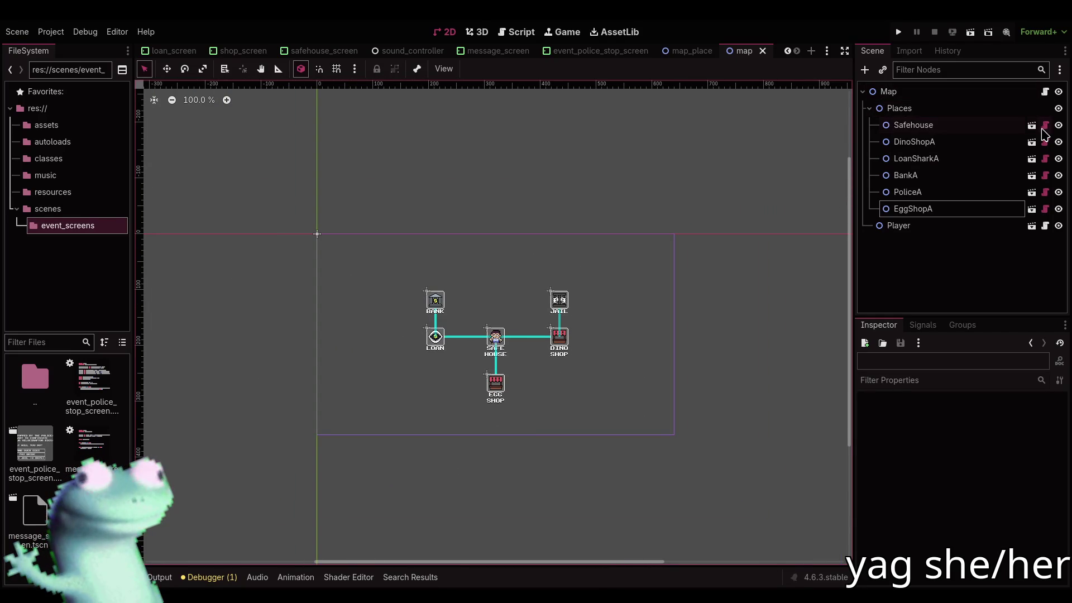
Check the Safehouse's map_place.gd script, return to the map's 2D view, then switch to the Excalidraw board
click(1044, 126)
scroll(549, 360, up, 15)
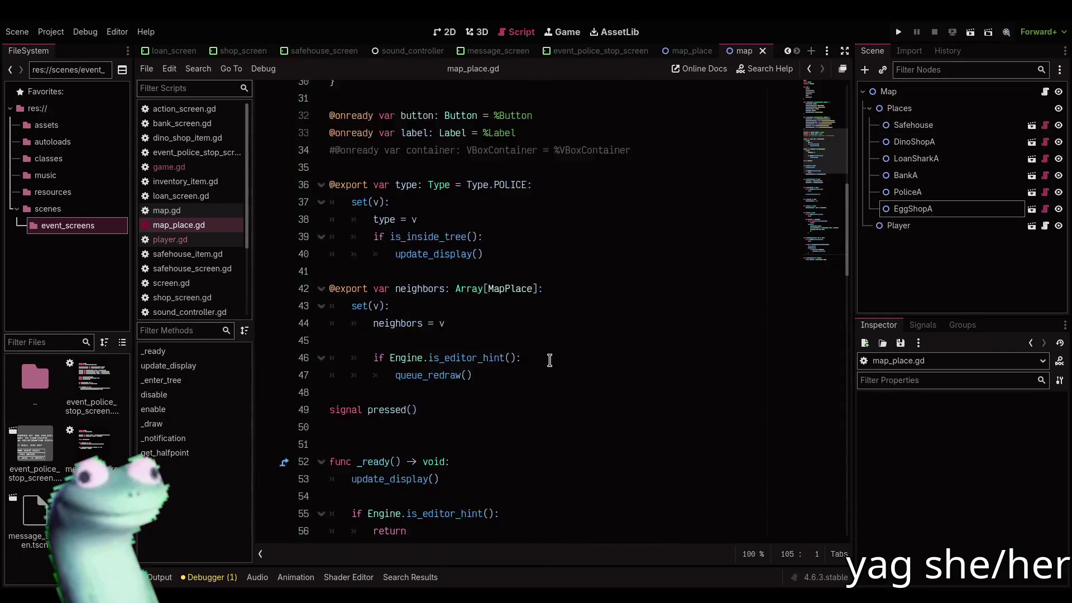
scroll(549, 360, up, 10)
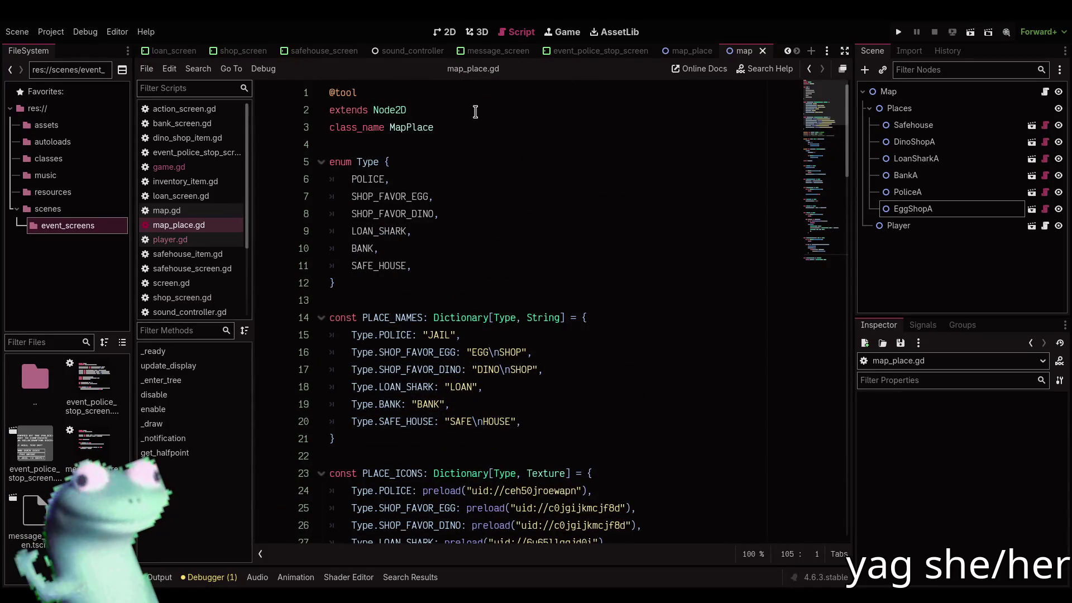
click(444, 32)
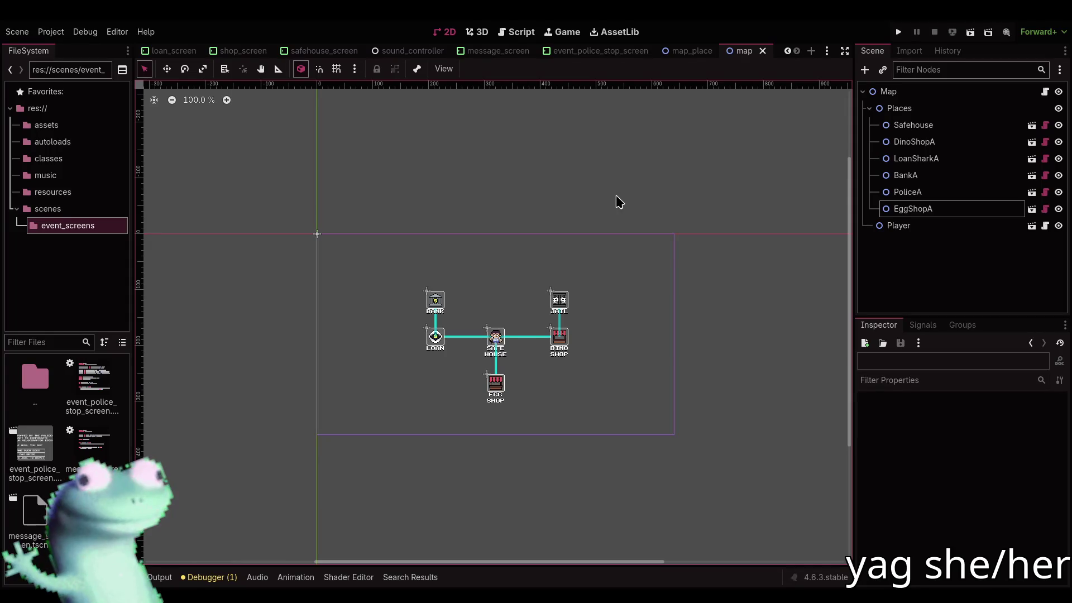
key(alt+Tab)
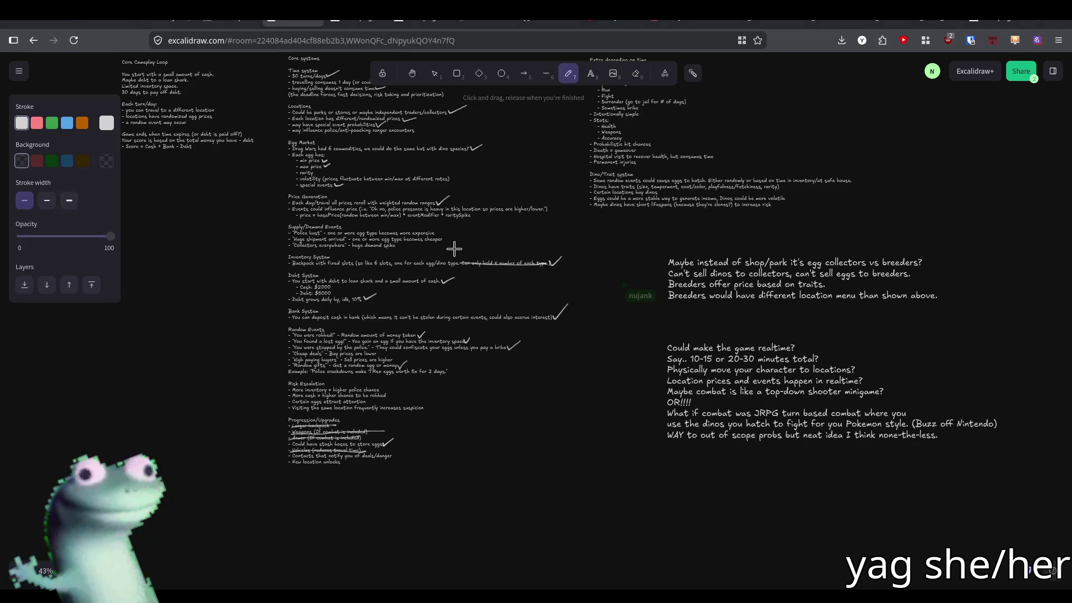
drag(431, 258, 482, 215)
ctrl+scroll(409, 452, up, 5)
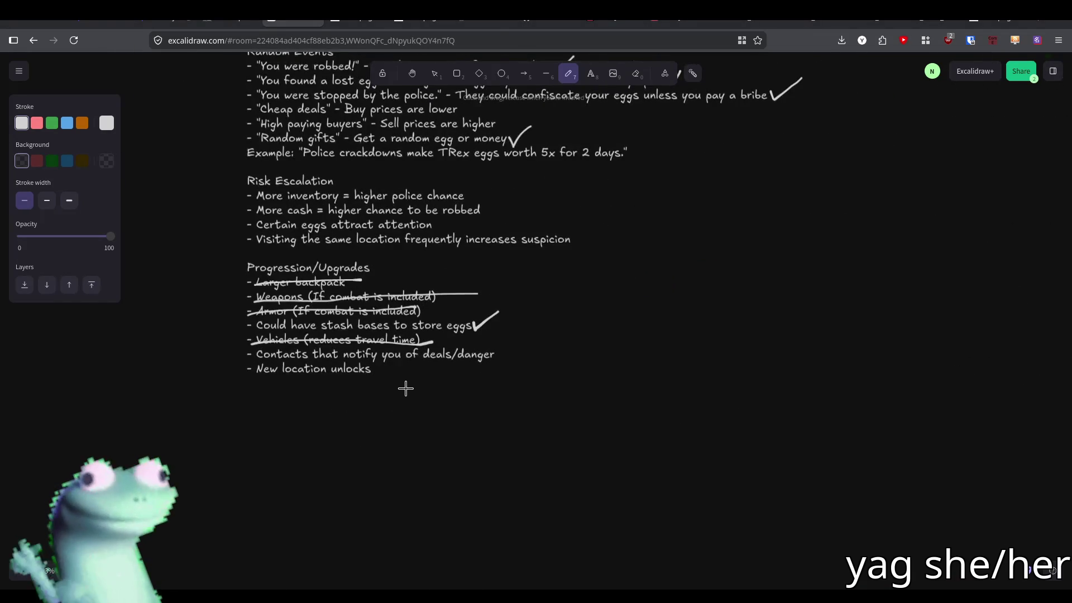
ctrl+scroll(404, 387, up, 1)
scroll(409, 376, up, 1)
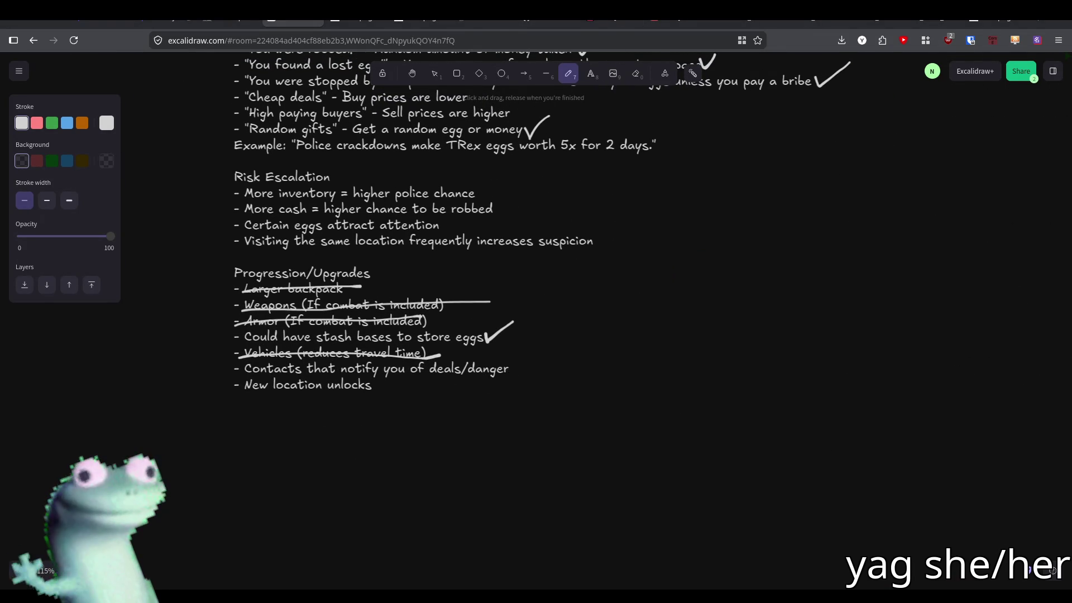
key(alt+Tab)
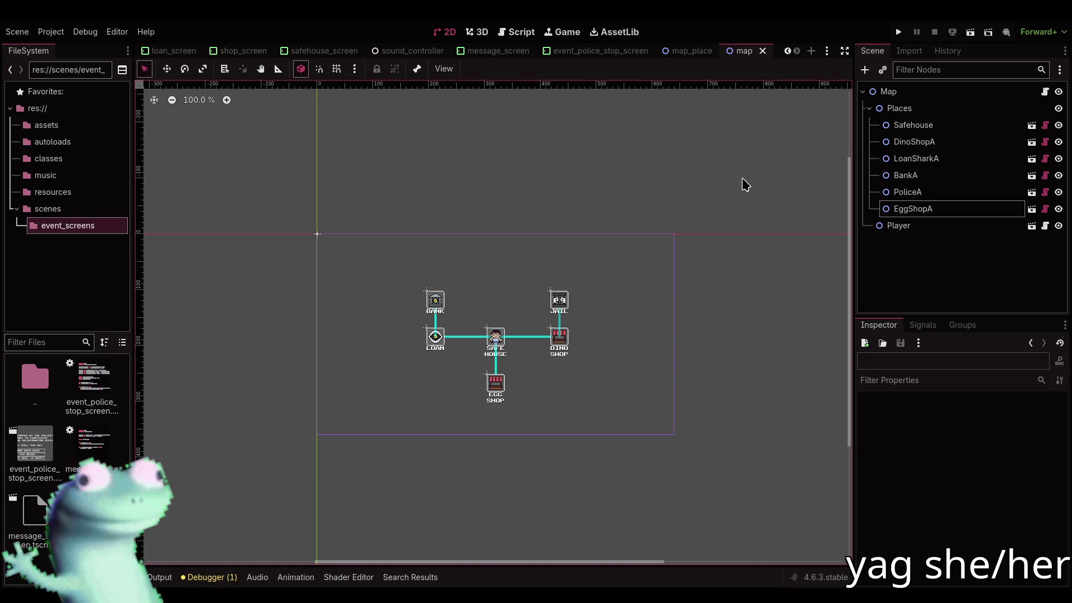
key(alt+Tab)
scroll(435, 400, up, 1)
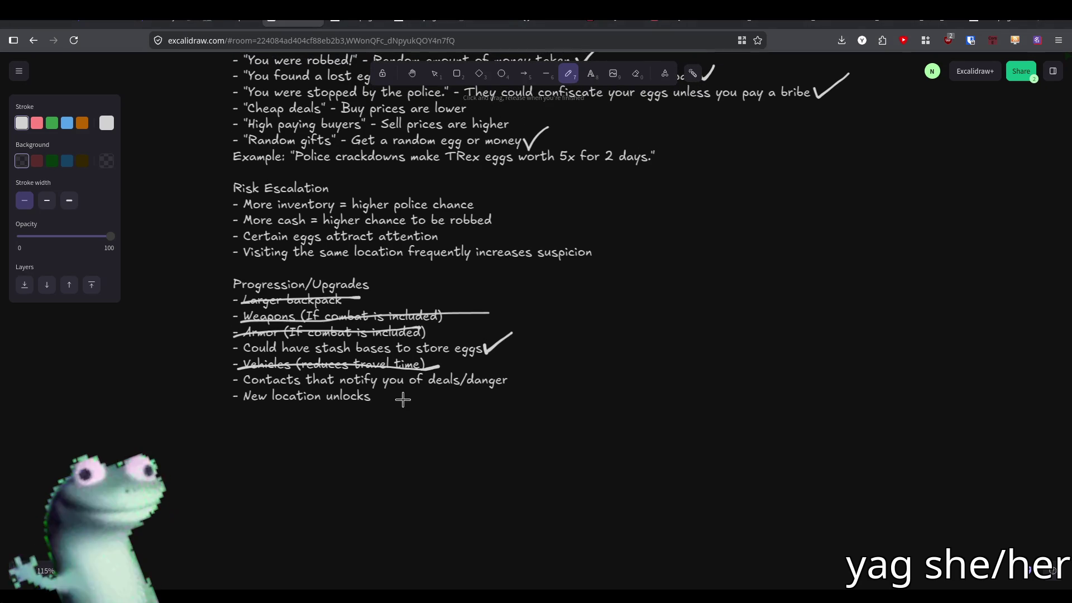
scroll(399, 397, up, 1)
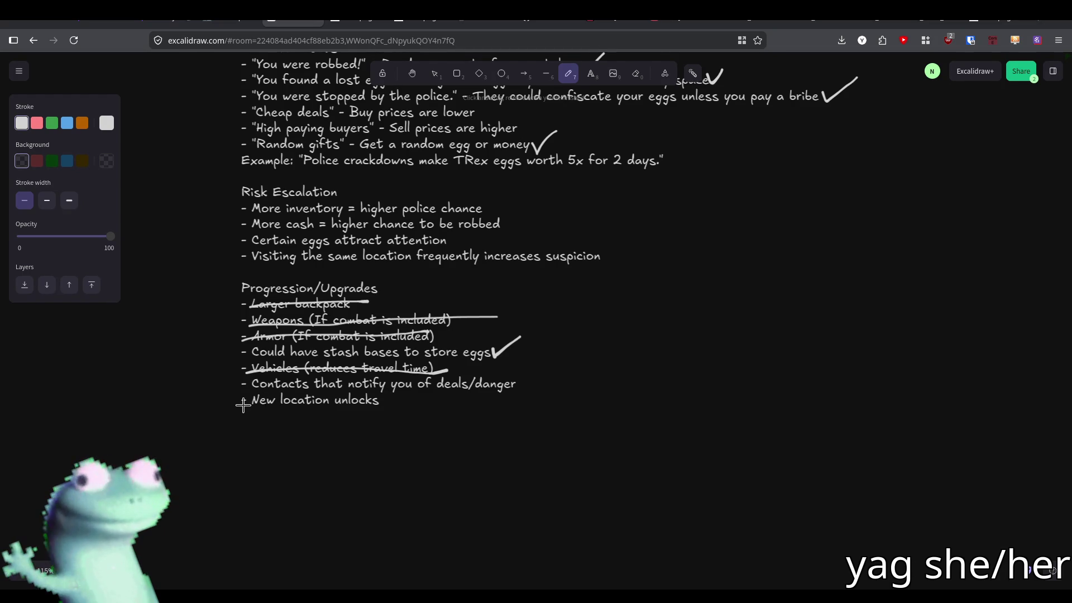
drag(243, 405, 386, 403)
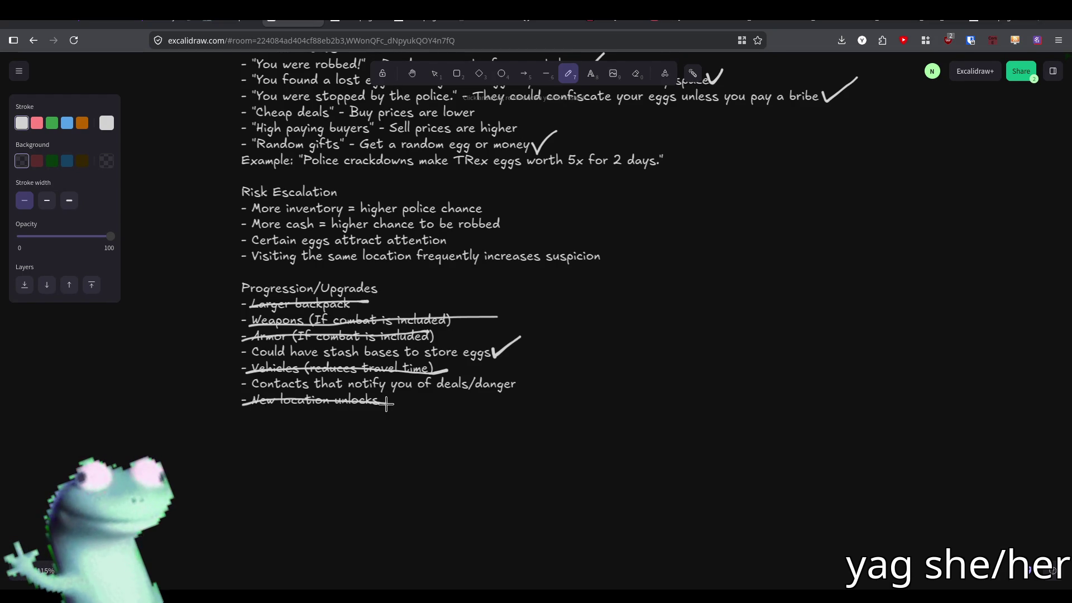
Switch from the pen to the selection tool and pan over the side idea notes, then return to Godot
scroll(391, 425, up, 1)
scroll(278, 509, down, 3)
ctrl+scroll(278, 509, down, 6)
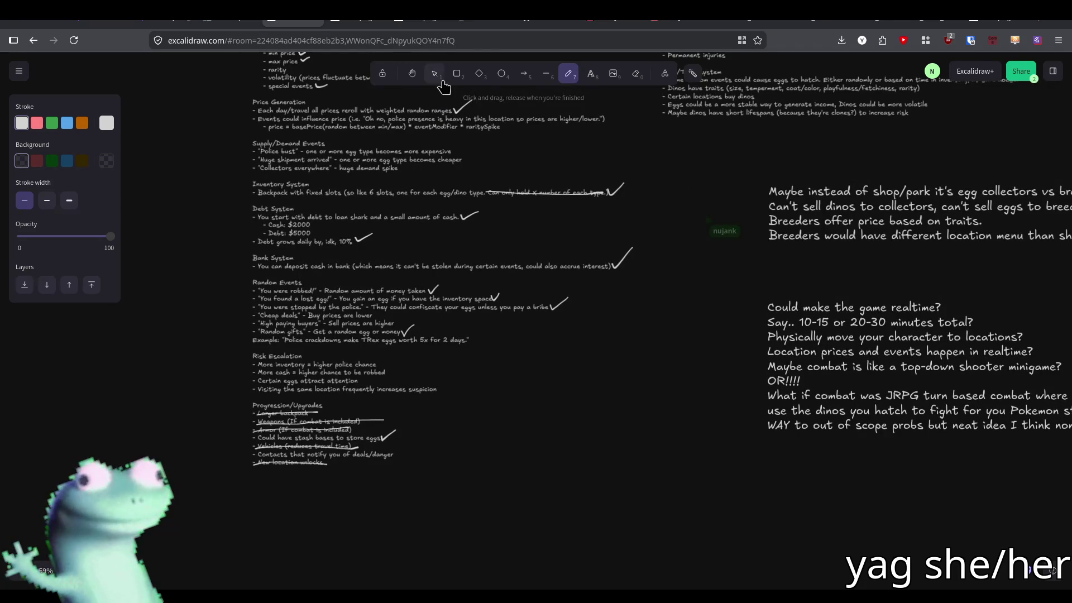
click(437, 77)
ctrl+scroll(324, 441, up, 6)
drag(449, 419, 397, 446)
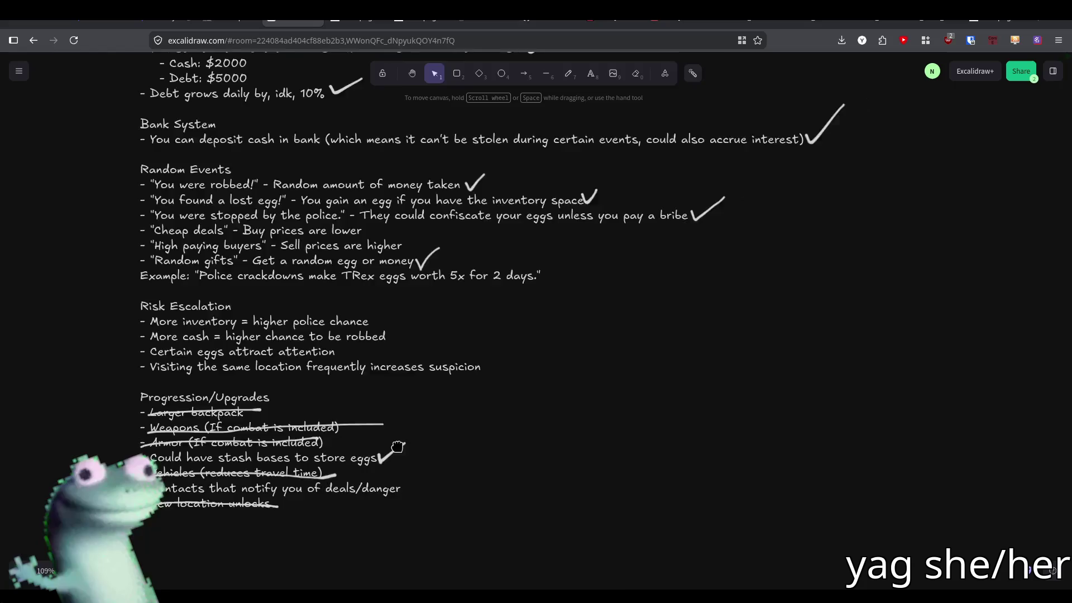
ctrl+scroll(397, 447, down, 5)
mouse_move(270, 530)
mouse_down()
mouse_move(514, 282)
mouse_move(484, 431)
mouse_move(310, 252)
mouse_move(290, 390)
mouse_move(266, 301)
mouse_move(594, 277)
mouse_move(622, 249)
mouse_up()
scroll(245, 354, down, 2)
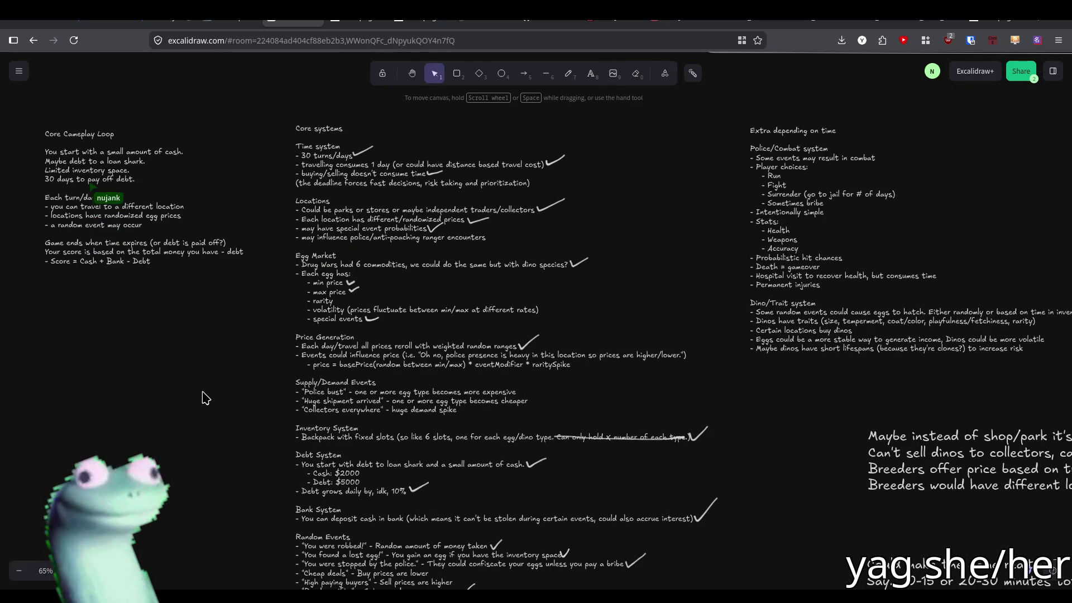
drag(220, 402, 211, 389)
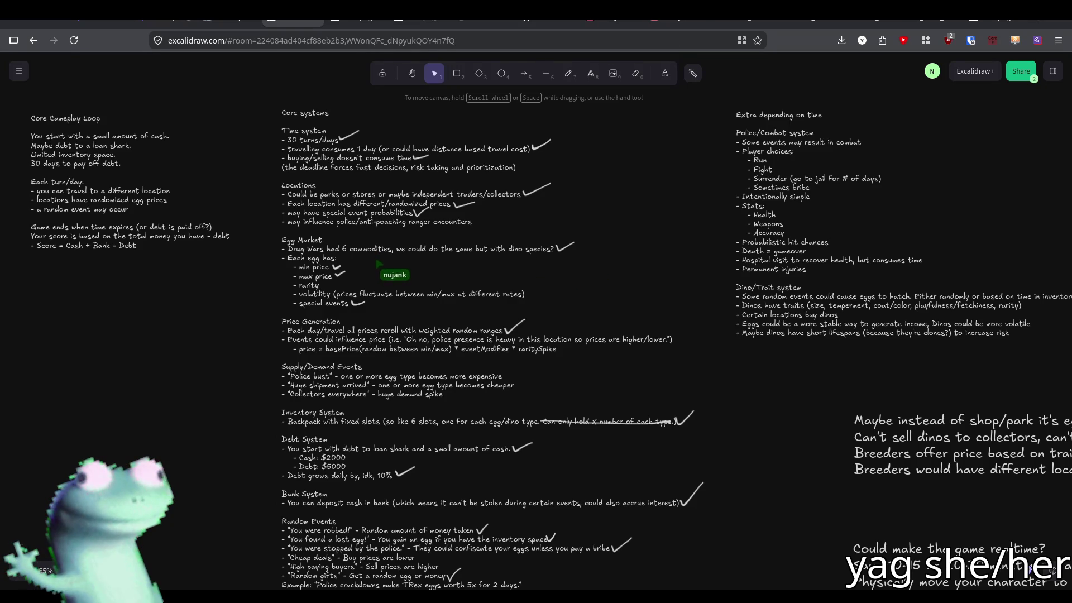
key(alt+Tab)
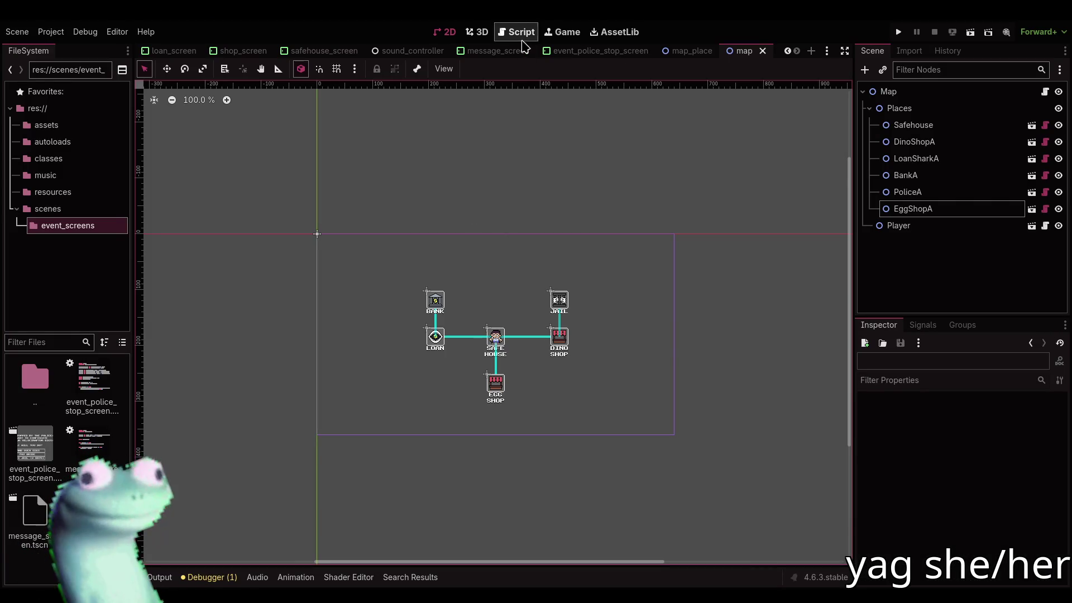
Open game.gd in the Script workspace and scroll through it
click(522, 33)
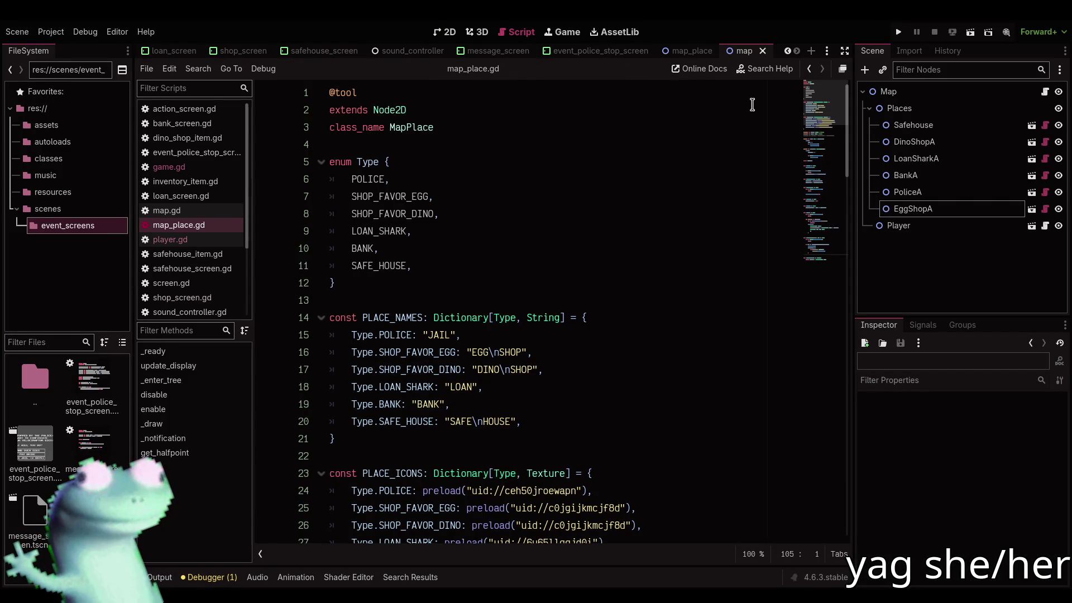
click(232, 166)
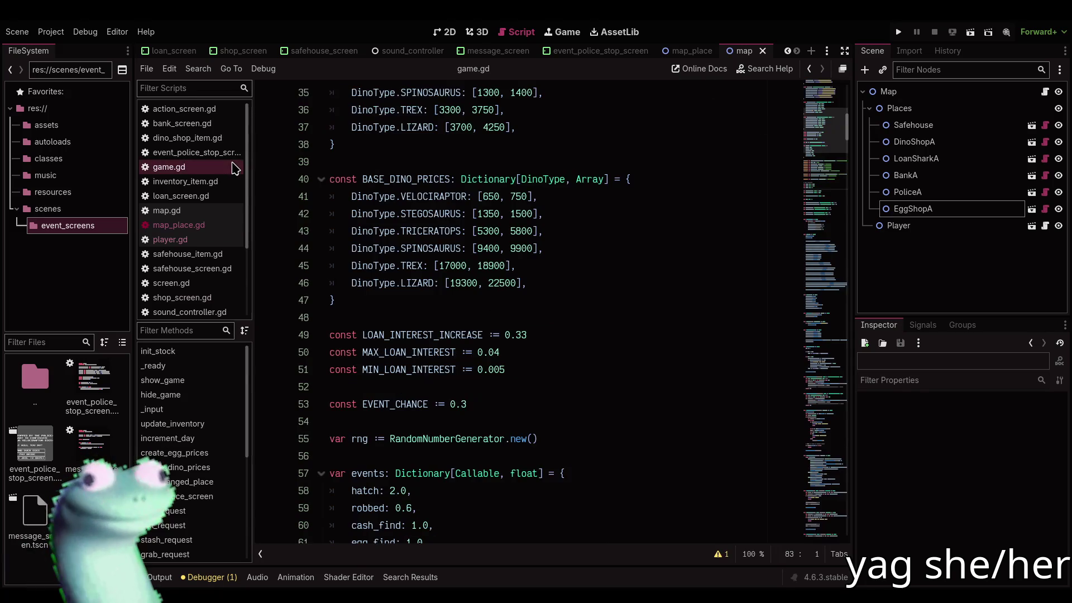
scroll(835, 144, down, 6)
scroll(835, 139, up, 11)
scroll(836, 134, up, 6)
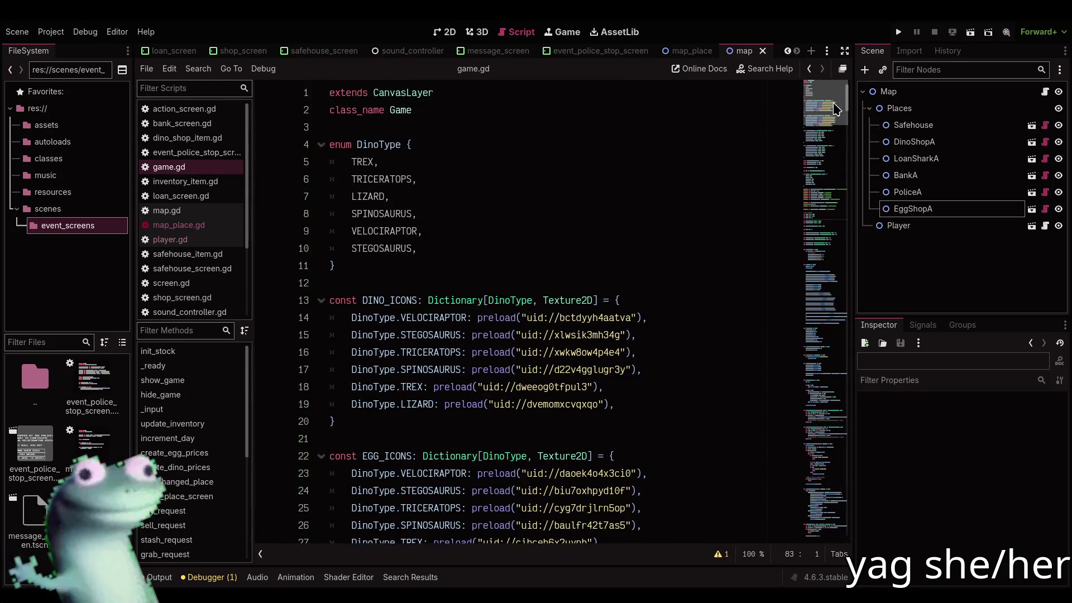
scroll(832, 145, down, 13)
scroll(832, 151, down, 5)
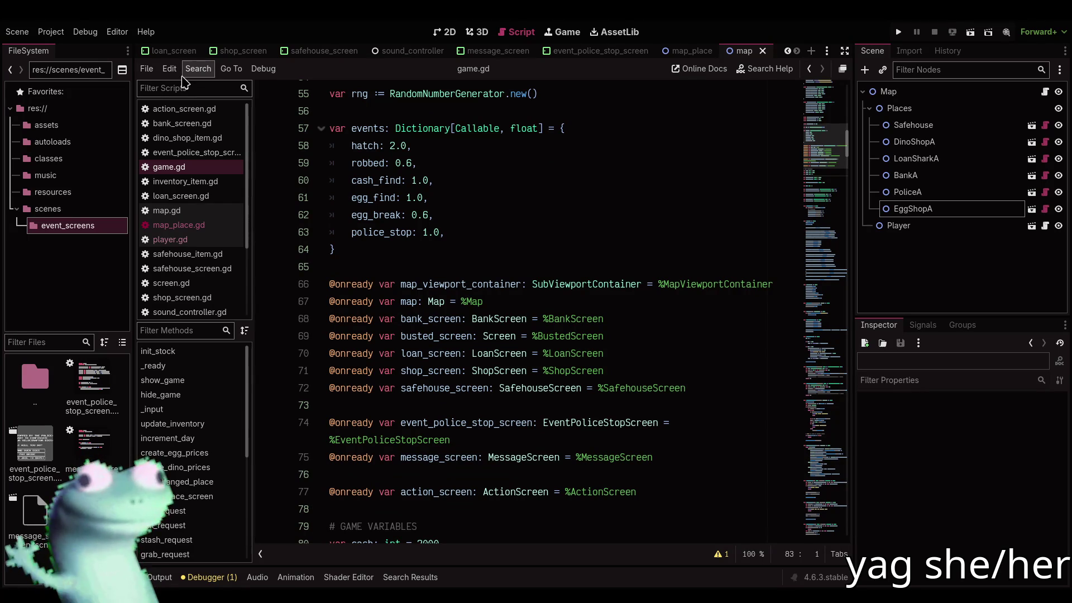
Glance at the design notes, place the cursor on the blank line after events, then switch to VLC
key(alt+Tab)
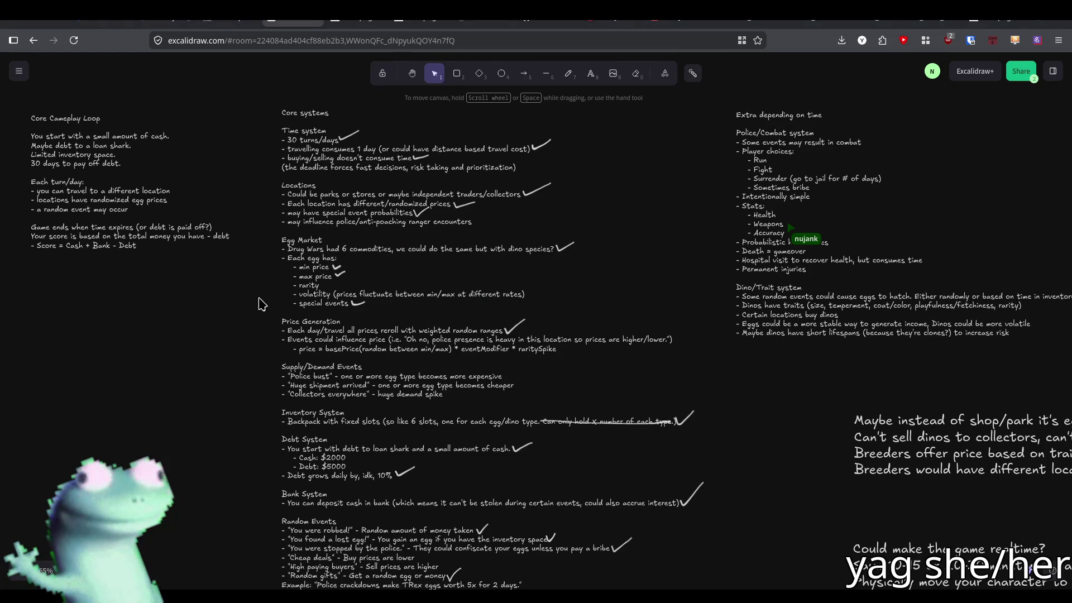
key(alt+Tab)
click(489, 259)
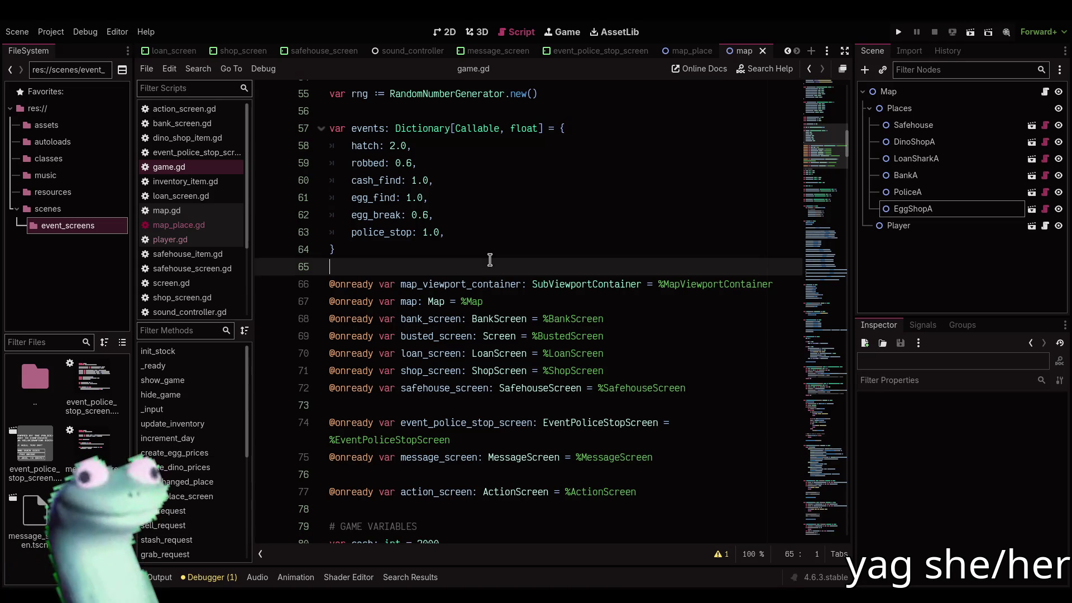
scroll(489, 260, down, 1)
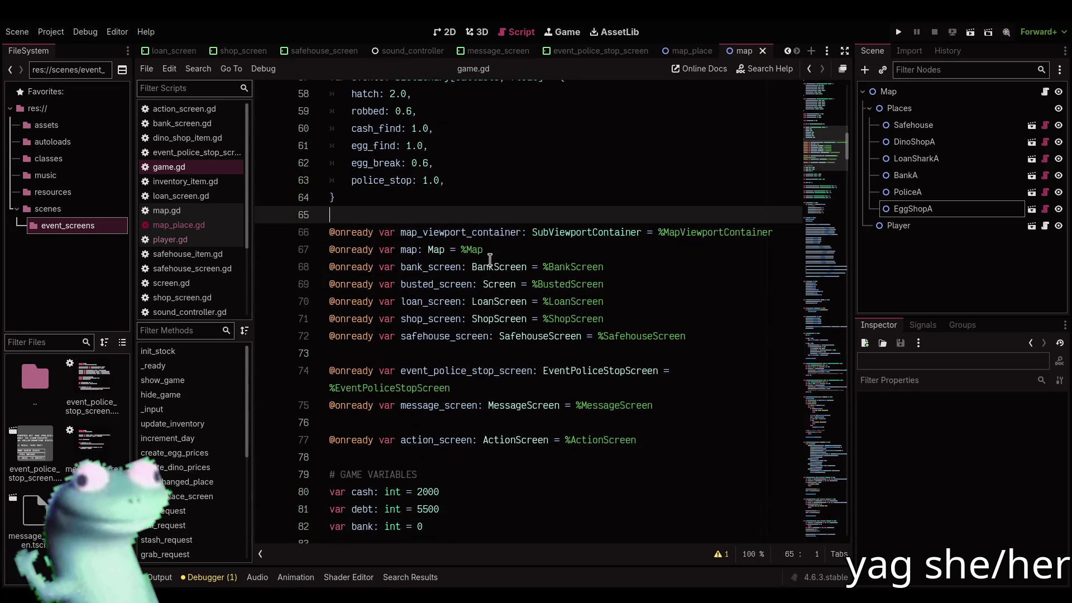
key(alt+Tab)
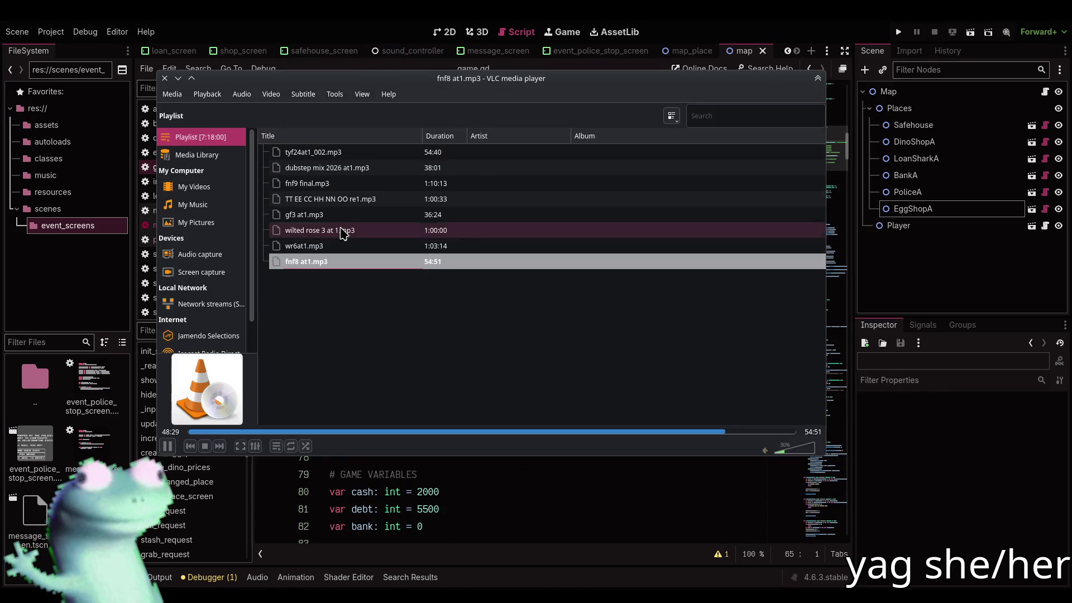
Add mixtape_17.flac from the Media Library to the playlist
click(205, 159)
scroll(371, 322, down, 3)
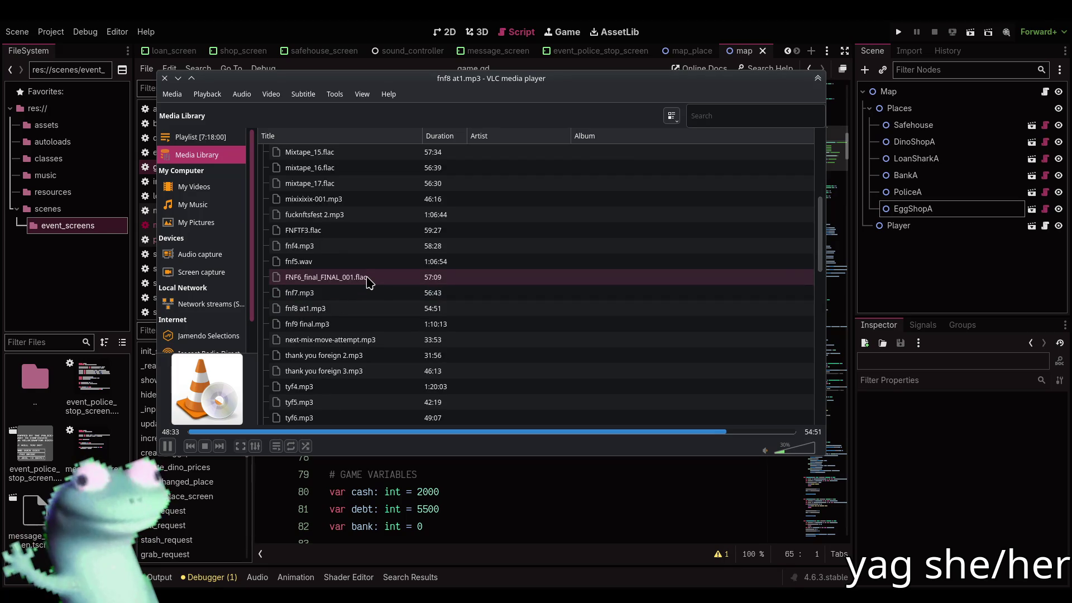
click(373, 281)
drag(373, 281, 218, 142)
Add tyf9 at1.mp3 to the playlist right after fnf8 at1.mp3, then return to Godot
scroll(369, 324, down, 5)
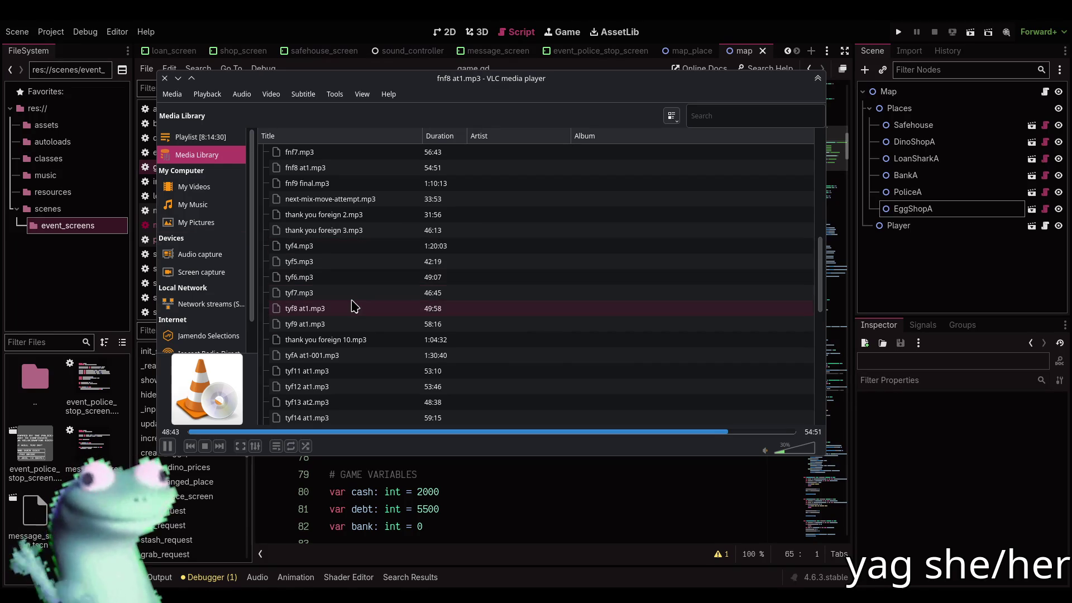
click(370, 282)
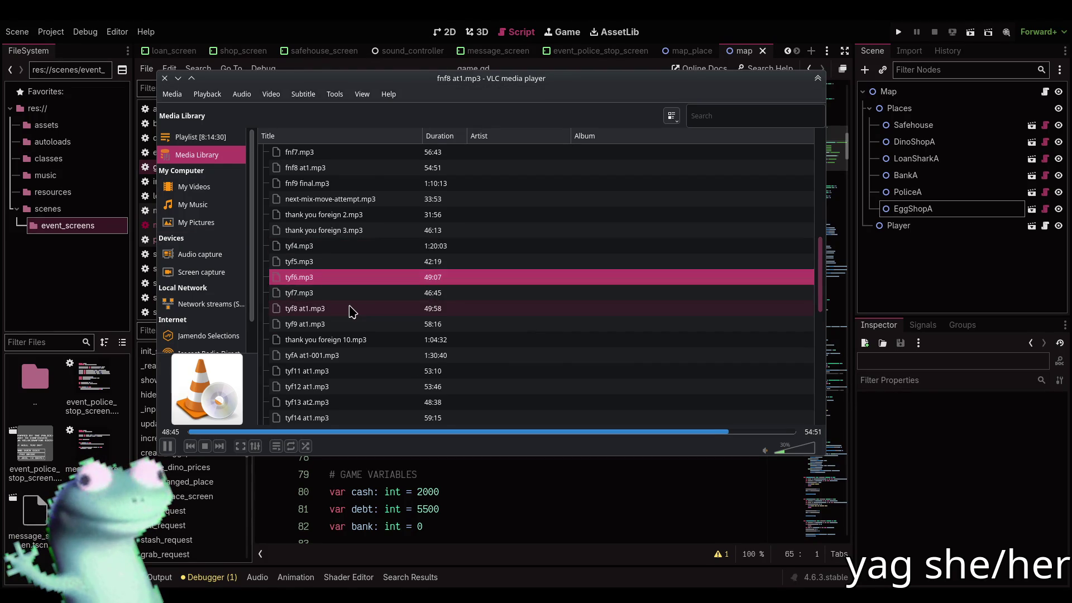
scroll(351, 301, down, 1)
click(378, 282)
drag(378, 284, 210, 138)
drag(329, 292, 323, 269)
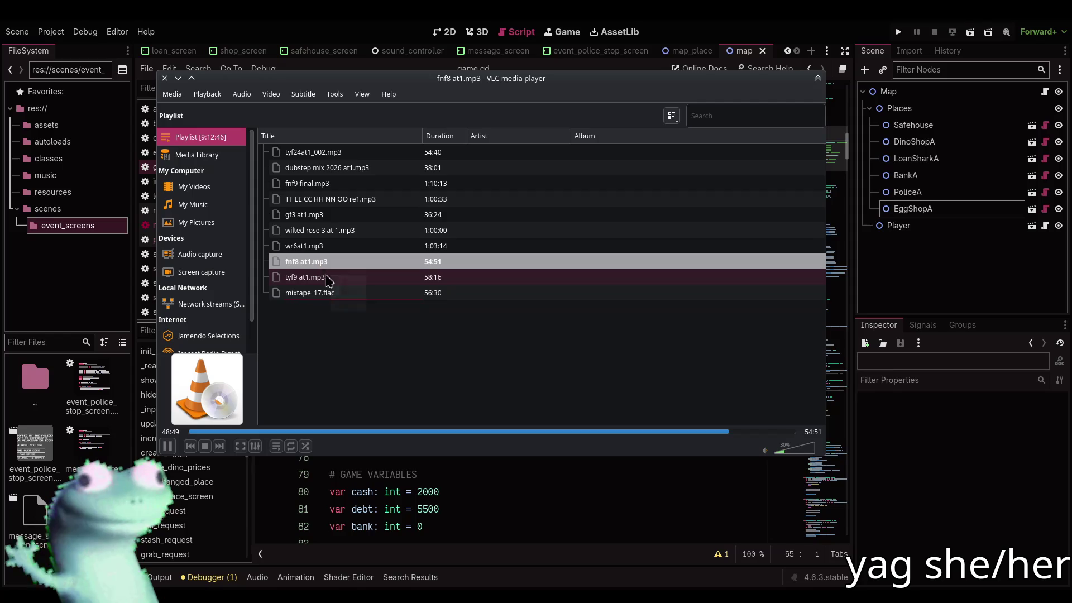
click(556, 491)
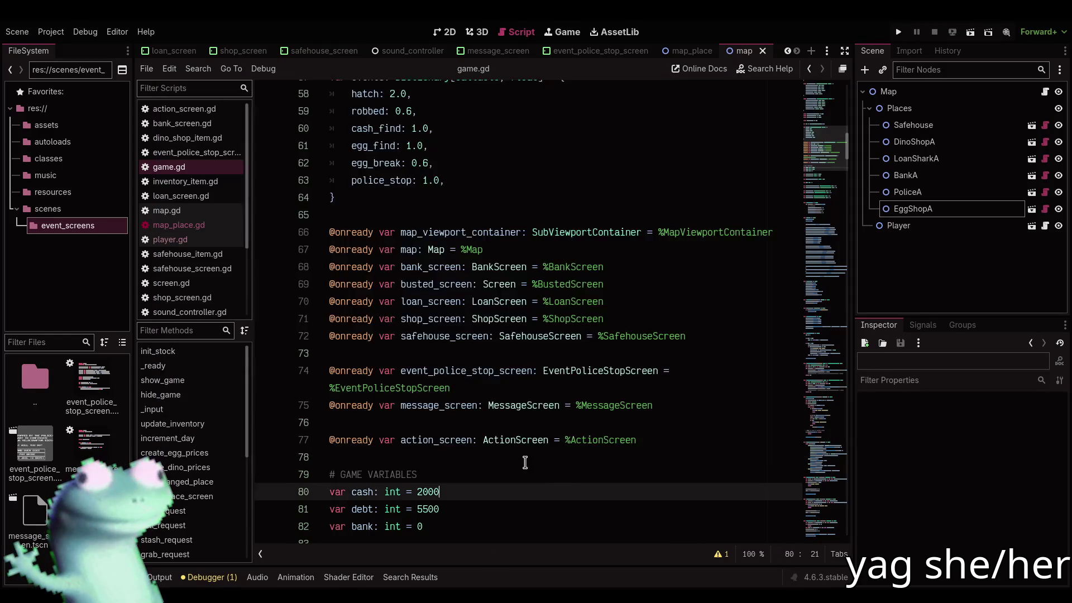
Declare var place_deals: Dictionary[MapPlace, Dictionary] = {} after stashed_dinos and save game.gd
scroll(524, 463, down, 5)
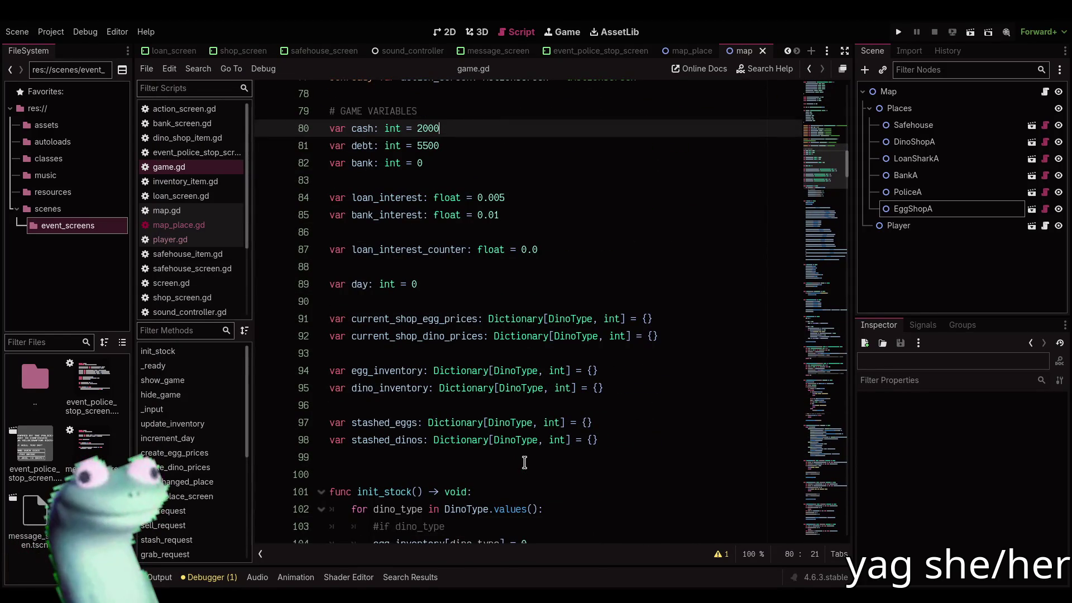
scroll(524, 462, down, 4)
scroll(525, 462, up, 9)
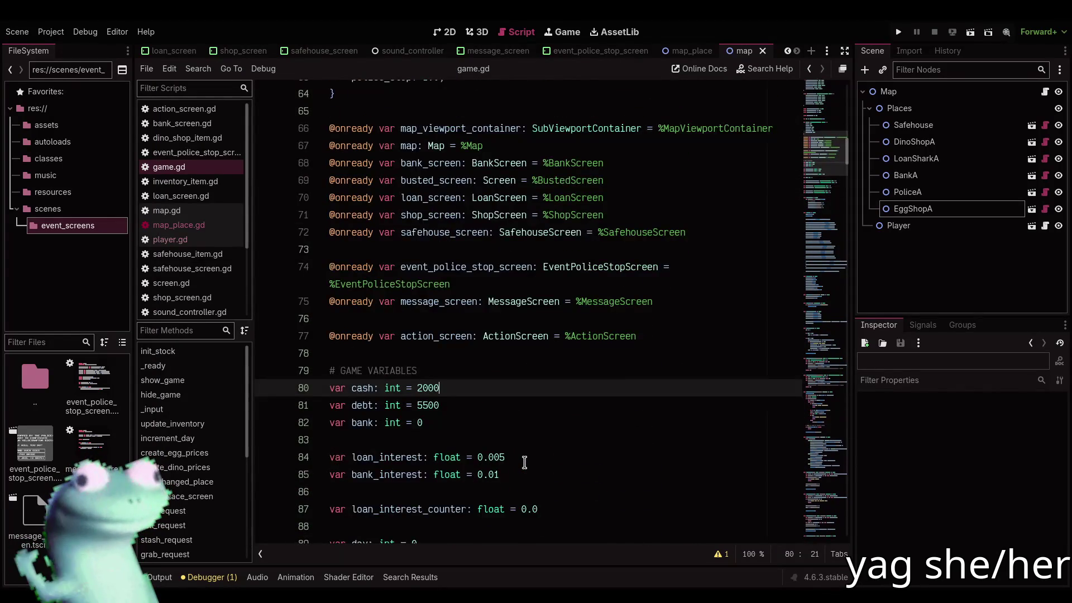
scroll(525, 462, down, 6)
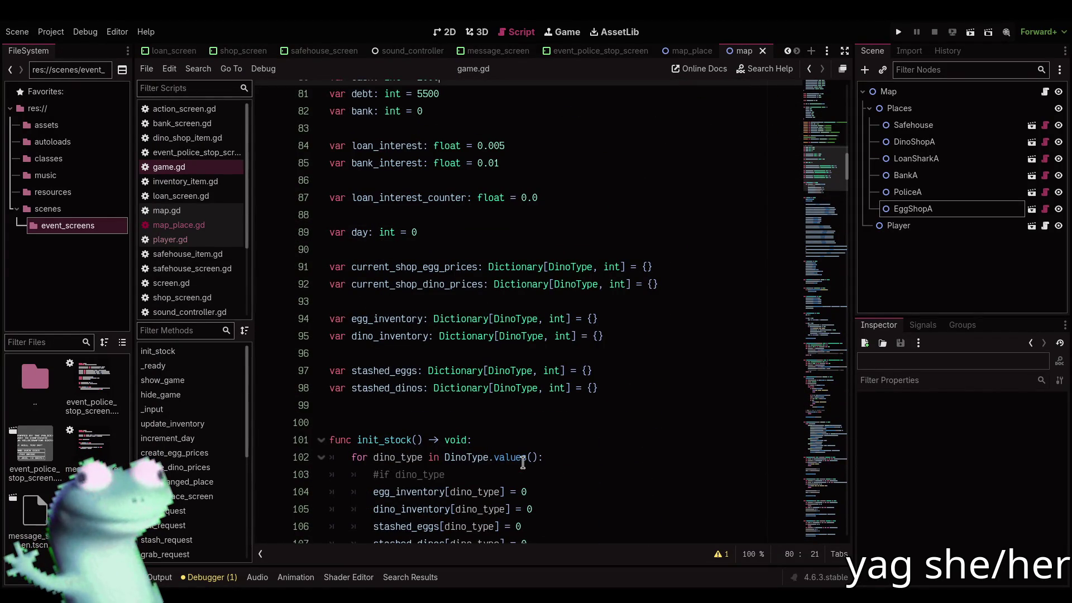
click(669, 250)
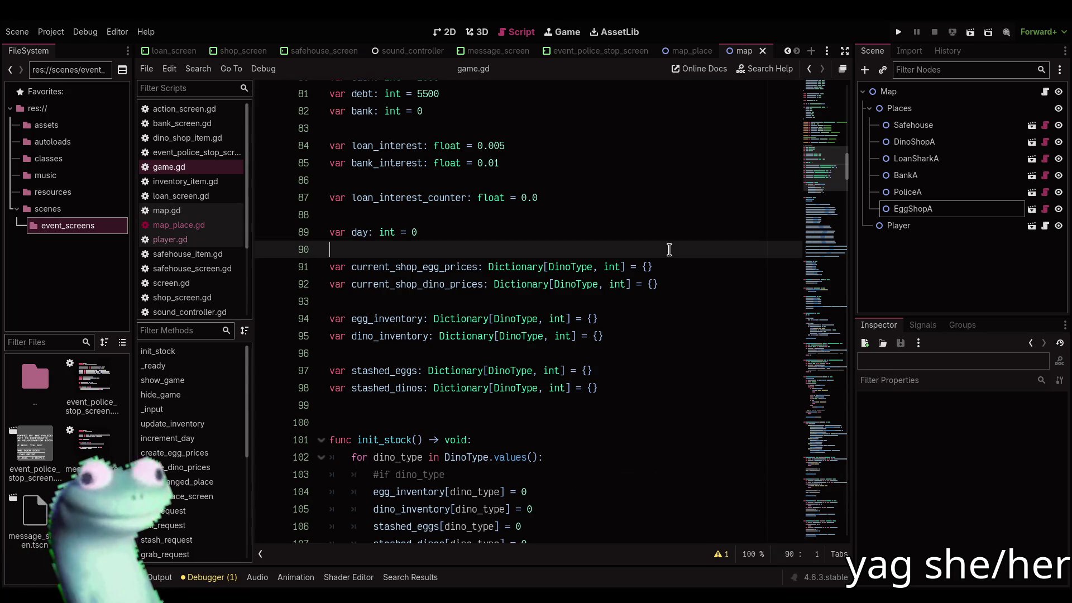
click(656, 389)
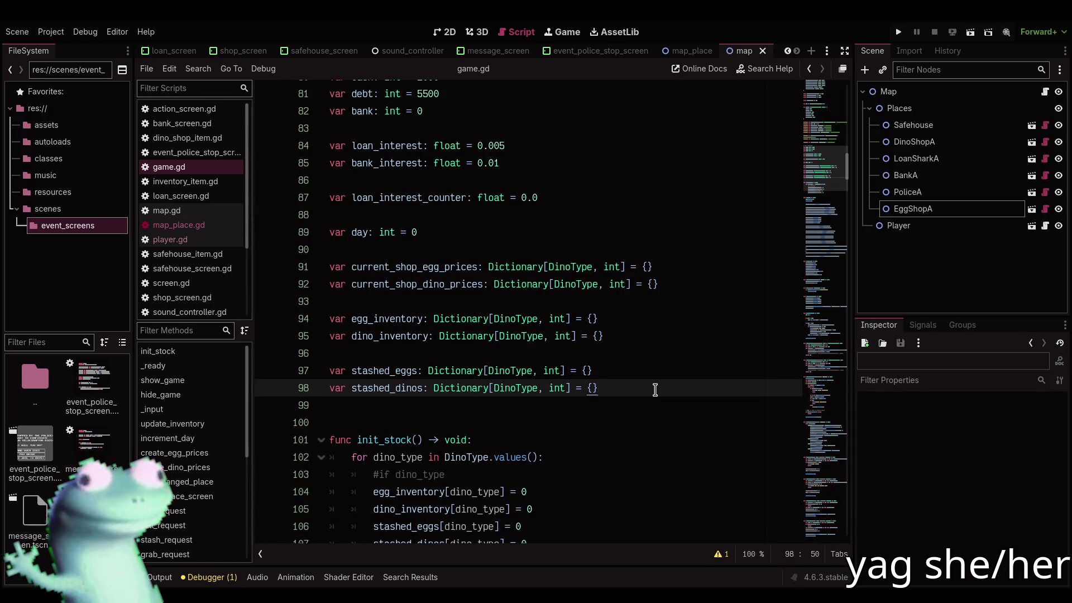
key(Return)
key(Return)
text(var pla)
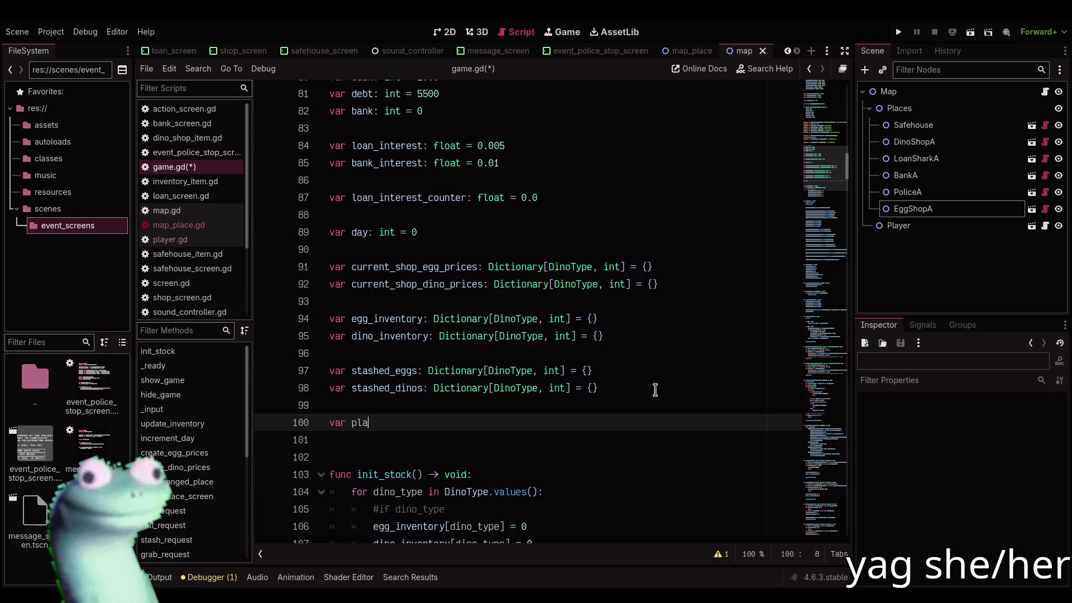
text(ce_deals: Di)
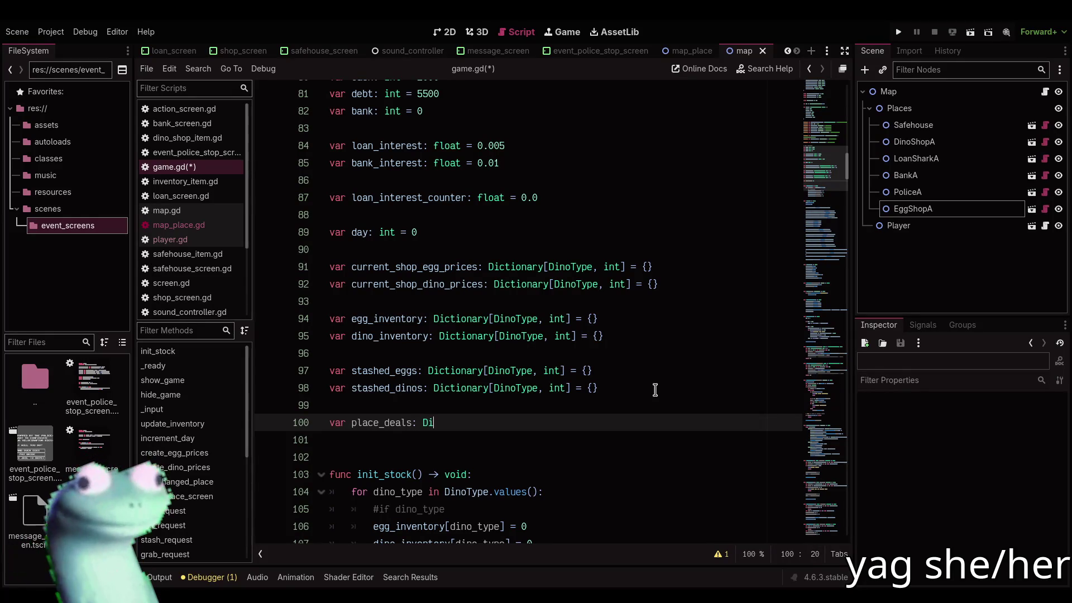
text(ctionary[MapPlace, Di)
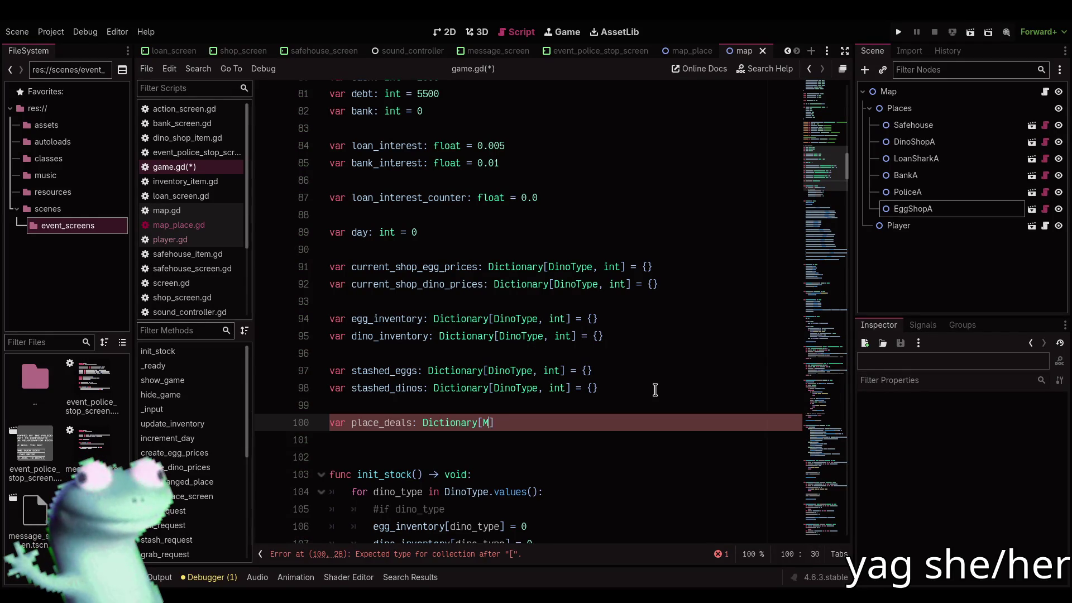
text(ctio)
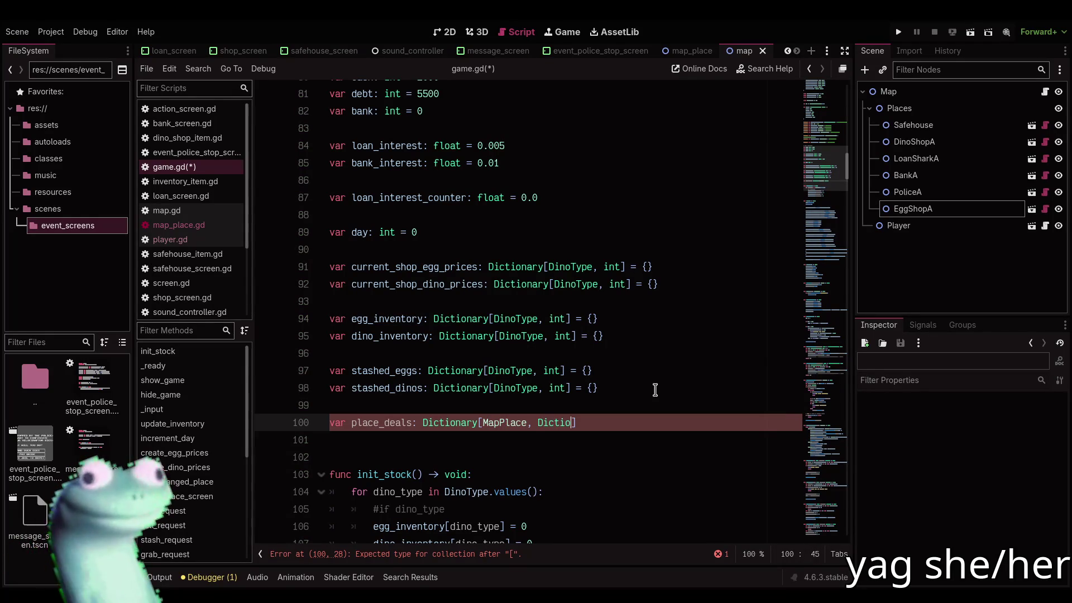
key(Return)
text({})
key(ctrl+s)
Move through game.gd down to the end of the file
scroll(654, 389, down, 4)
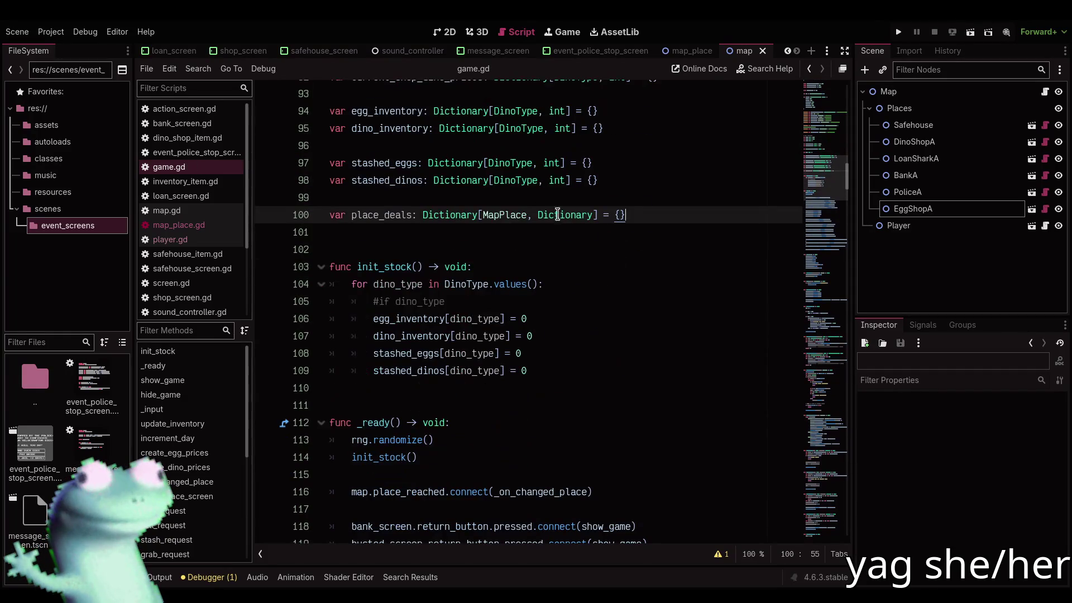
click(520, 231)
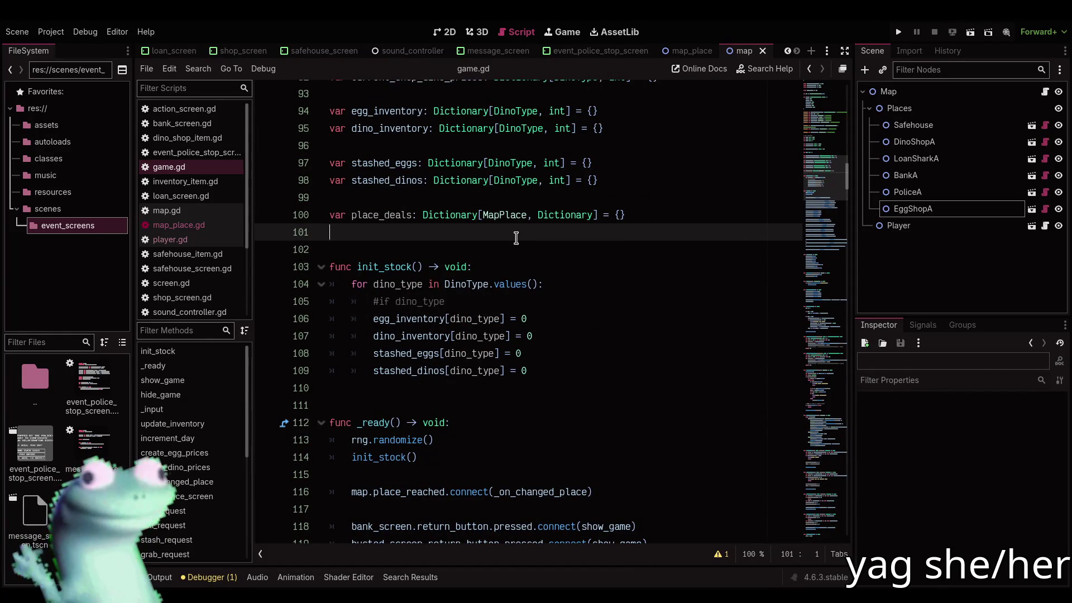
scroll(516, 237, down, 2)
scroll(521, 288, down, 5)
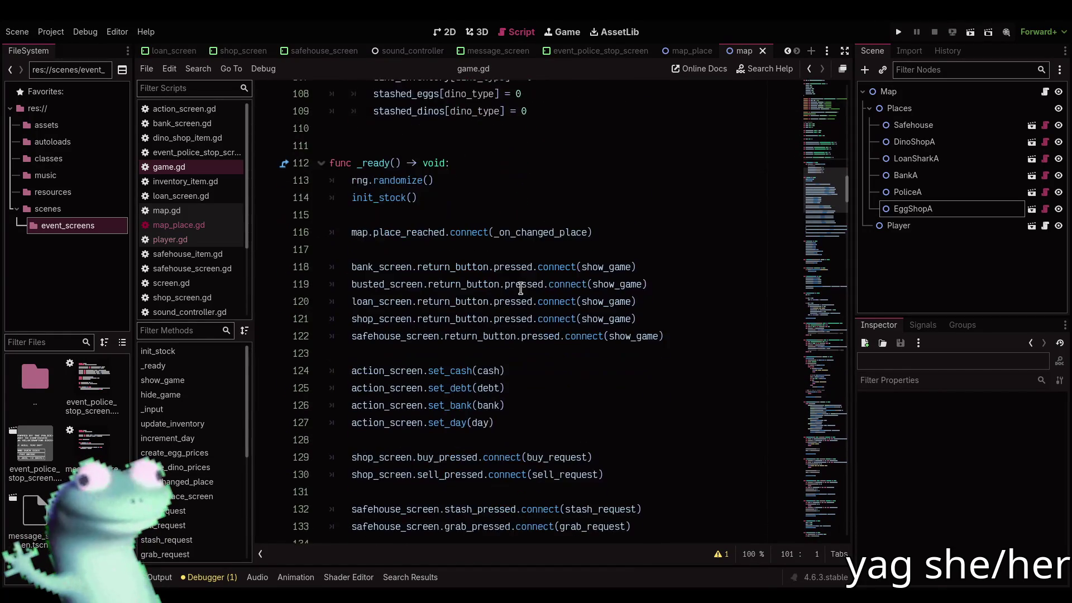
scroll(520, 289, up, 6)
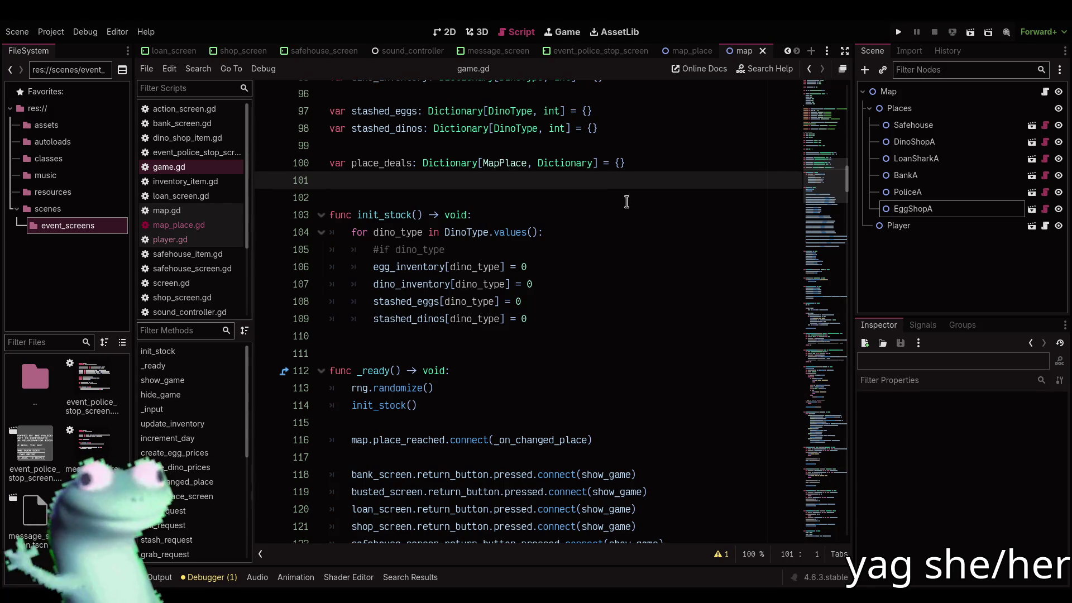
drag(817, 179, 826, 524)
Append class Deal with modifier: float = 1.0 and days_left: int = 2, and save
click(597, 441)
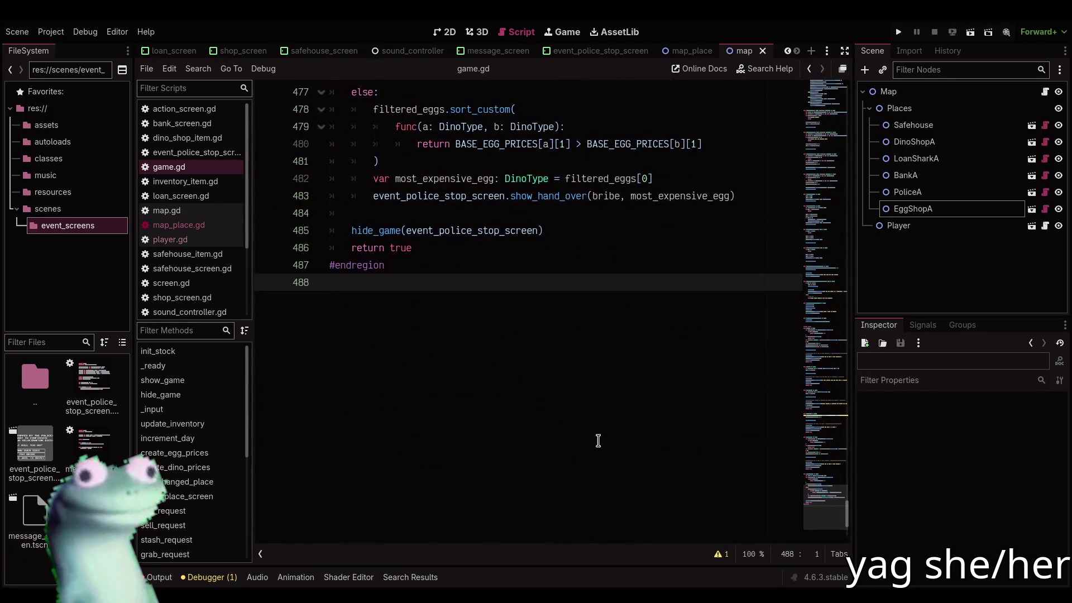
key(Return)
key(Return)
text(clas)
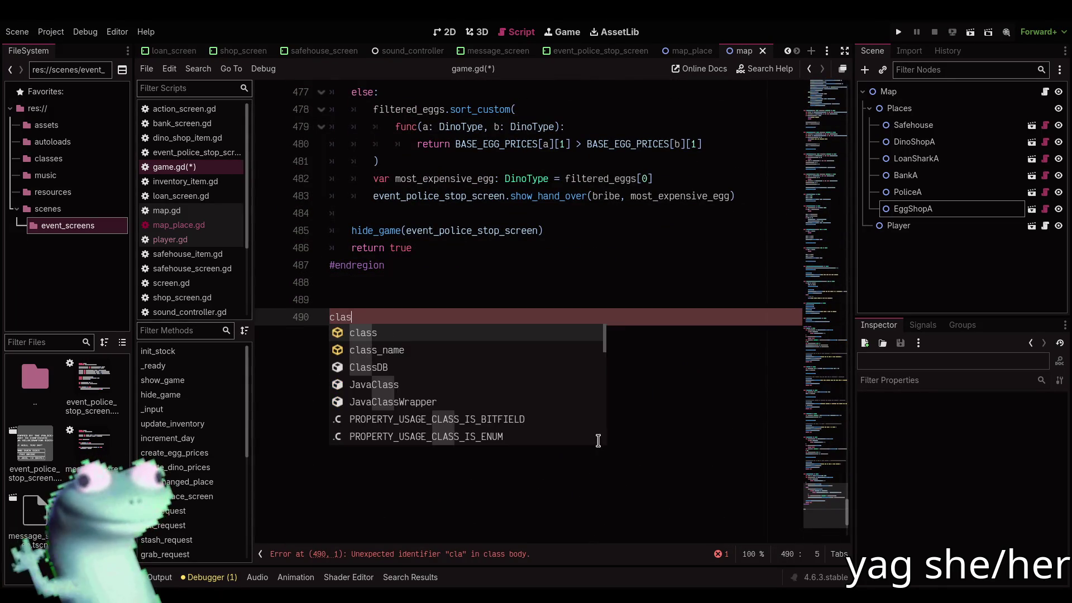
text(s Deal:)
key(Return)
text(var)
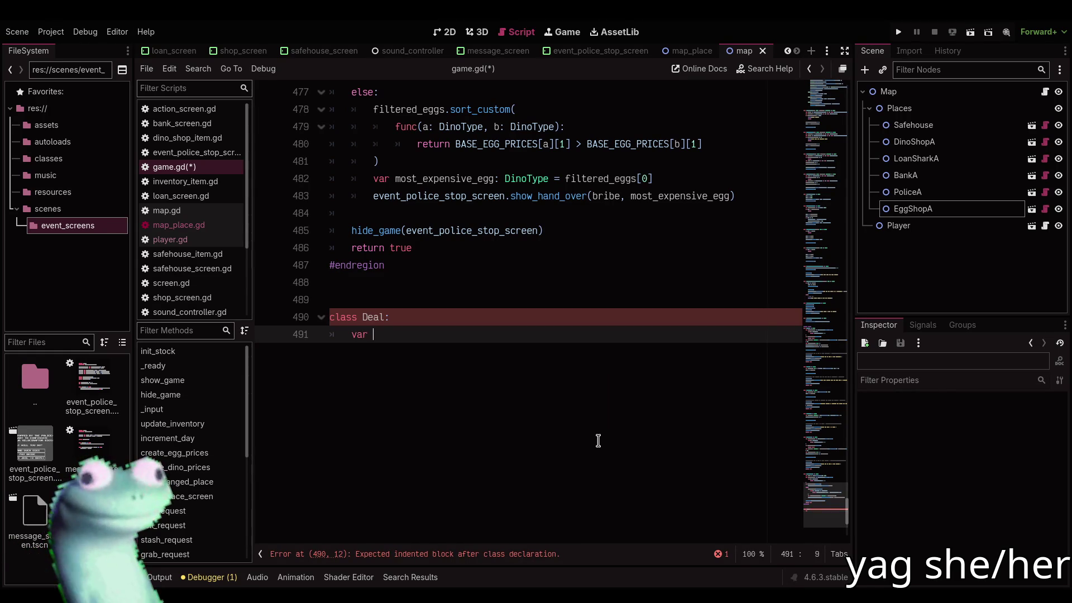
text(modifier: float = 1.0)
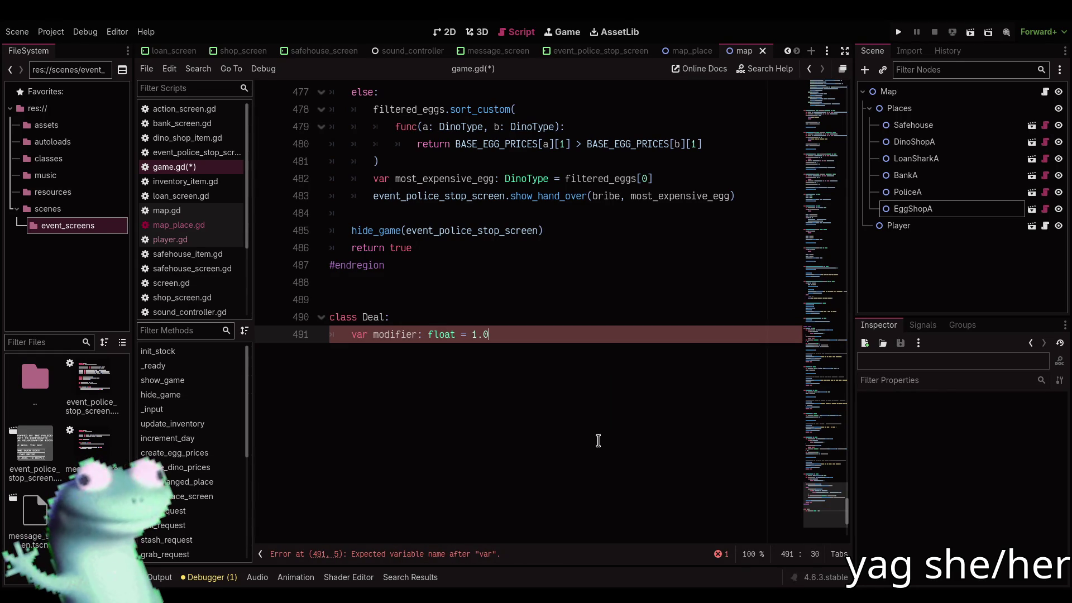
key(Return)
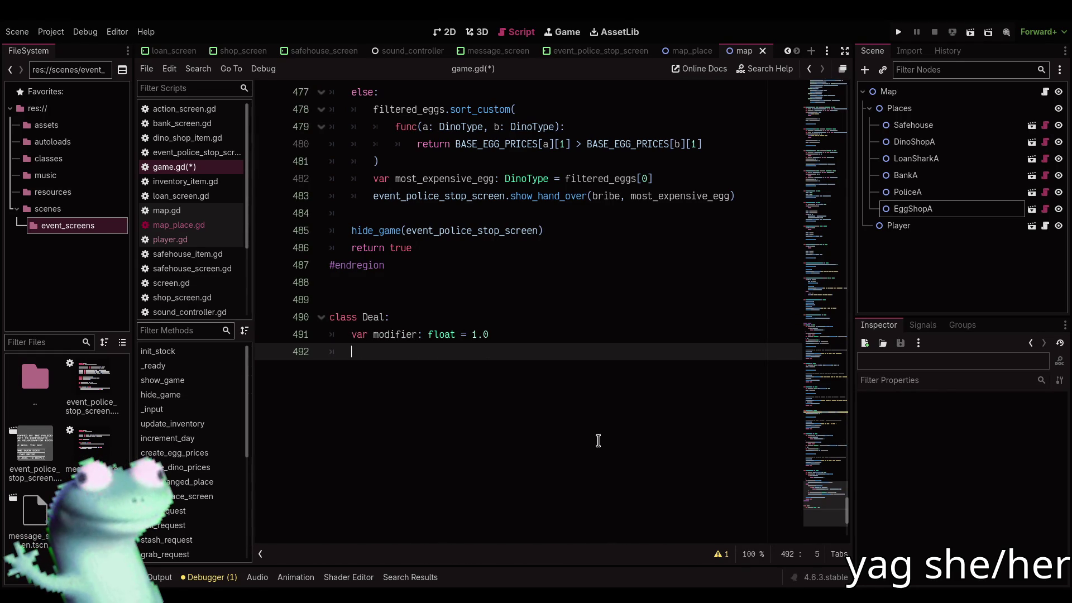
text(var days: int)
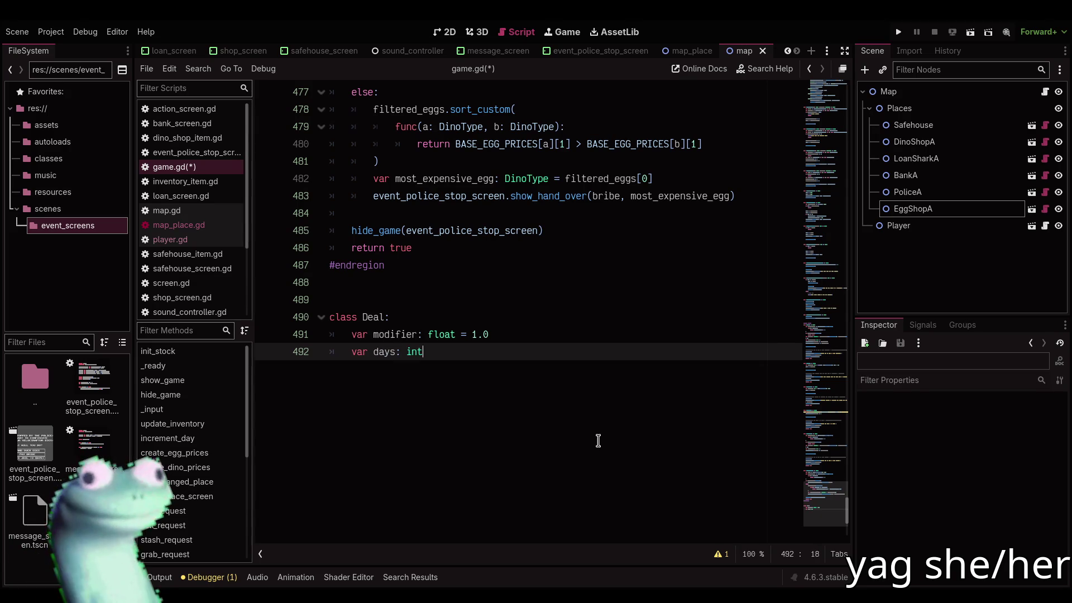
text( = 2)
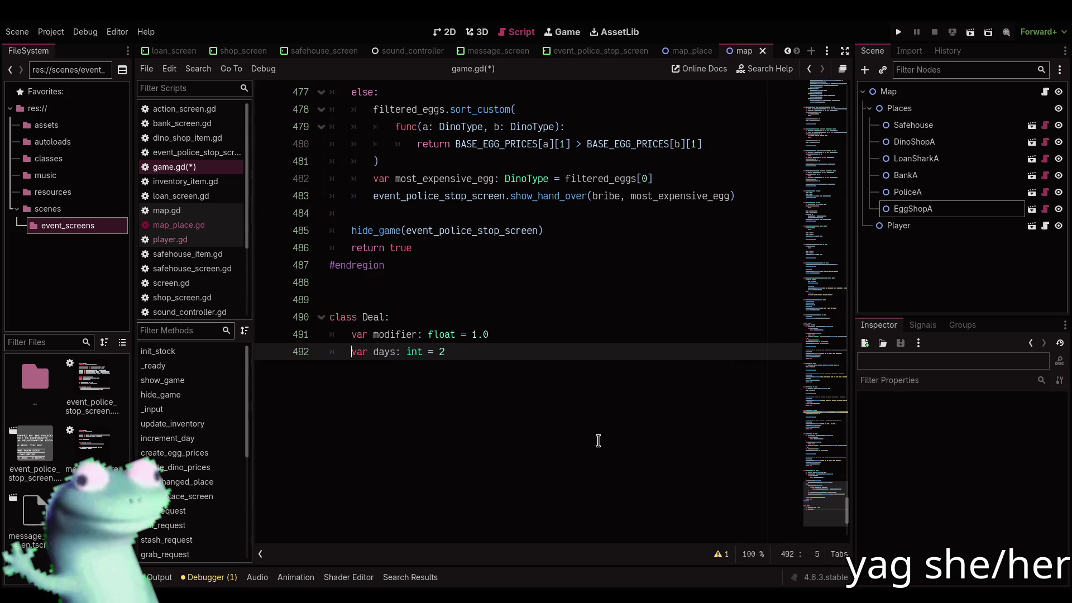
text(_left)
key(End)
key(Return)
key(ctrl+s)
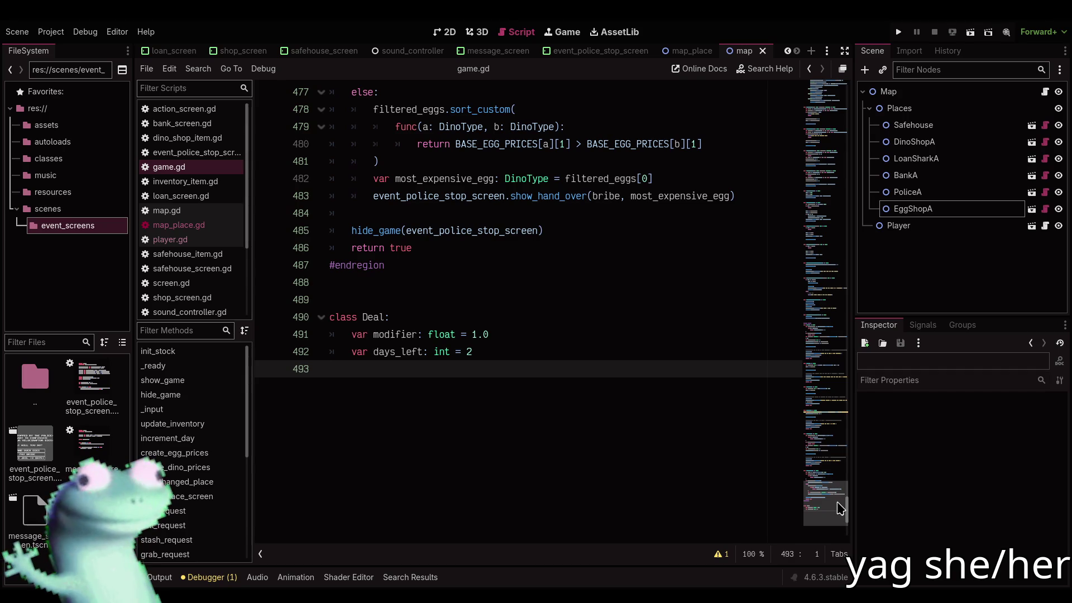
Retype place_deals as Dictionary[MapPlace, Array] and save game.gd
mouse_move(840, 508)
mouse_down()
mouse_move(849, 148)
mouse_move(850, 158)
mouse_up()
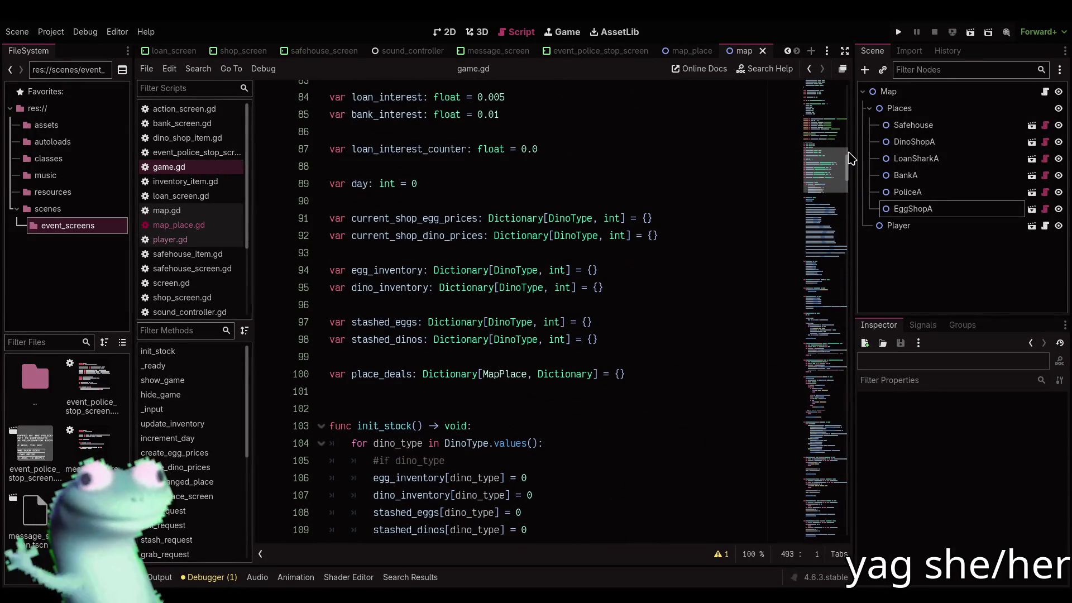
scroll(849, 158, down, 2)
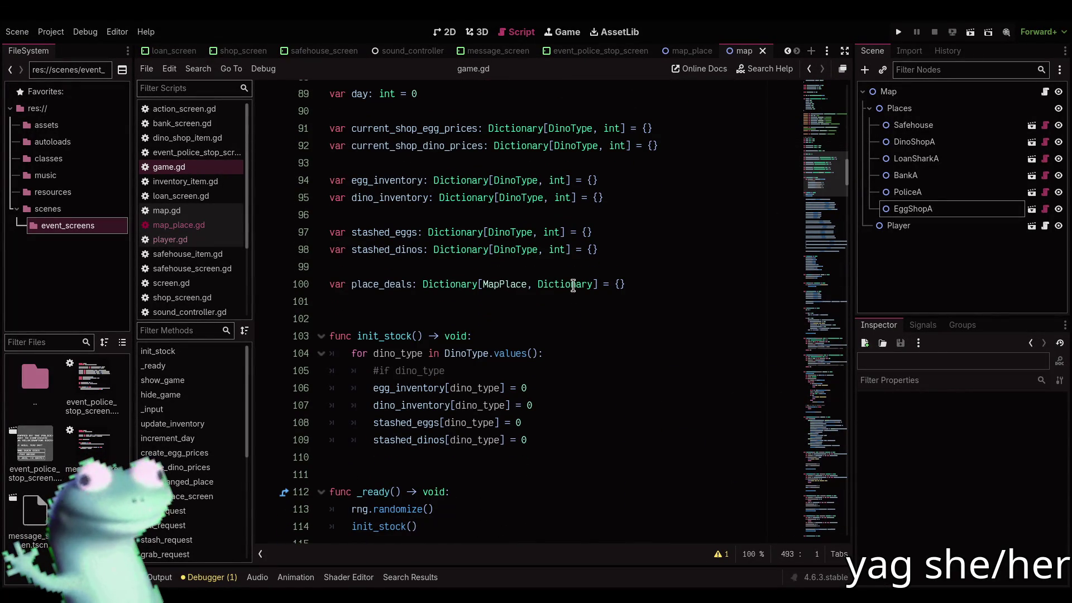
double_click(573, 286)
text(Array)
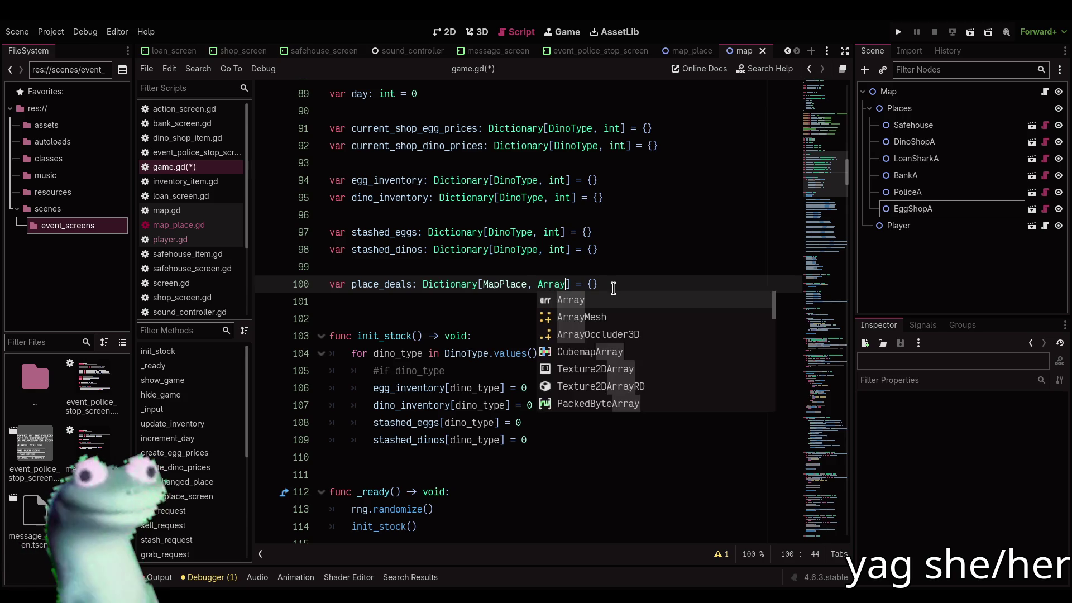
text([Deal)
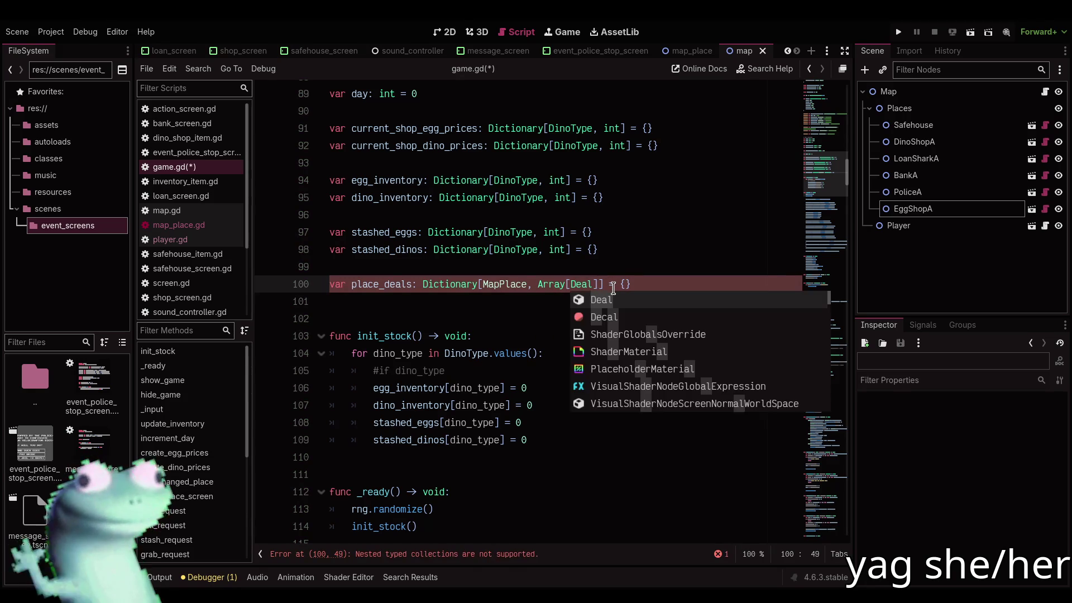
key(BackSpace)
key(BackSpace)
key(BackSpace)
key(ctrl+s)
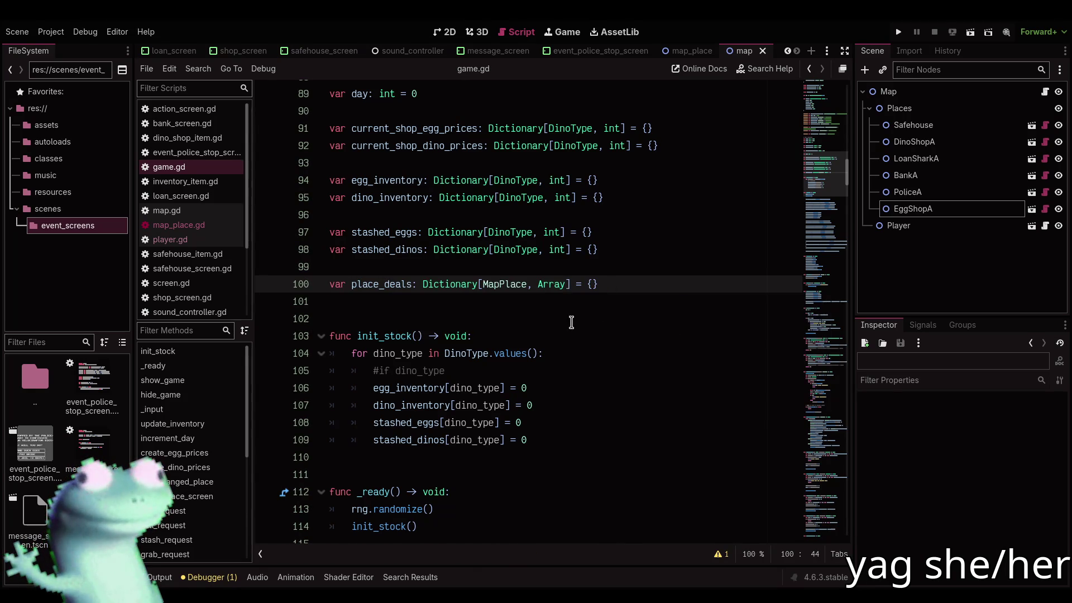
Add a '# Array[Deal]' comment above place_deals, save, and move to the file end
click(570, 315)
click(572, 278)
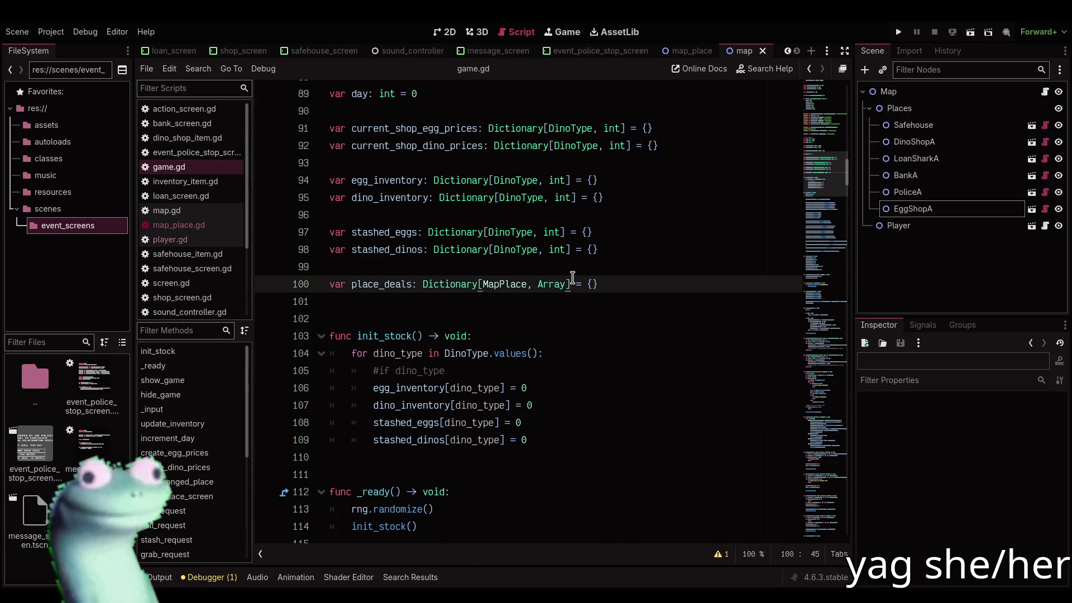
key(ctrl+shift+Return)
text(# Array[)
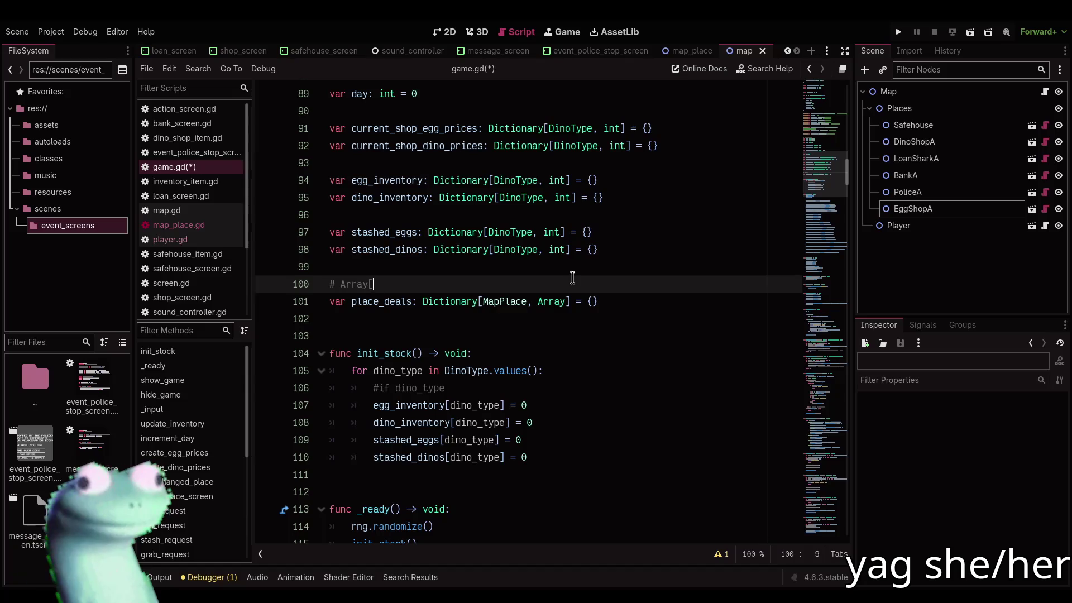
text(Deal)
key(ctrl+s)
click(538, 349)
click(537, 335)
click(539, 325)
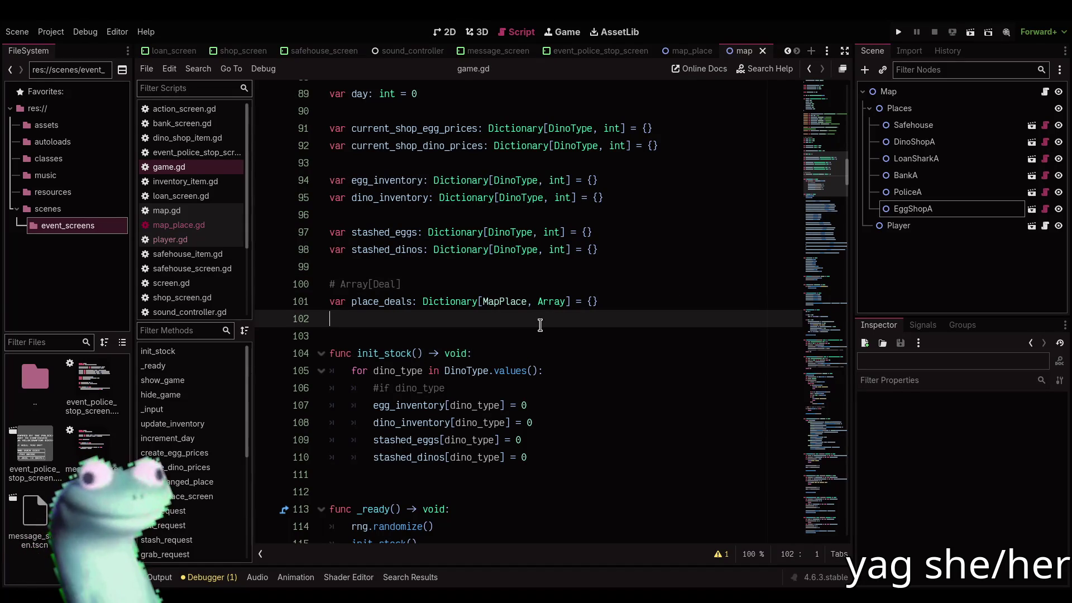
drag(807, 177, 843, 537)
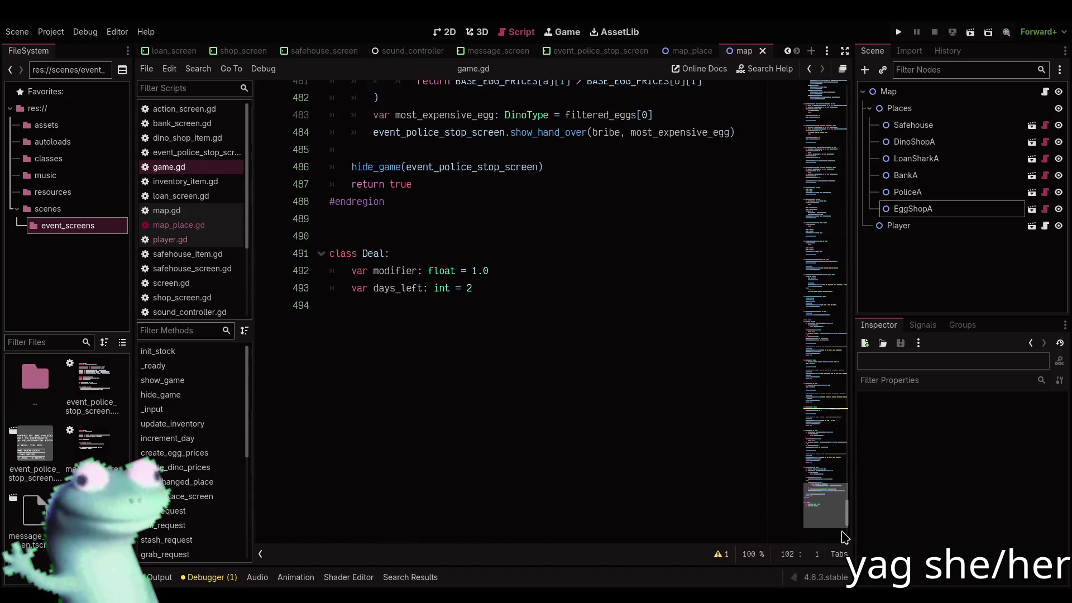
Start an _init(p_modifier: float, days_left: int) -> void constructor inside the Deal class
click(505, 288)
key(Return)
key(Return)
key(Return)
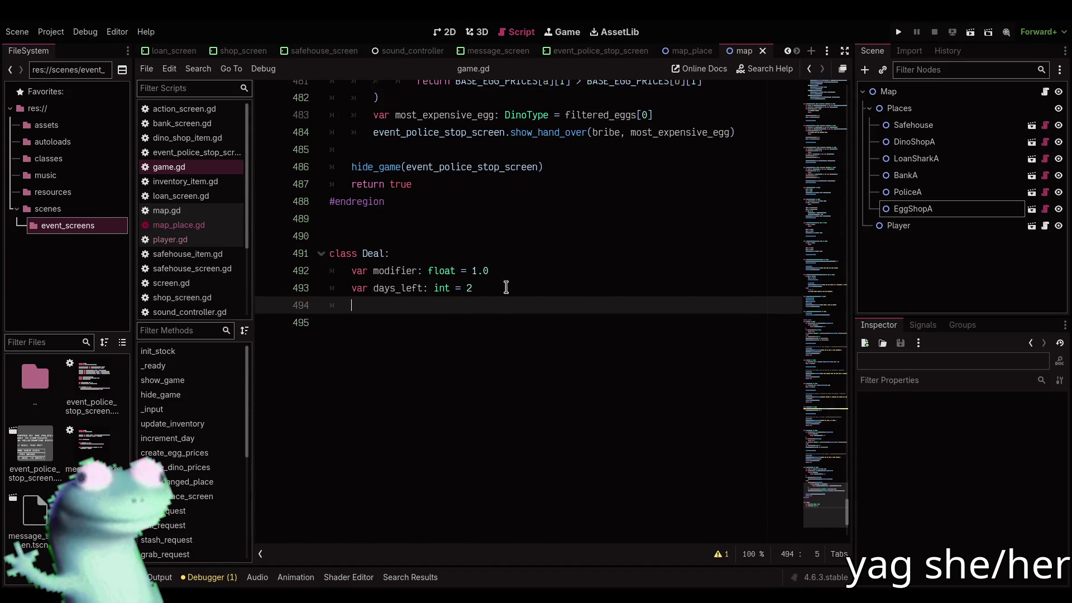
text(func _ini)
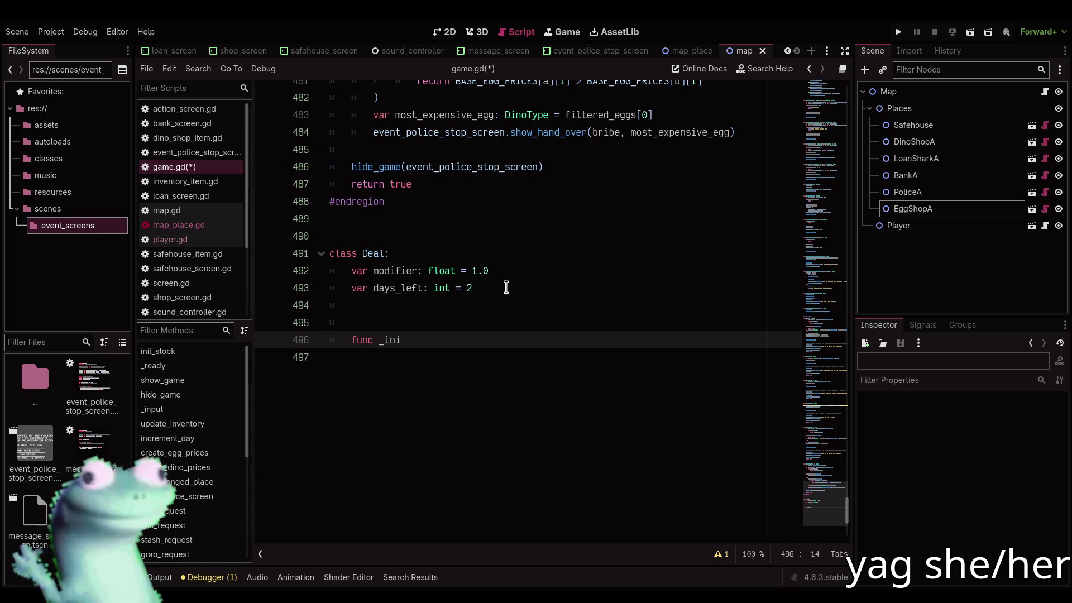
key(Return)
text(p_modifier: fl)
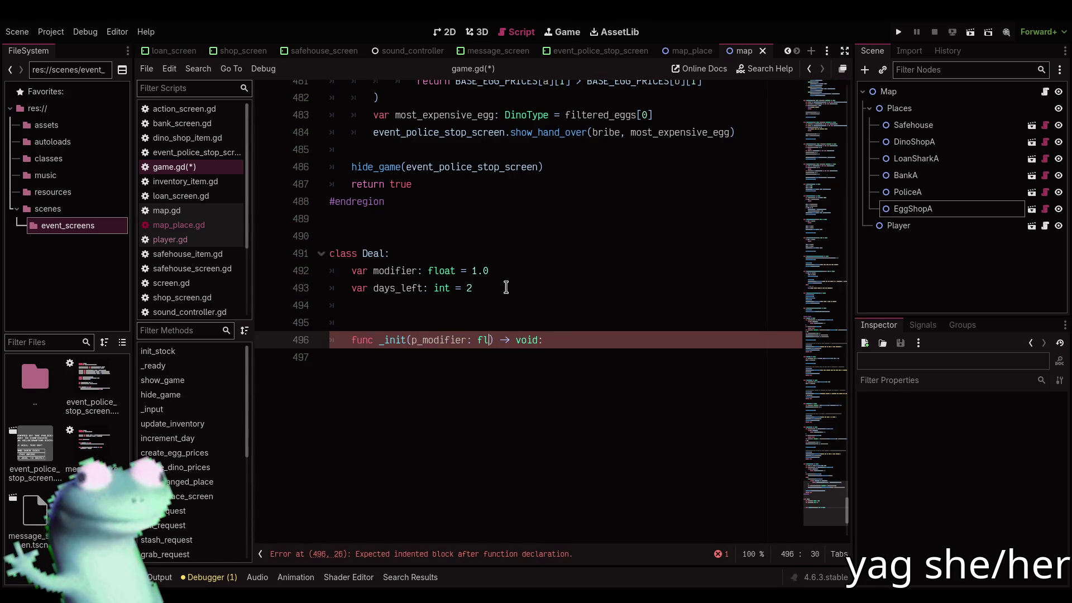
text(oat, days_left: int)
key(End)
key(Return)
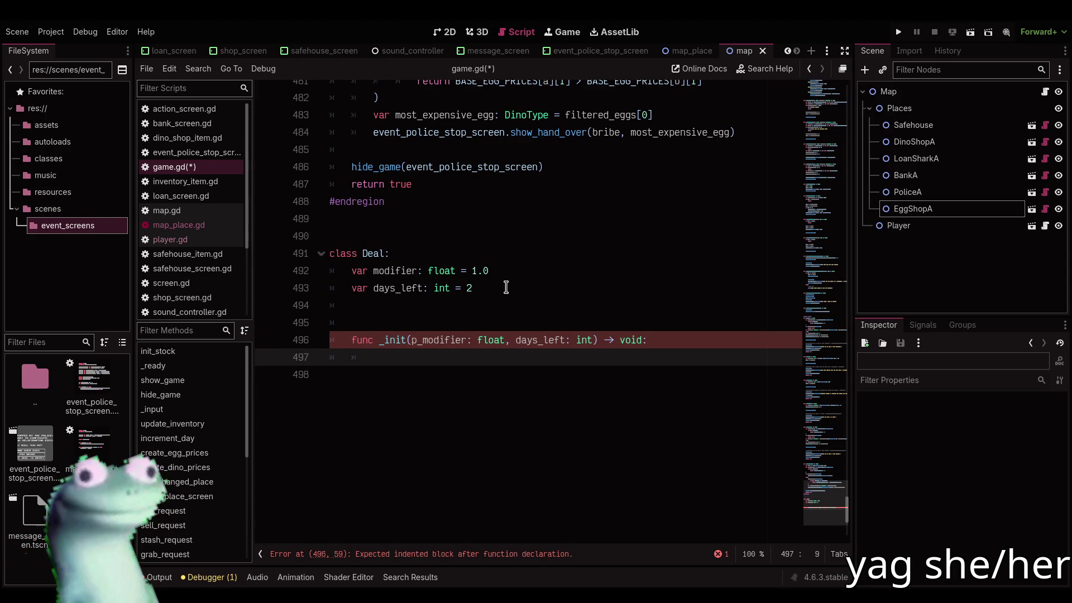
Assign modifier and days_left from p_modifier and the renamed p_days_left, then save game.gd
text(modifier)
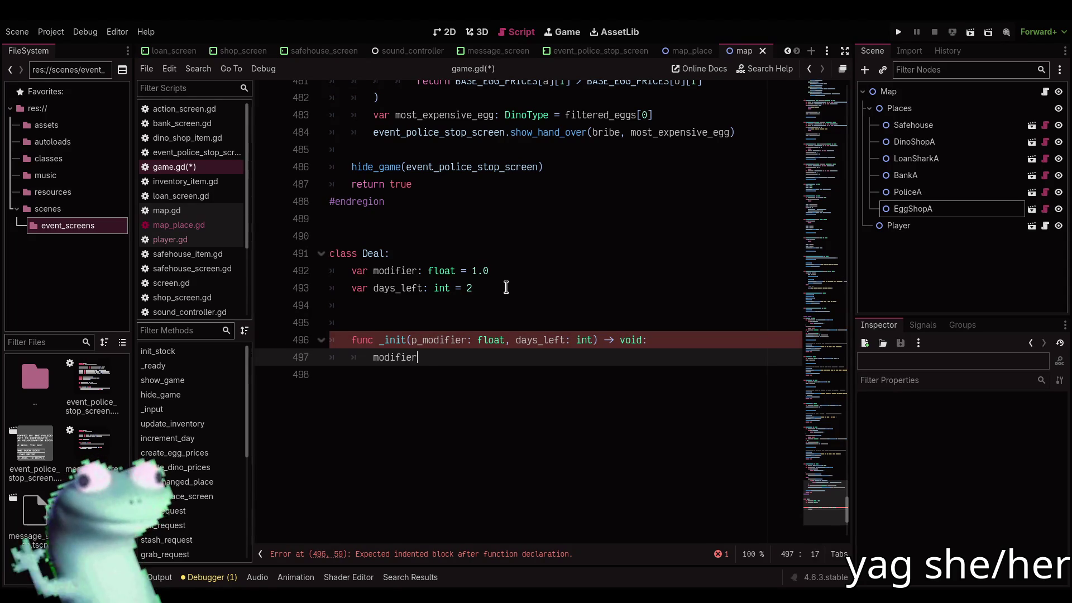
text( = p_)
key(Return)
key(Return)
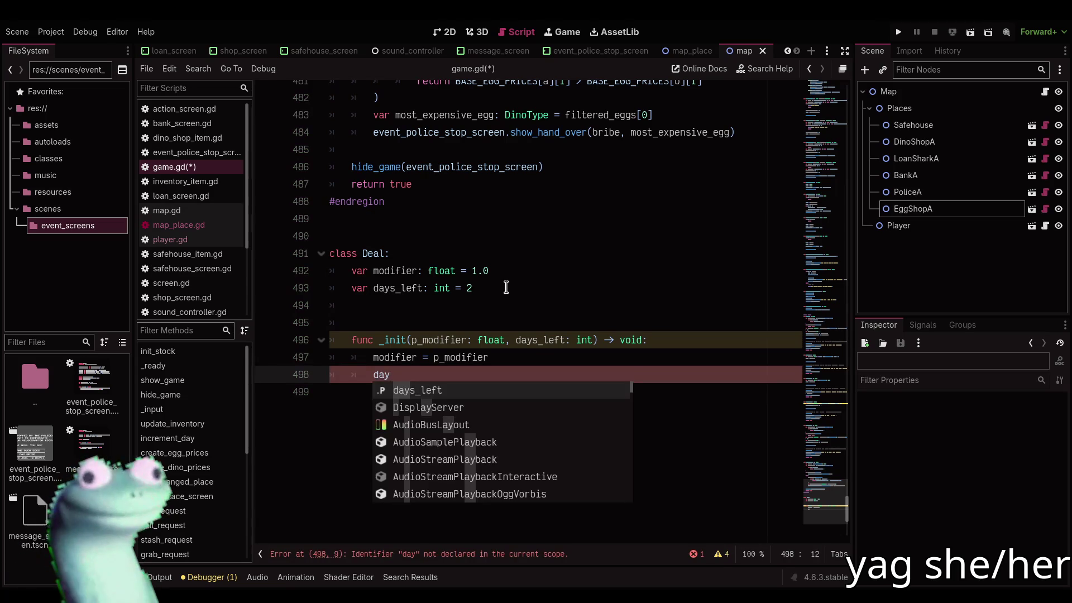
key(Return)
key(Up)
key(Up)
key(ctrl+Right)
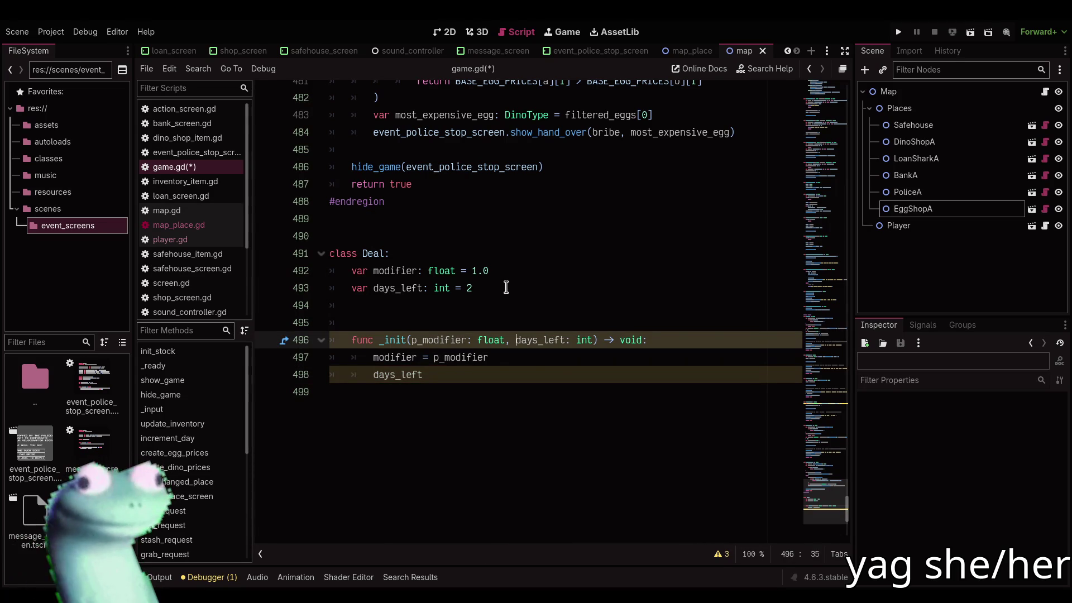
text(p_)
key(Down)
key(Down)
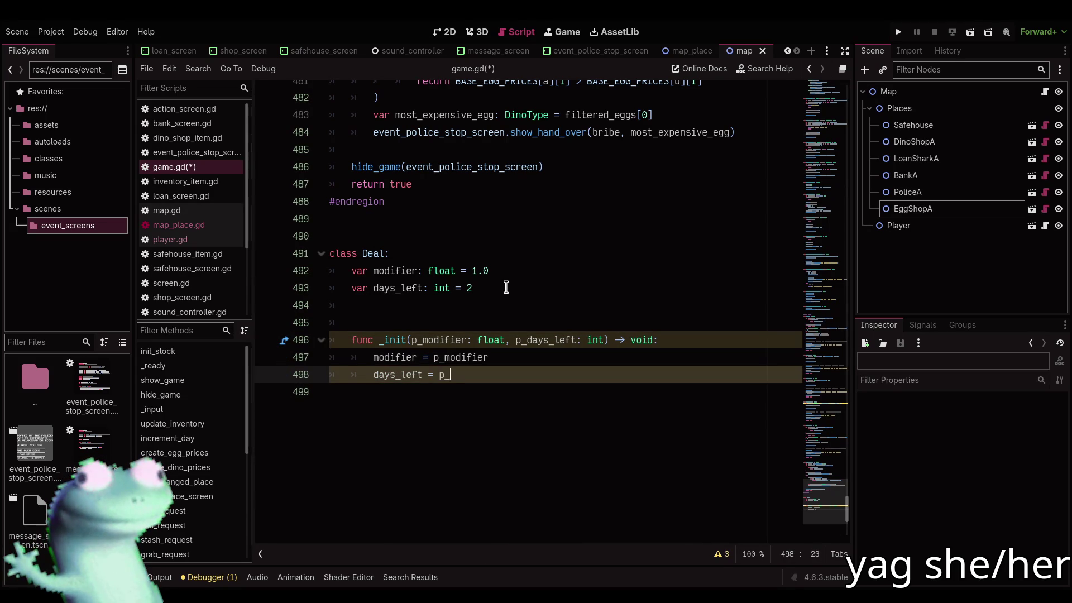
text(da)
key(Return)
key(ctrl+s)
click(505, 292)
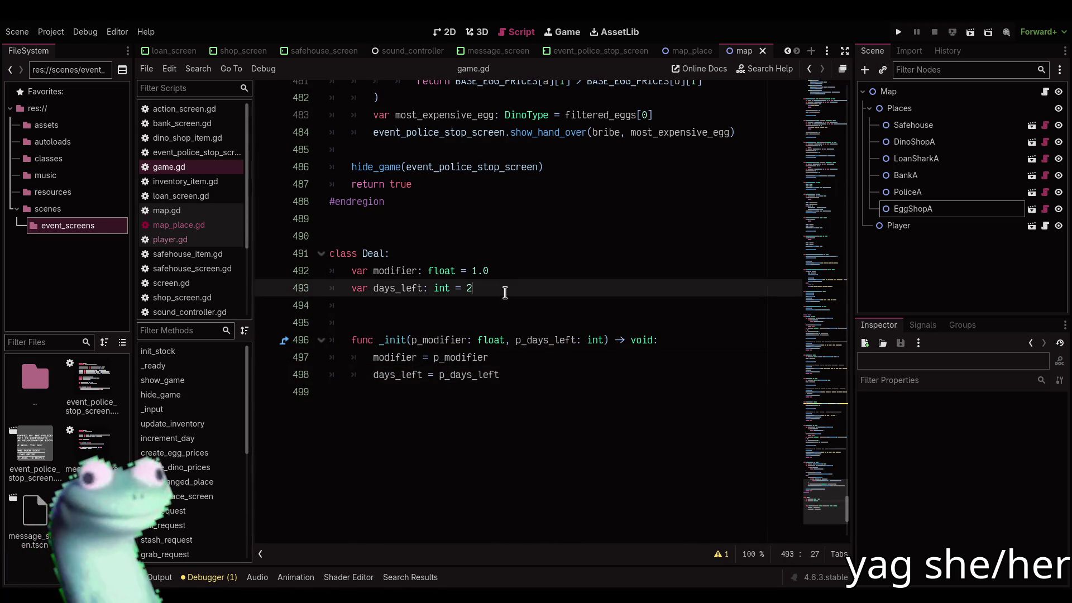
mouse_move(802, 488)
mouse_down()
mouse_move(817, 155)
mouse_move(815, 214)
mouse_up()
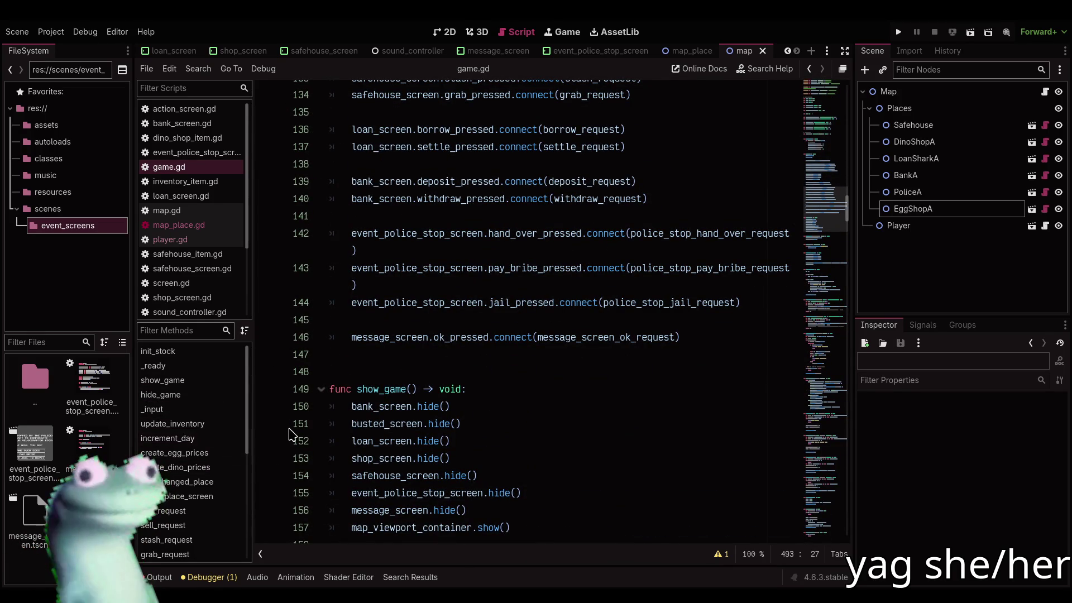
In increment_day, add nested loops 'for place in place_deals' and 'for deal: Deal in place_deals[place]'
click(222, 441)
scroll(486, 359, down, 4)
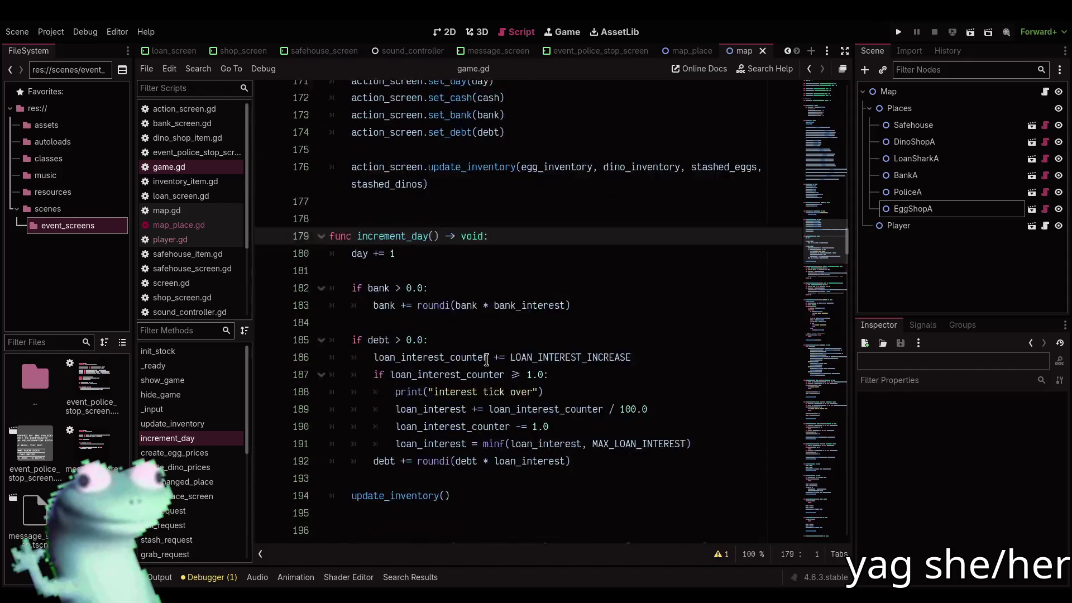
click(457, 130)
scroll(513, 231, up, 2)
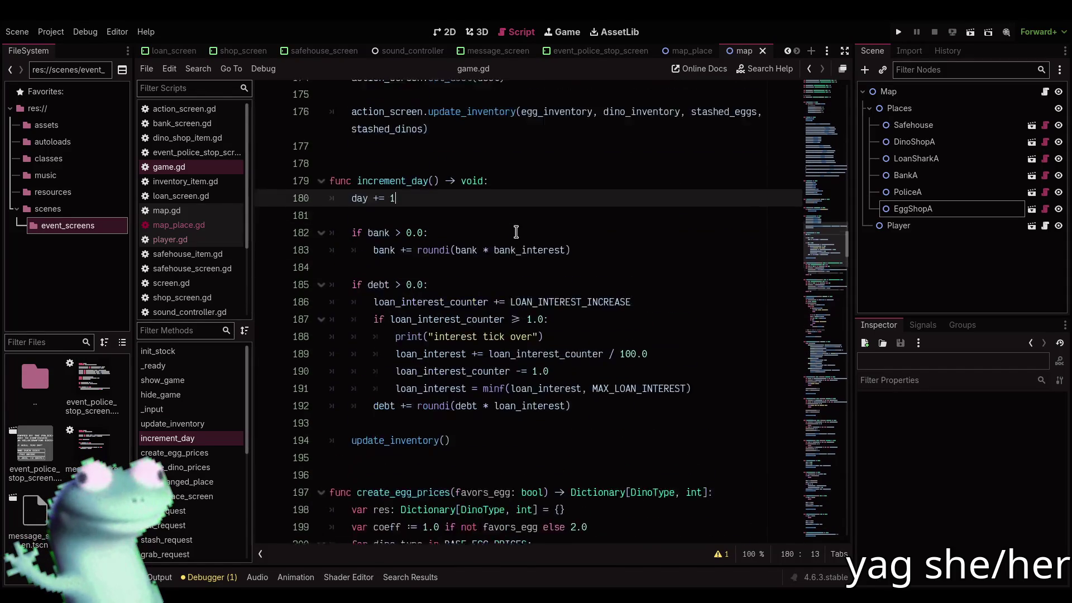
key(Return)
key(Return)
text(for p)
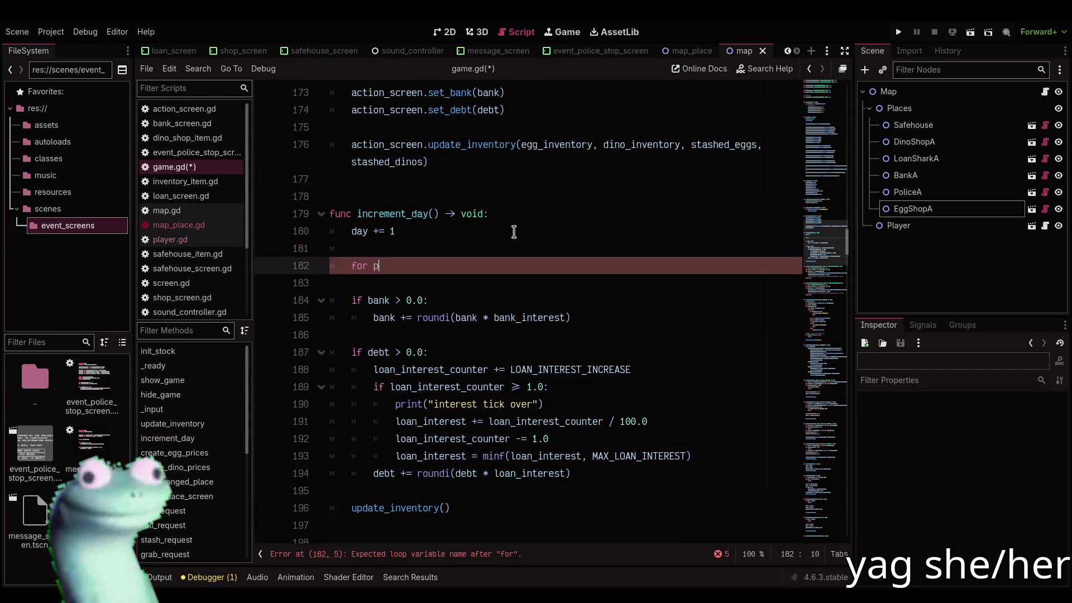
text(lace in place_deals:)
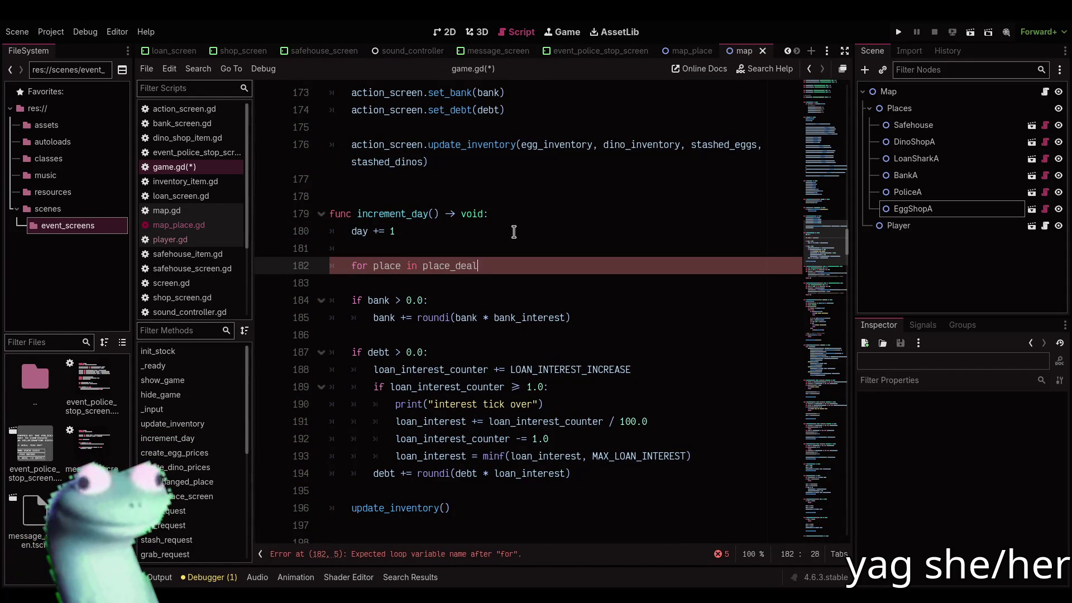
key(Return)
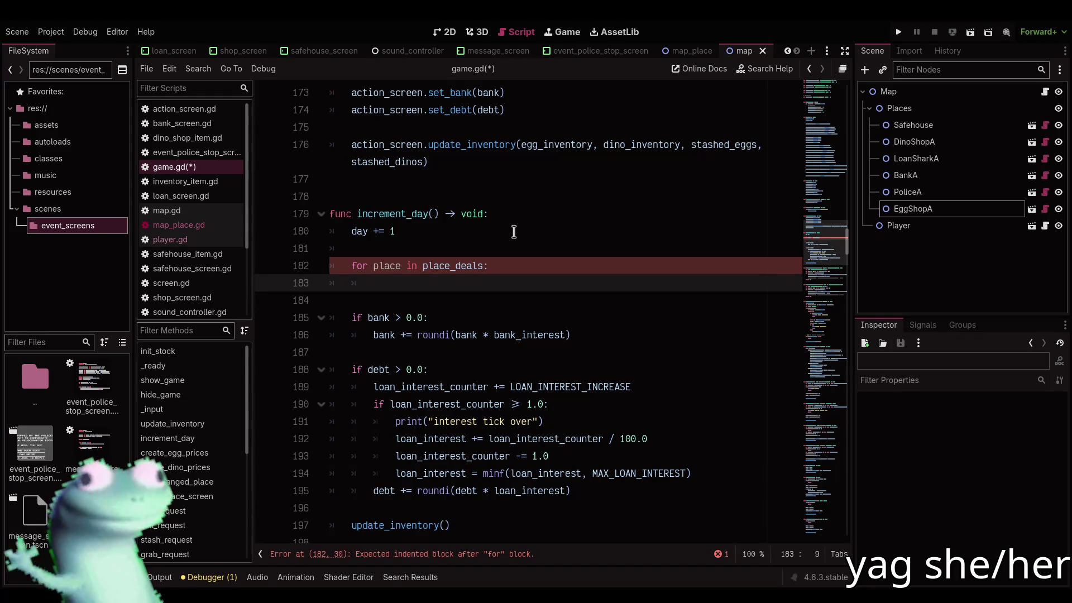
text(for d)
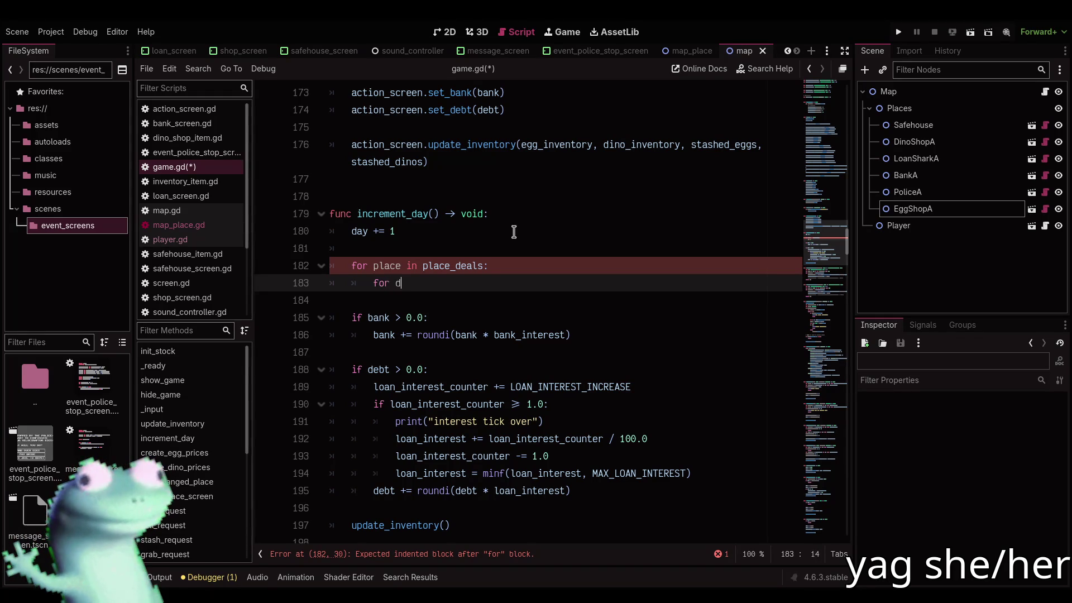
text(eal in place_)
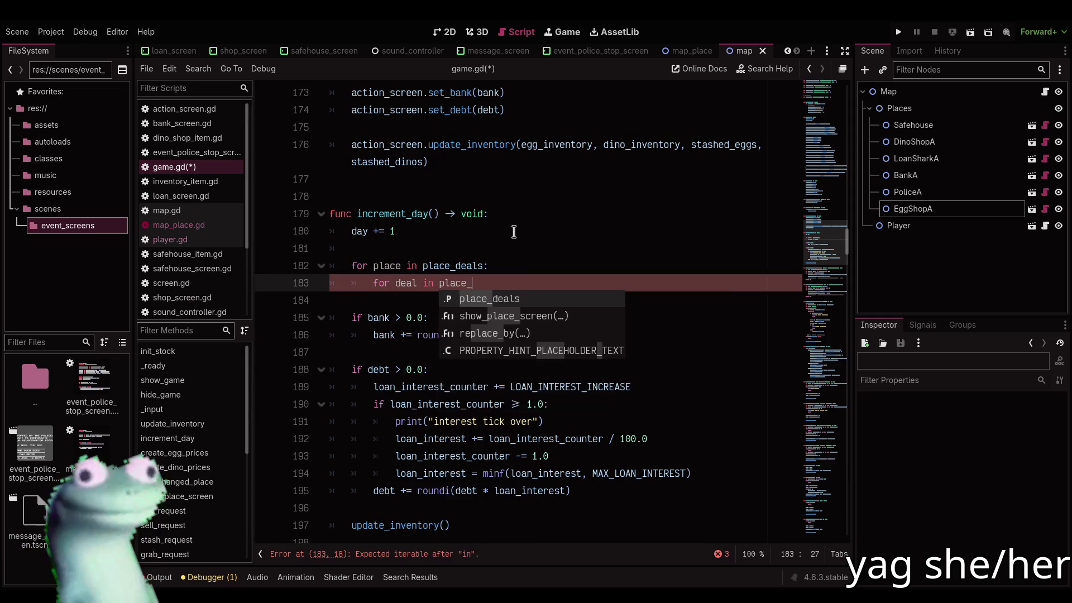
key(Return)
text([)
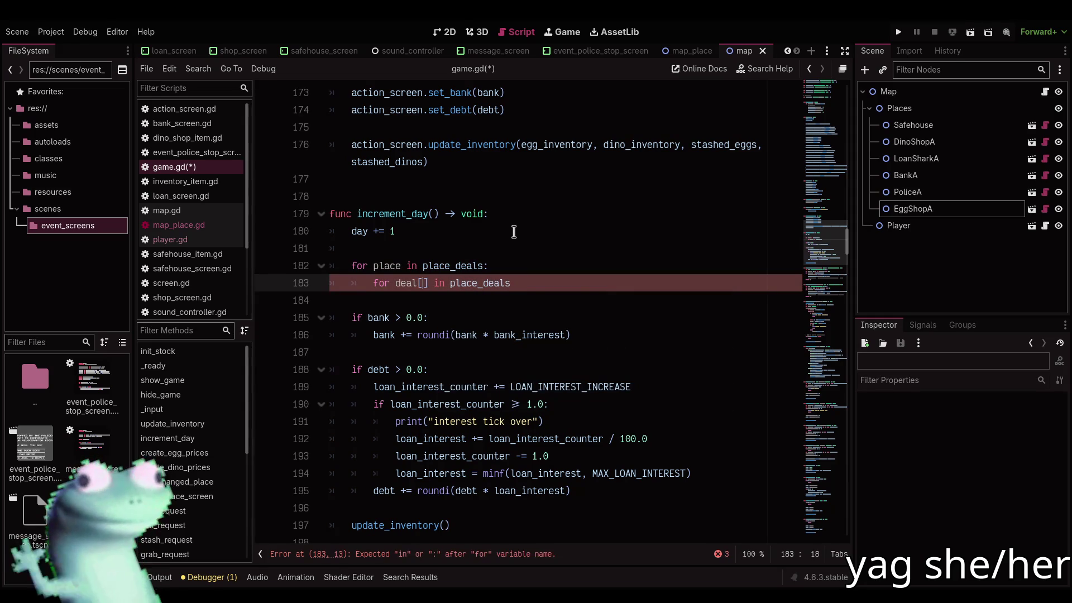
key(BackSpace)
text(: Deal)
key(End)
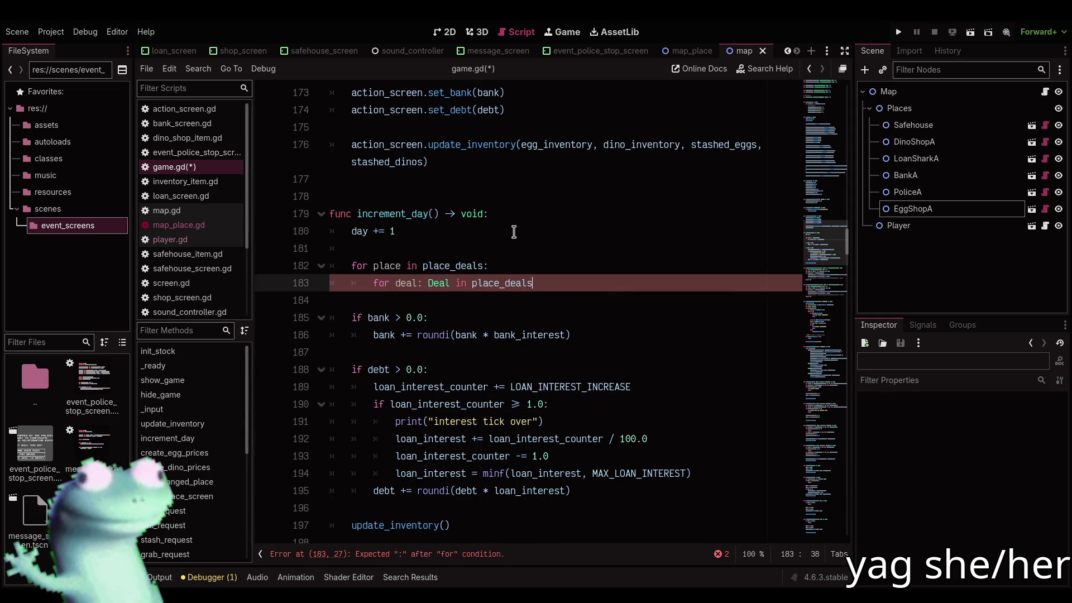
text([plae)
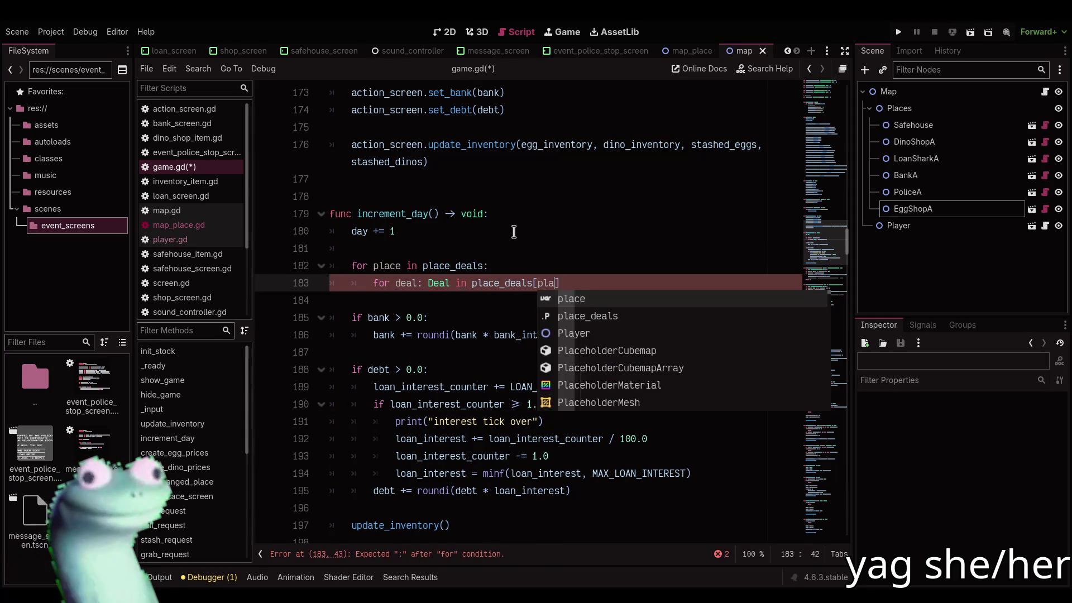
key(Return)
key(End)
text(:)
key(Return)
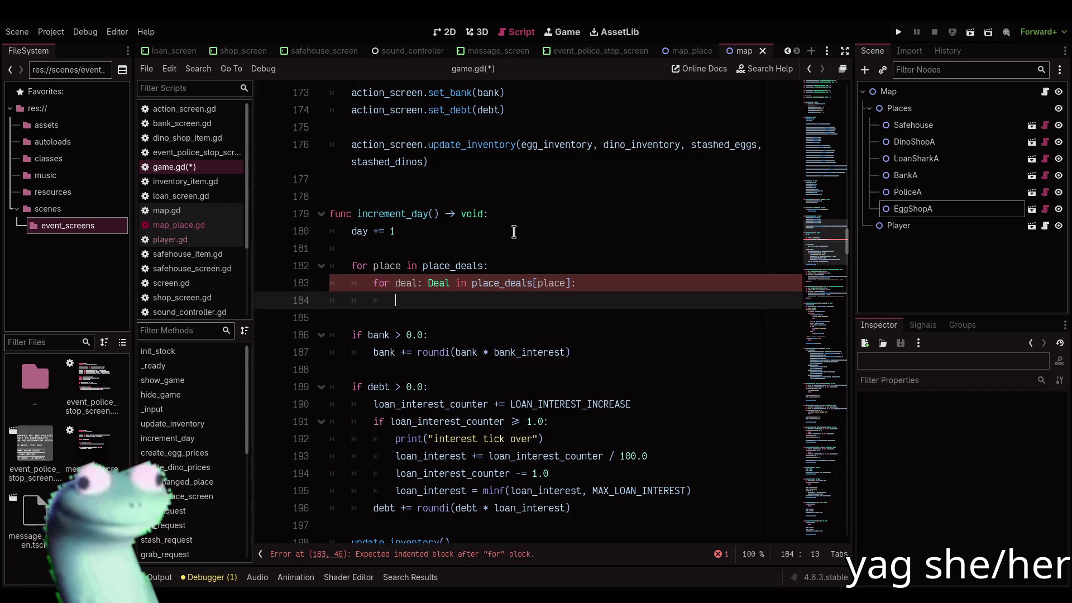
Decrement each deal's days_left by 1 inside the inner loop
text(deal.)
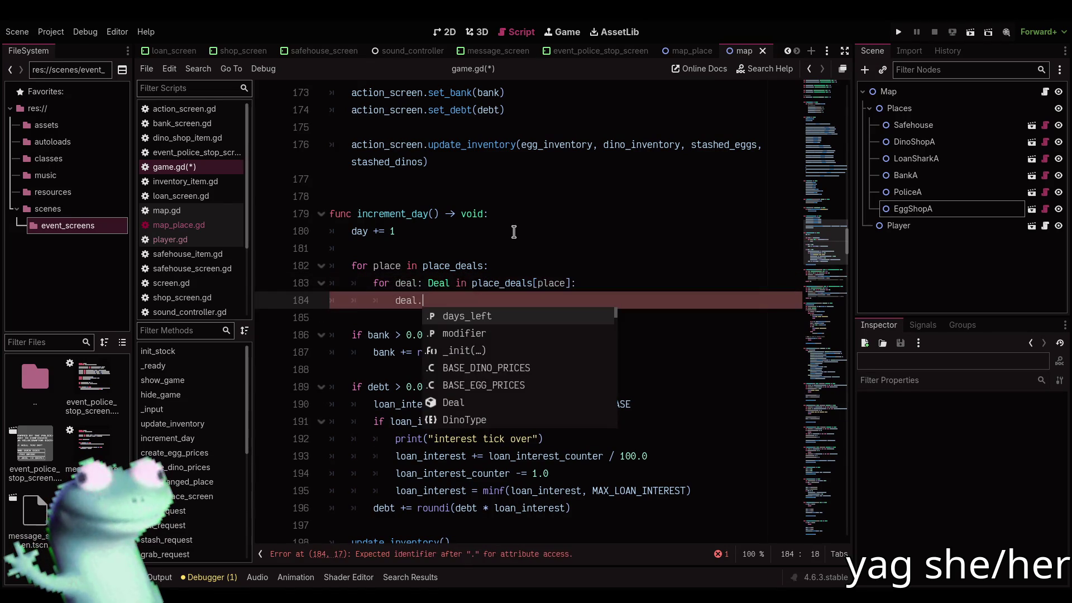
key(Return)
text(-= 0)
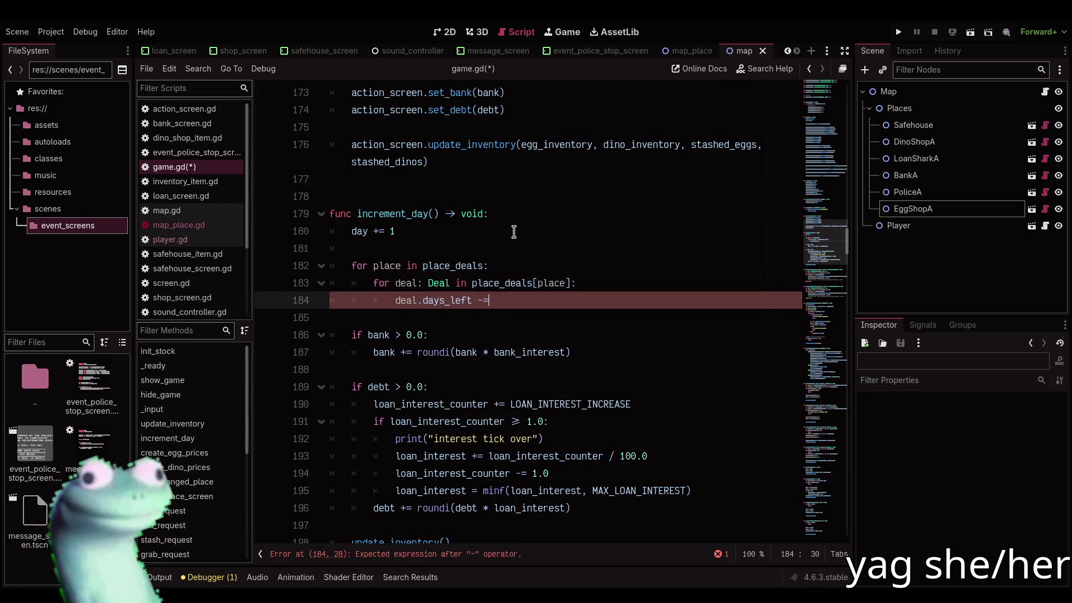
key(BackSpace)
text(1)
key(Return)
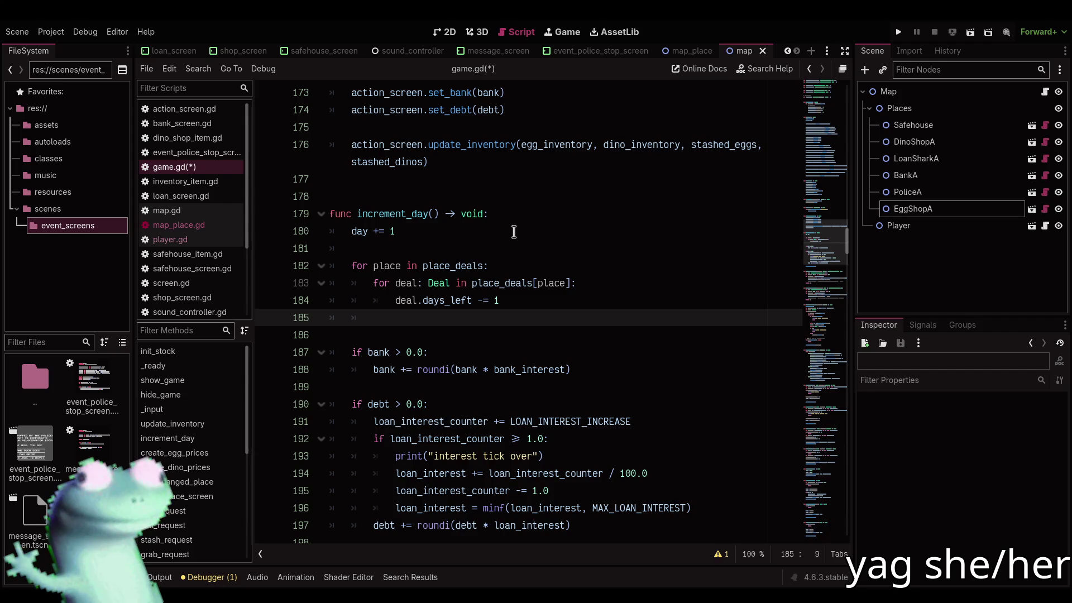
Below the loops, begin reassigning place_deals[place] to place_deals[place].filter(...)
key(Return)
text(i)
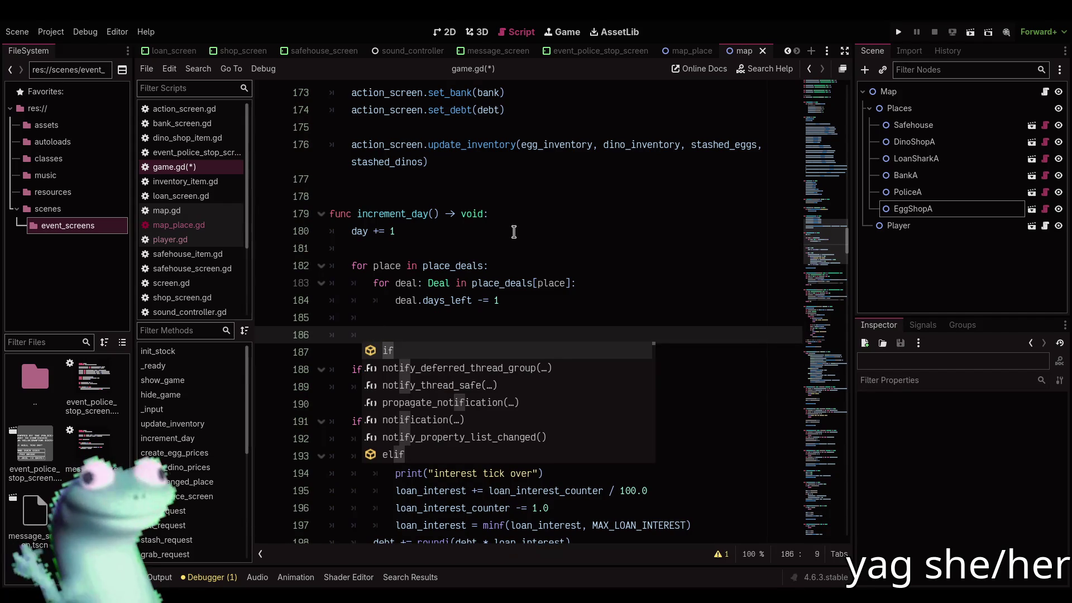
text(place_)
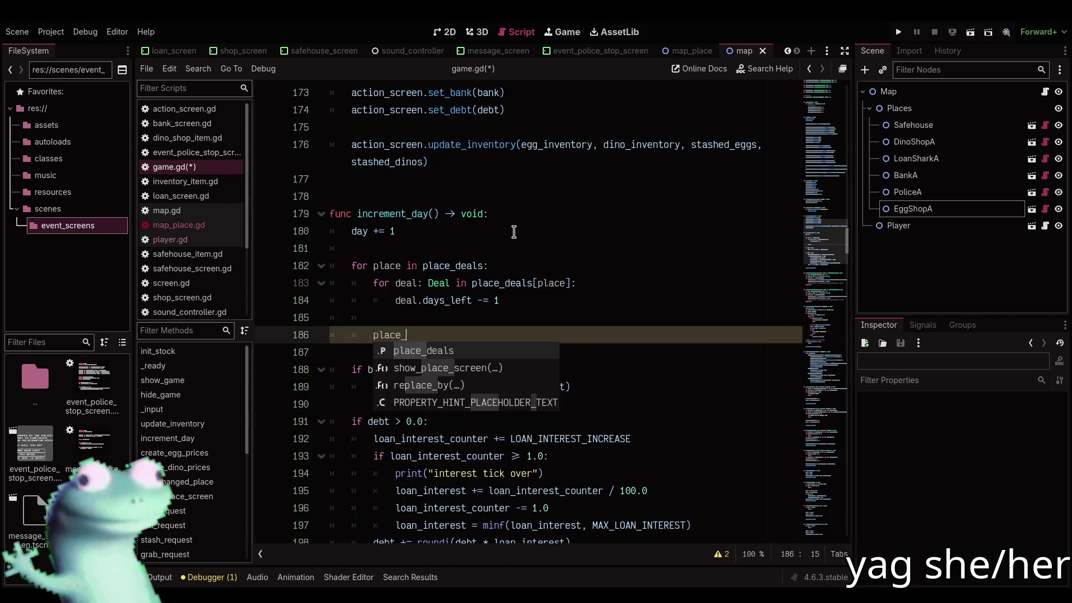
key(Return)
text([place] = p)
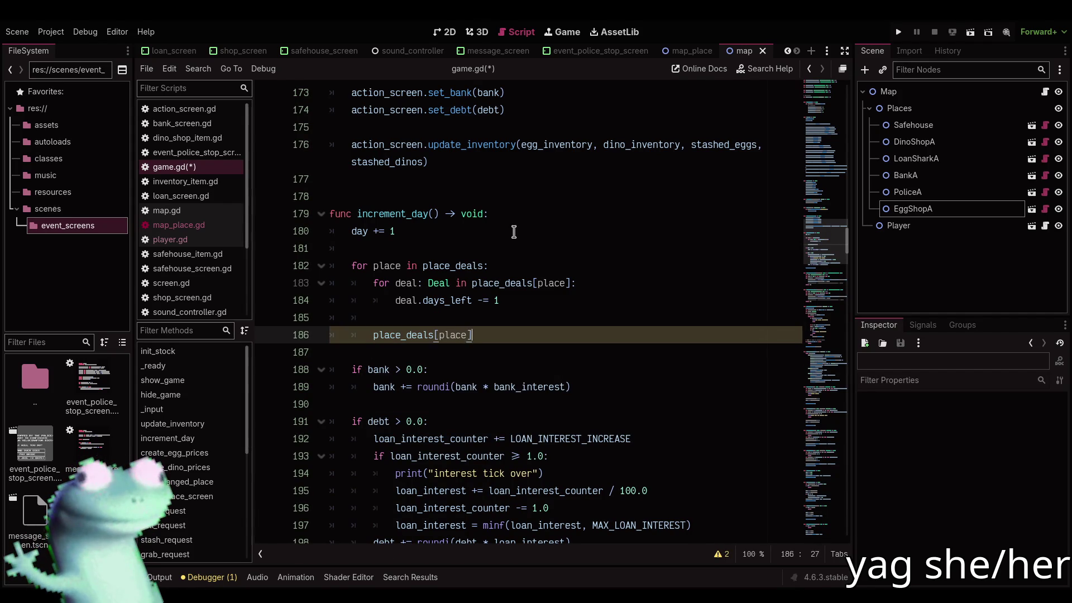
text(lace[pla)
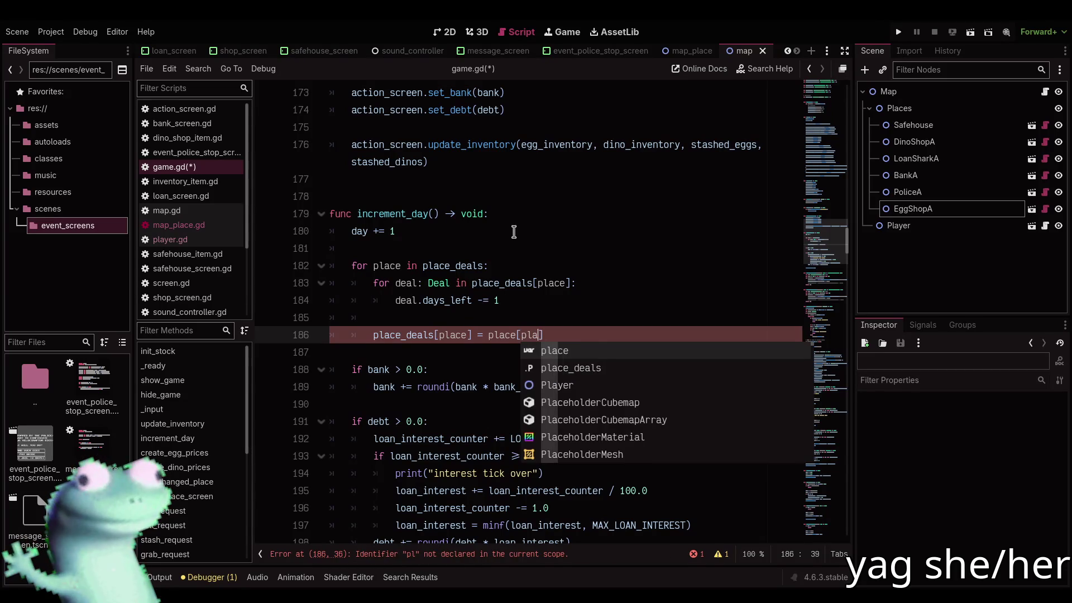
key(Return)
text(].fi)
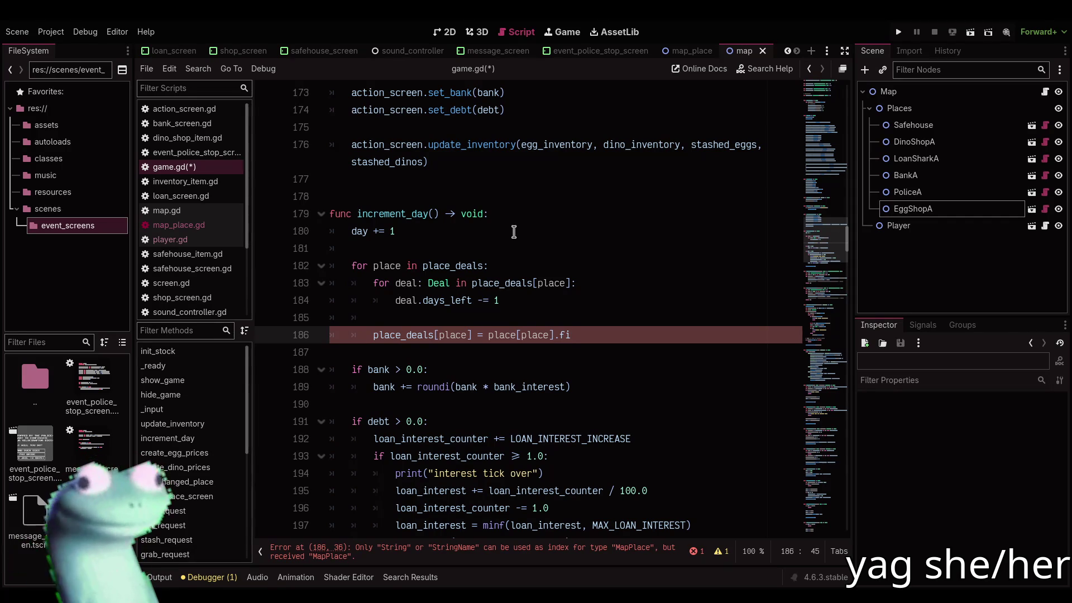
key(BackSpace)
key(BackSpace)
key(BackSpace)
text(place_deals[p)
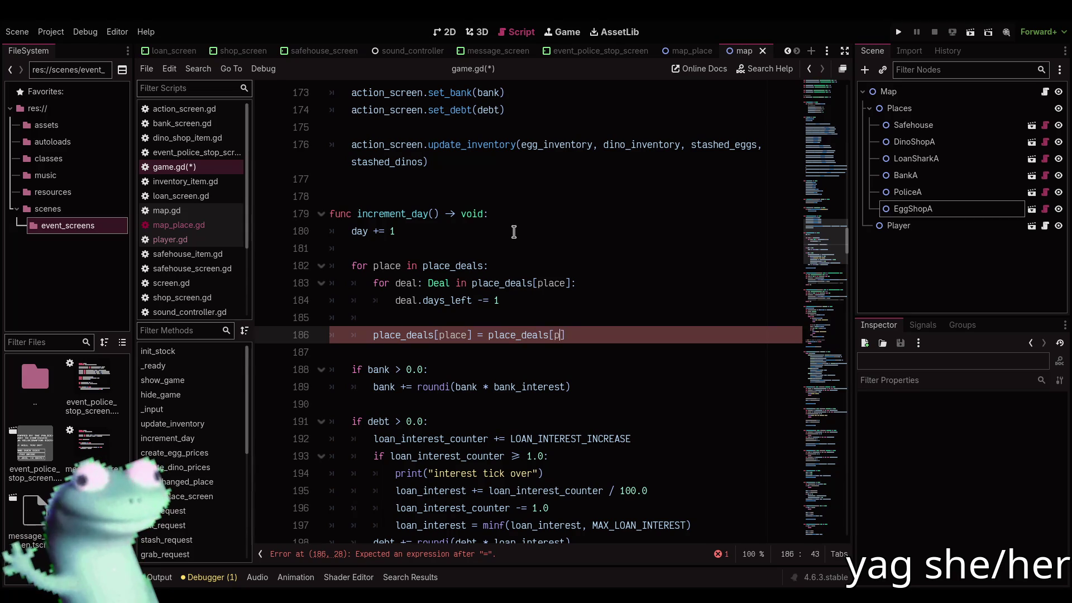
text(lace].f)
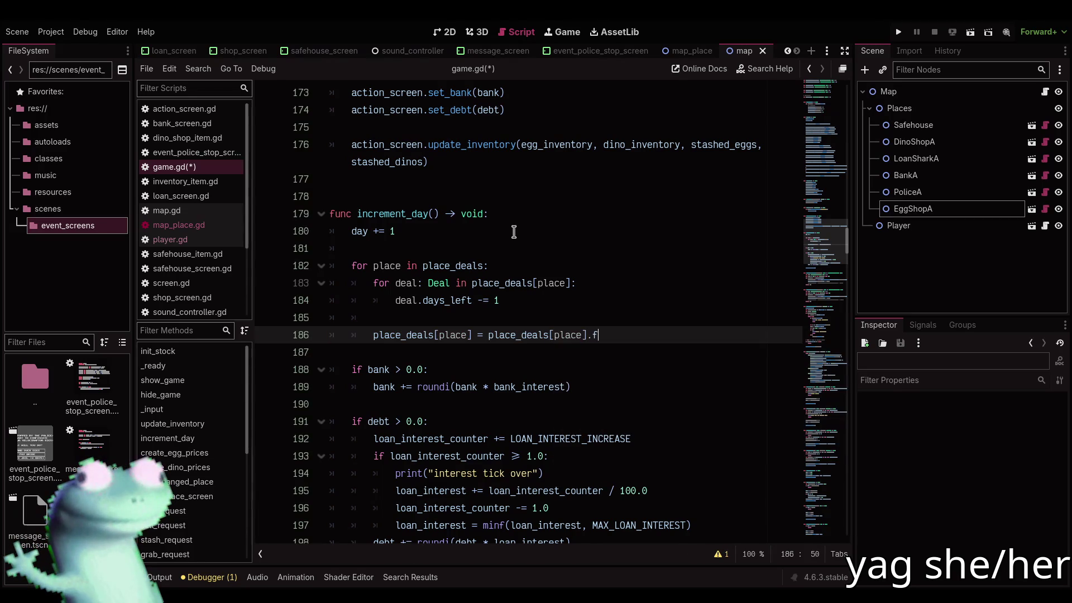
text(i)
Complete the filter lambda 'func(x: Deal): return x.days_left > 0' and save game.gd
key(Down)
key(Return)
key(Return)
text(func(x: Deal):)
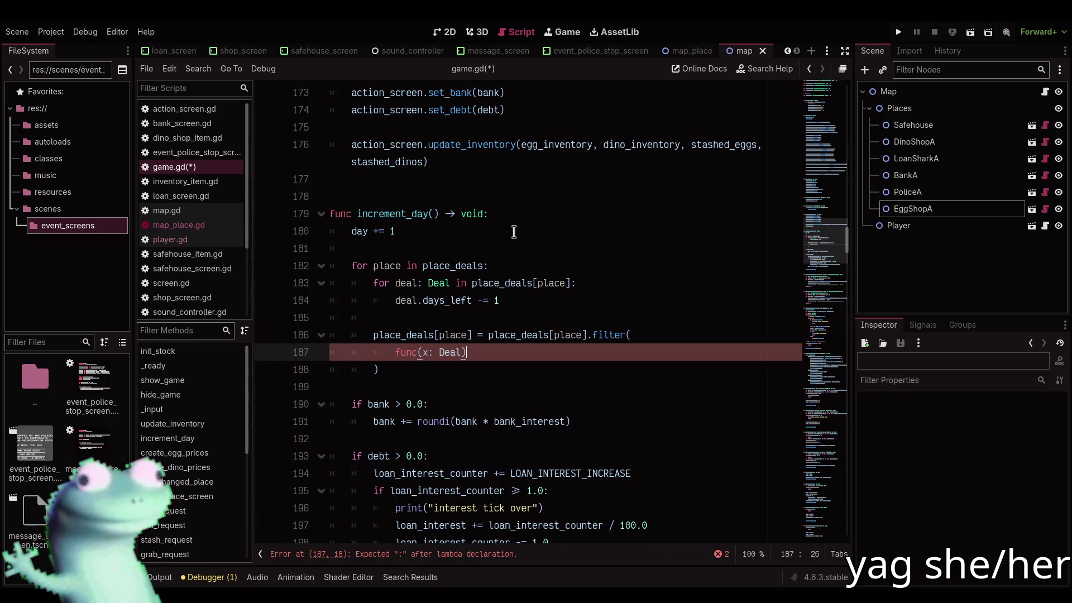
key(Return)
text(return x.daty)
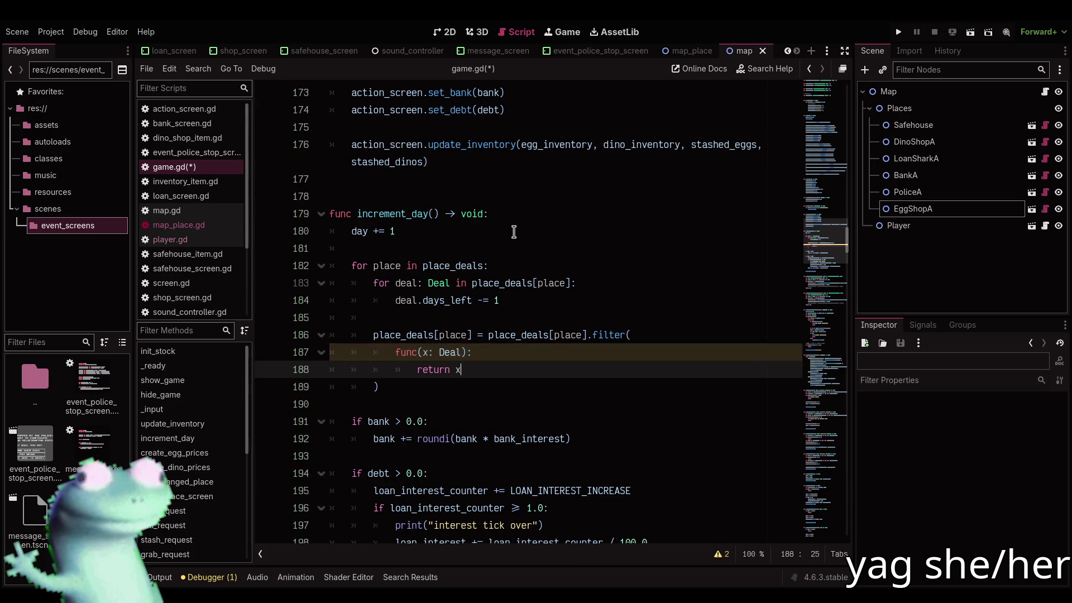
key(BackSpace)
key(BackSpace)
text(y)
key(Return)
text(> 0)
key(ctrl+s)
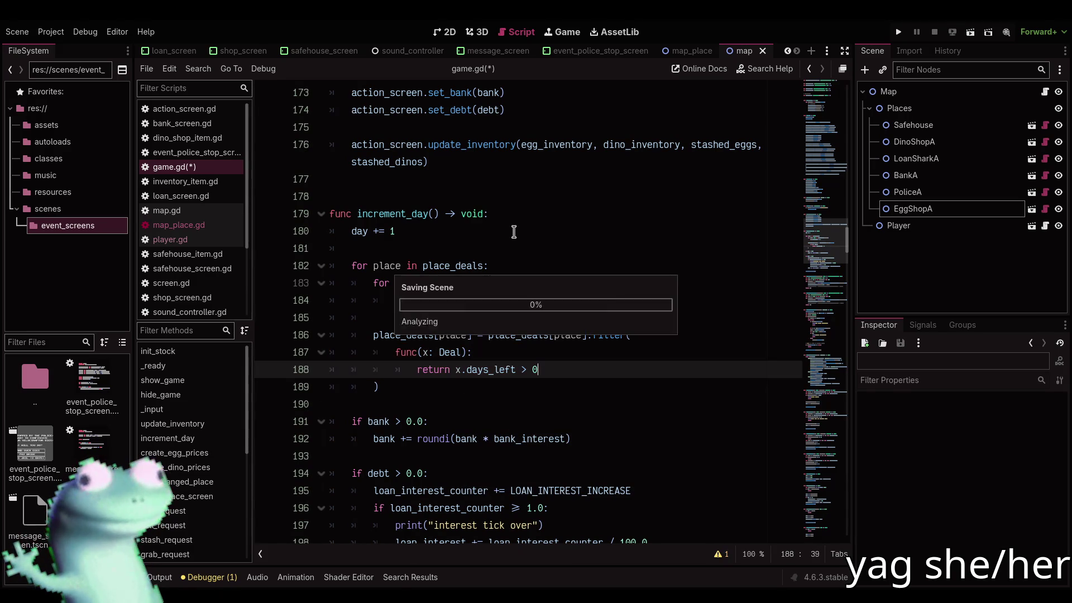
key(Down)
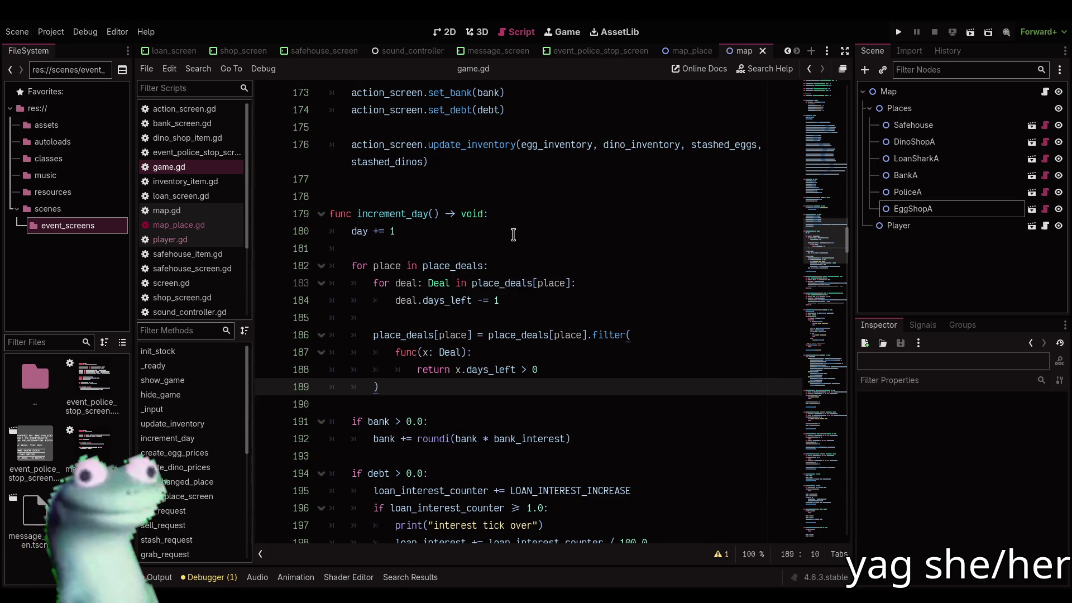
Hide the side docks to widen the script editor and scroll to the variable declarations
scroll(513, 235, down, 2)
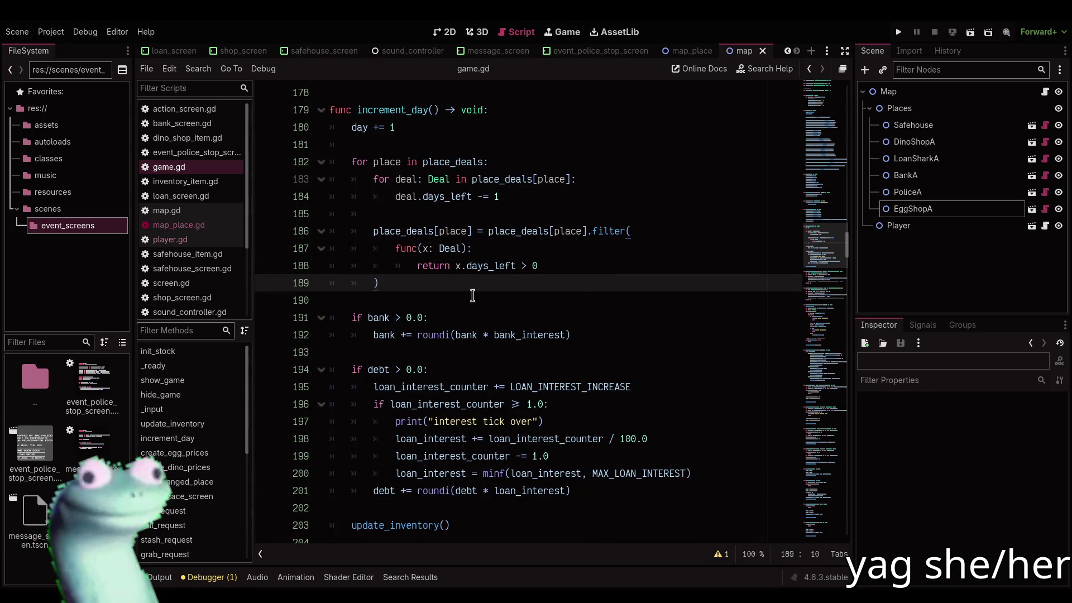
scroll(472, 295, down, 6)
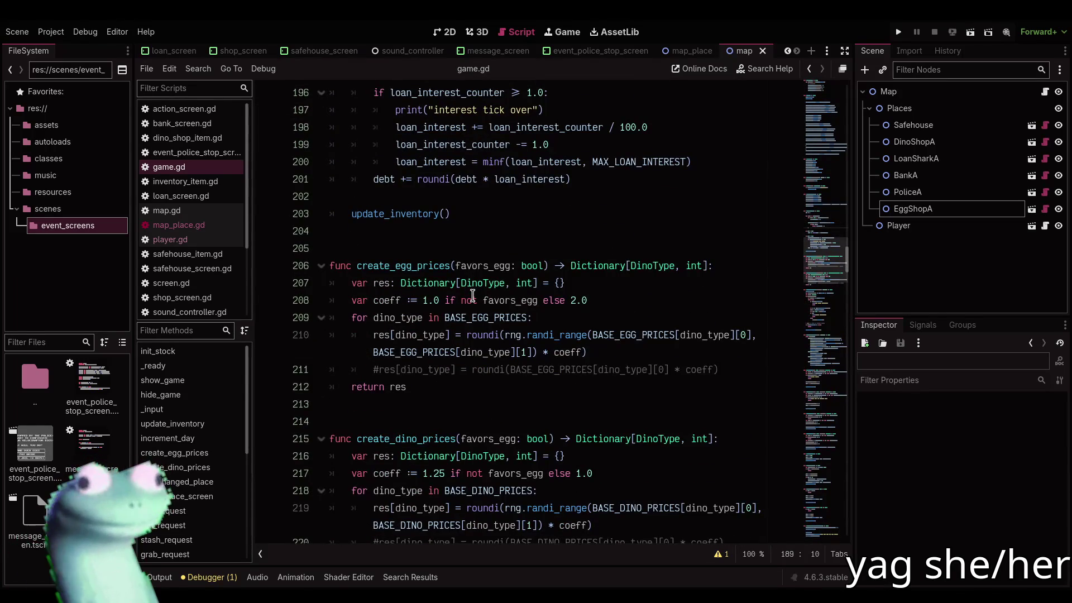
click(844, 51)
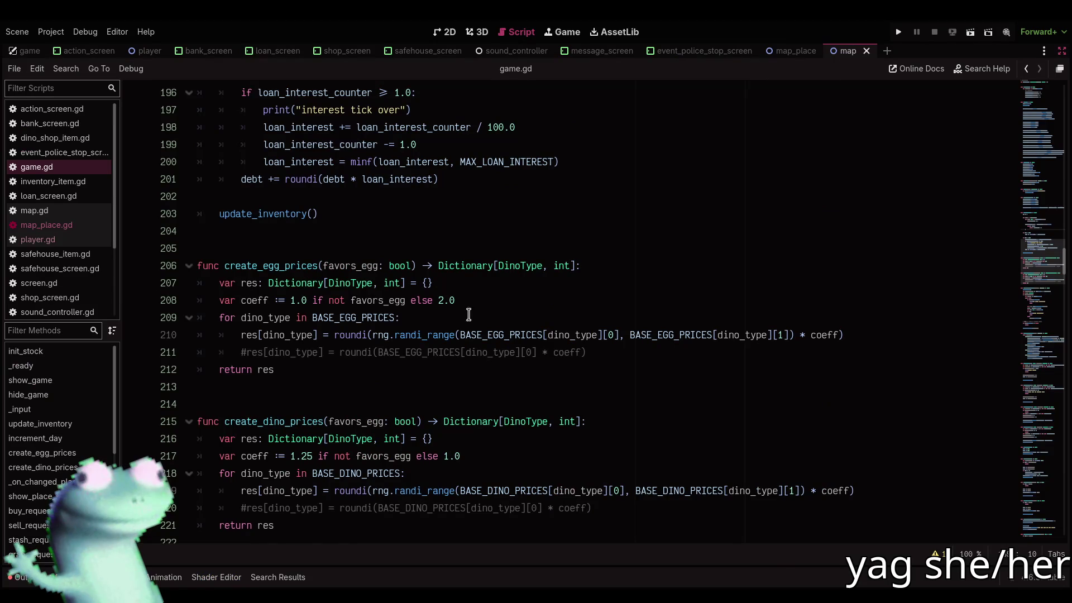
click(480, 300)
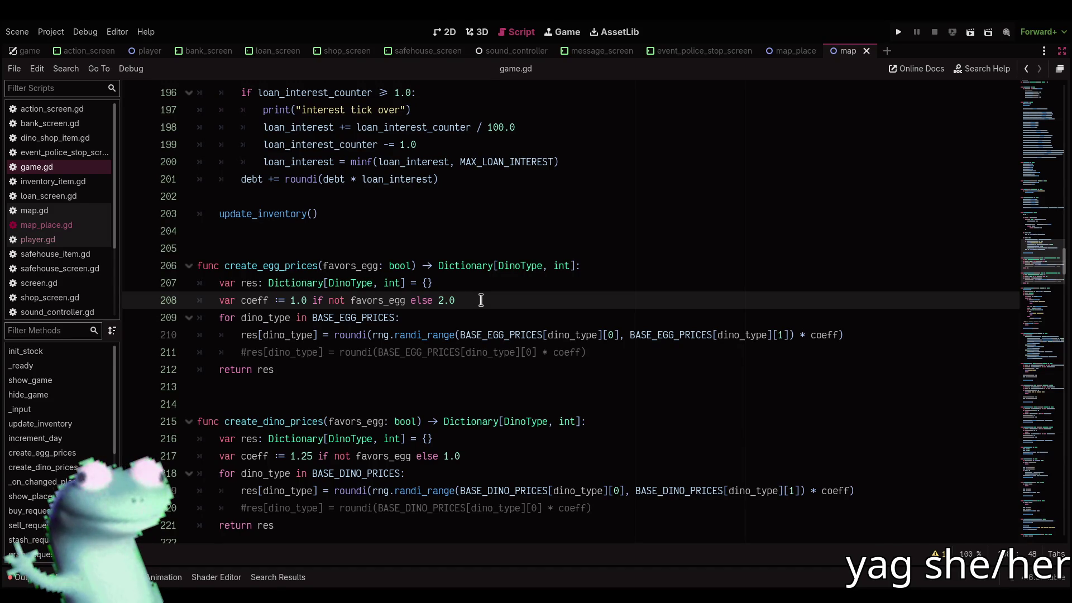
mouse_move(1038, 335)
mouse_down()
mouse_move(1049, 526)
mouse_move(1046, 175)
mouse_move(1045, 186)
mouse_up()
Declare 'var has_contact: bool = false' below stashed_dinos and save game.gd
click(497, 241)
scroll(503, 250, up, 3)
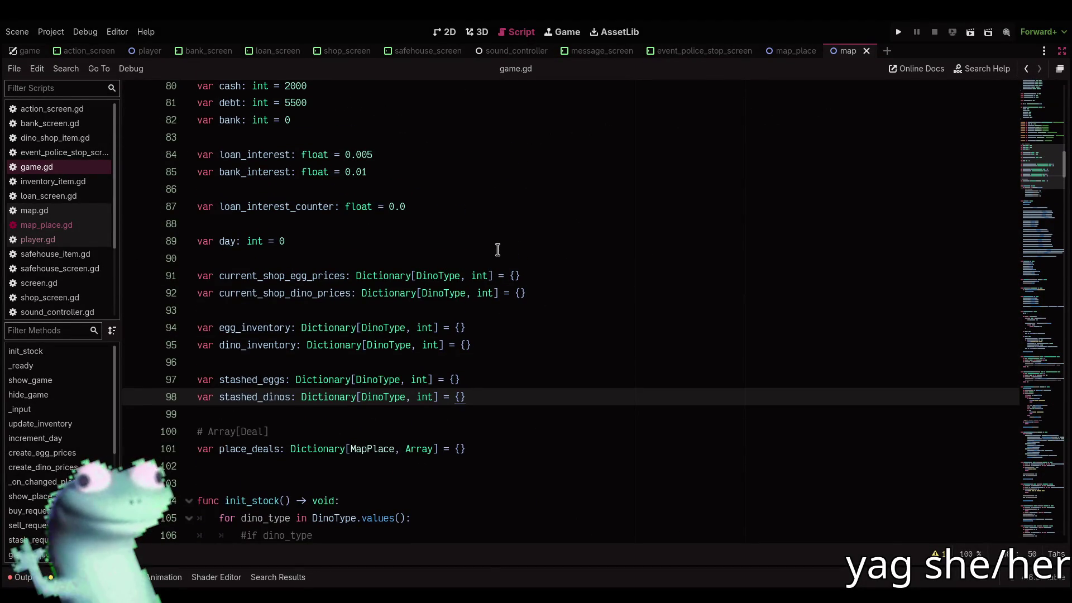
key(Return)
key(Return)
text(var has_contact)
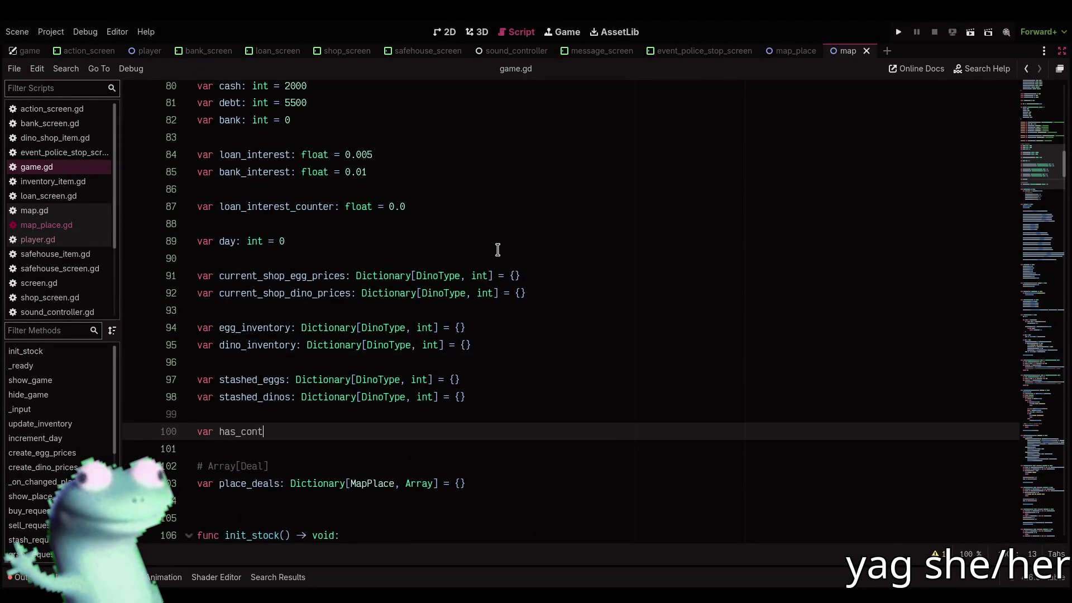
text(: bool = flase)
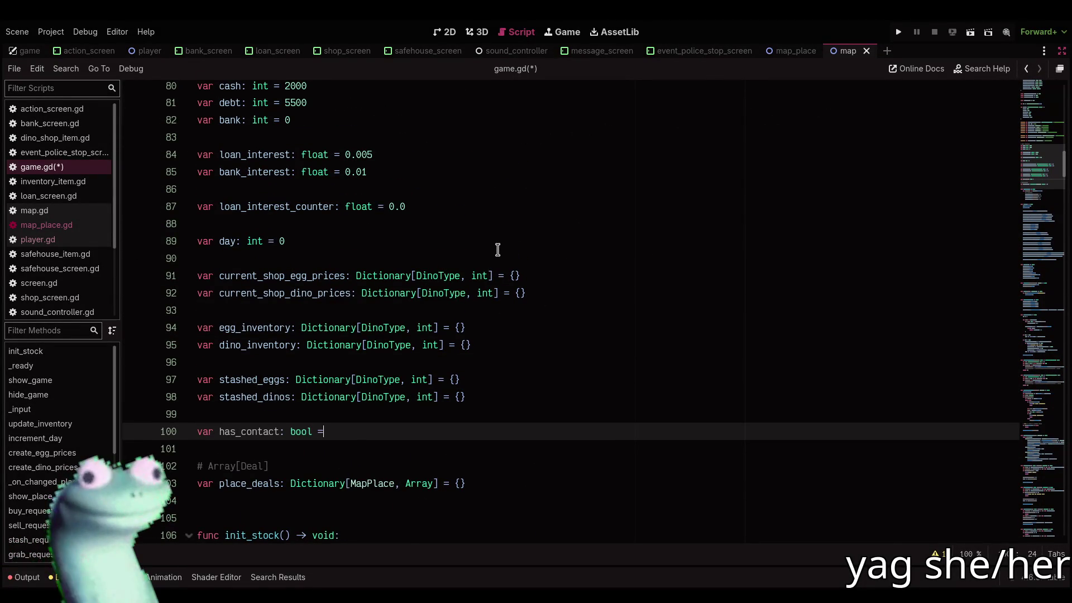
key(BackSpace)
key(BackSpace)
key(BackSpace)
text(false)
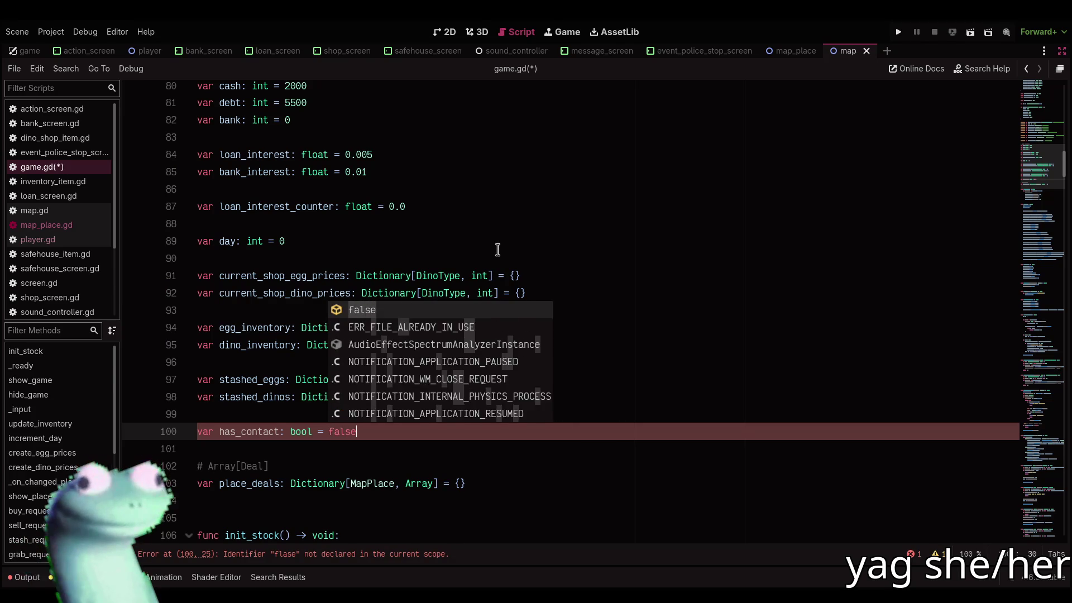
key(ctrl+s)
click(1046, 501)
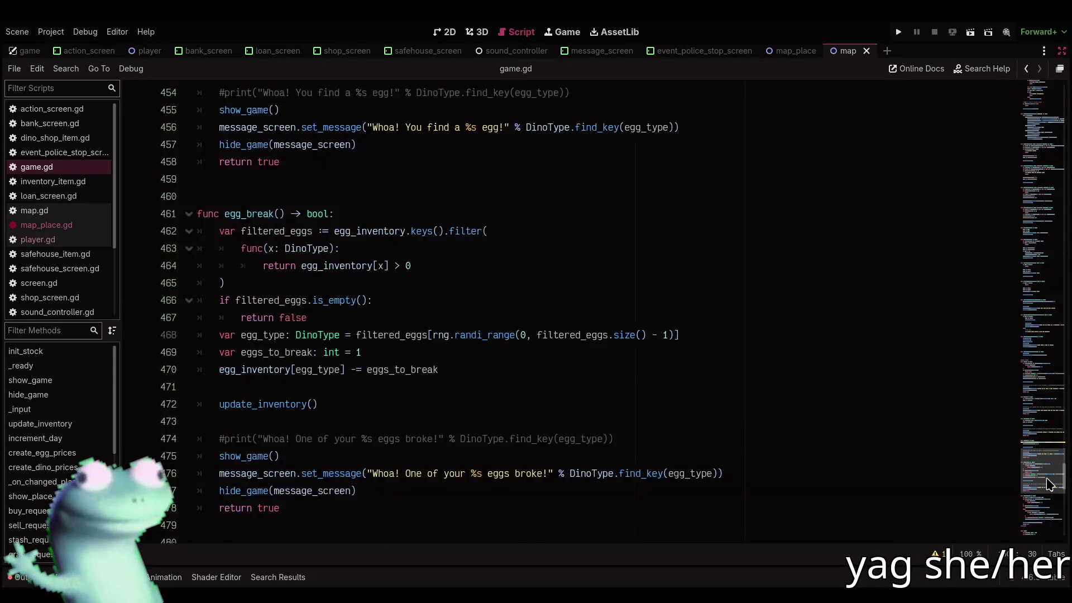
Below police_stop, start 'func acquire_contact() -> bool:' with 'if has_contact: return false'
scroll(1048, 505, down, 5)
scroll(816, 486, up, 5)
click(359, 438)
key(Return)
key(BackSpace)
key(Return)
key(Return)
text(func acqu)
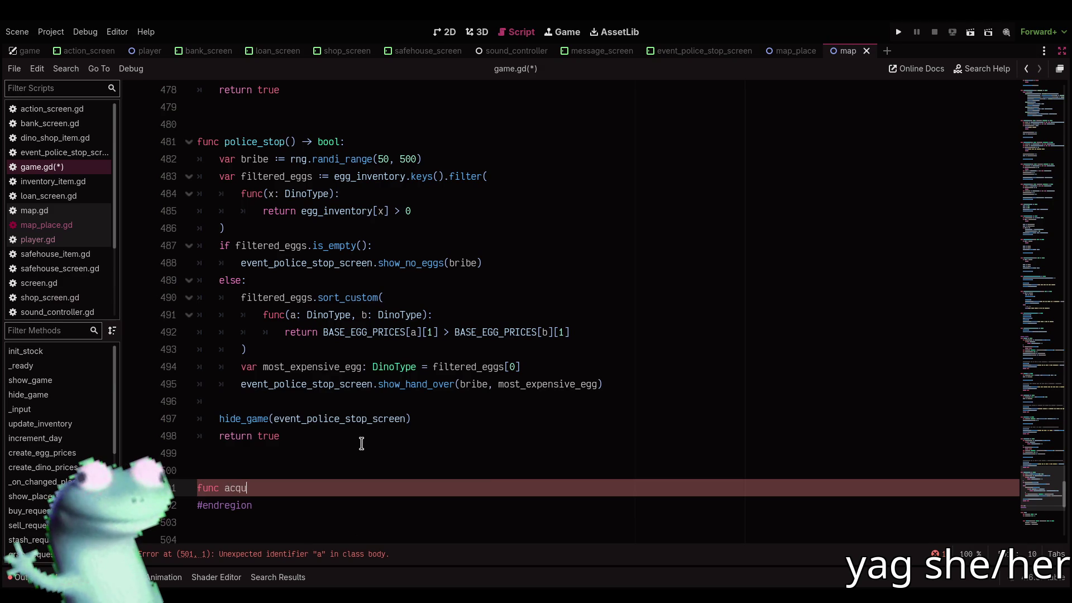
text(ire_conta)
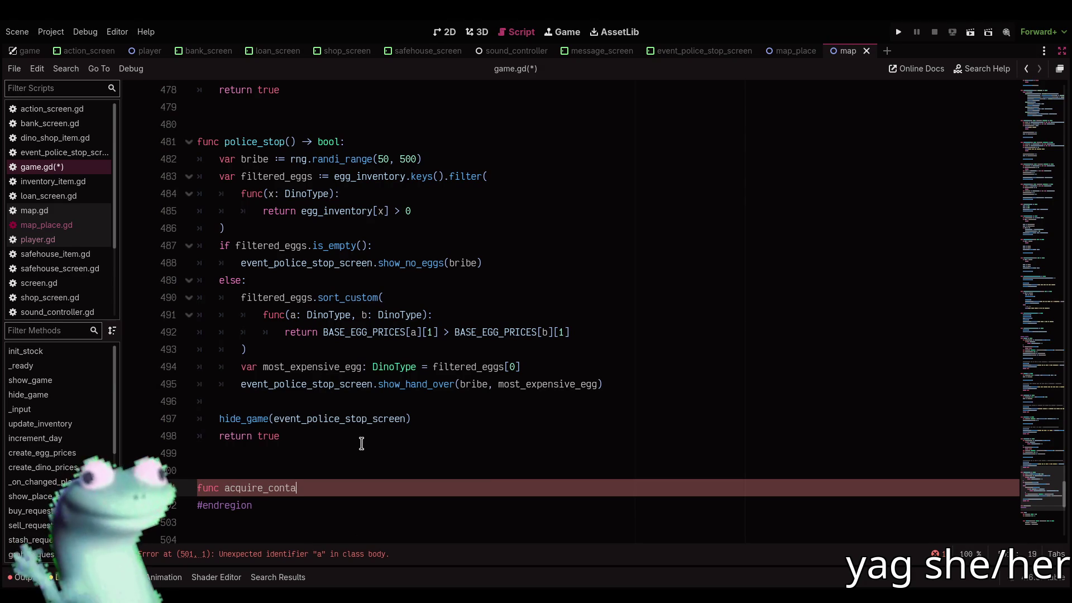
text(ct() -> bool:)
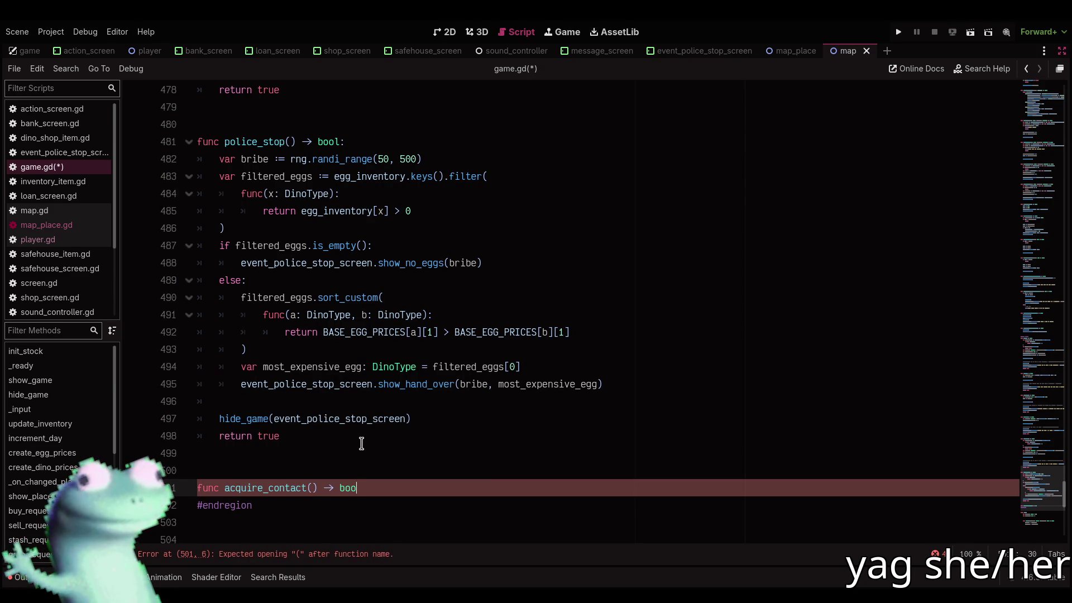
key(Return)
text(if has_co)
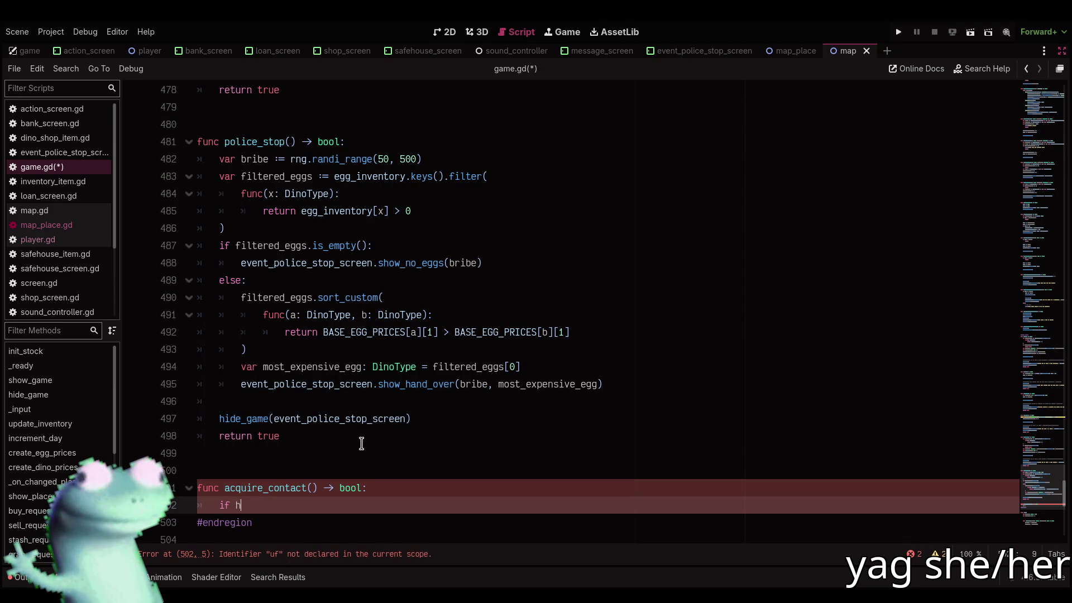
key(Return)
text(L)
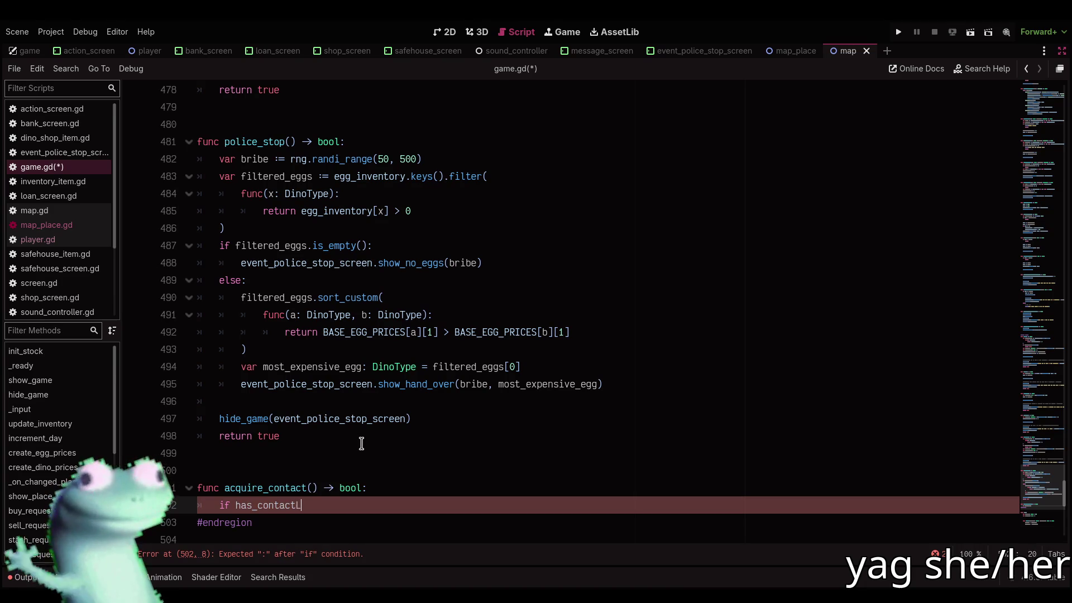
text(:)
key(Return)
text(return false)
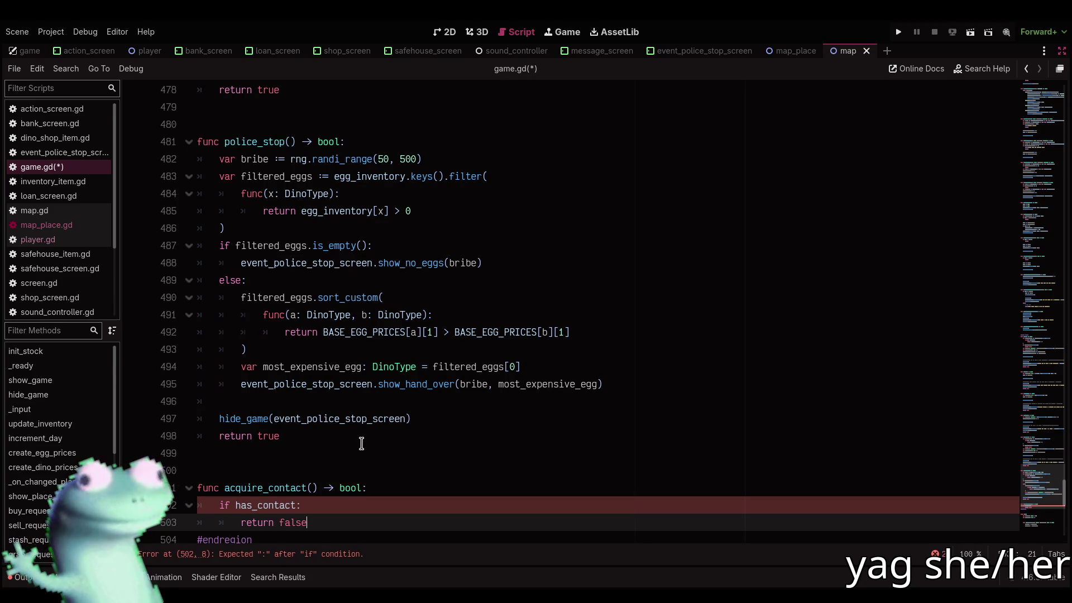
key(Return)
key(Return)
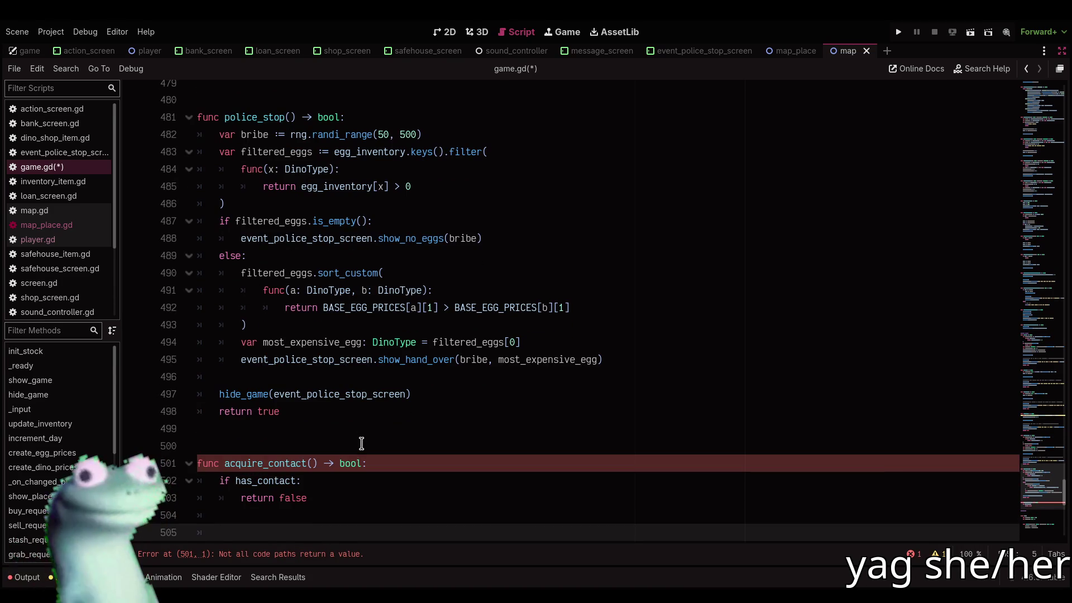
Add 'has_contact = true' and 'return true' to the end of acquire_contact
scroll(361, 443, down, 4)
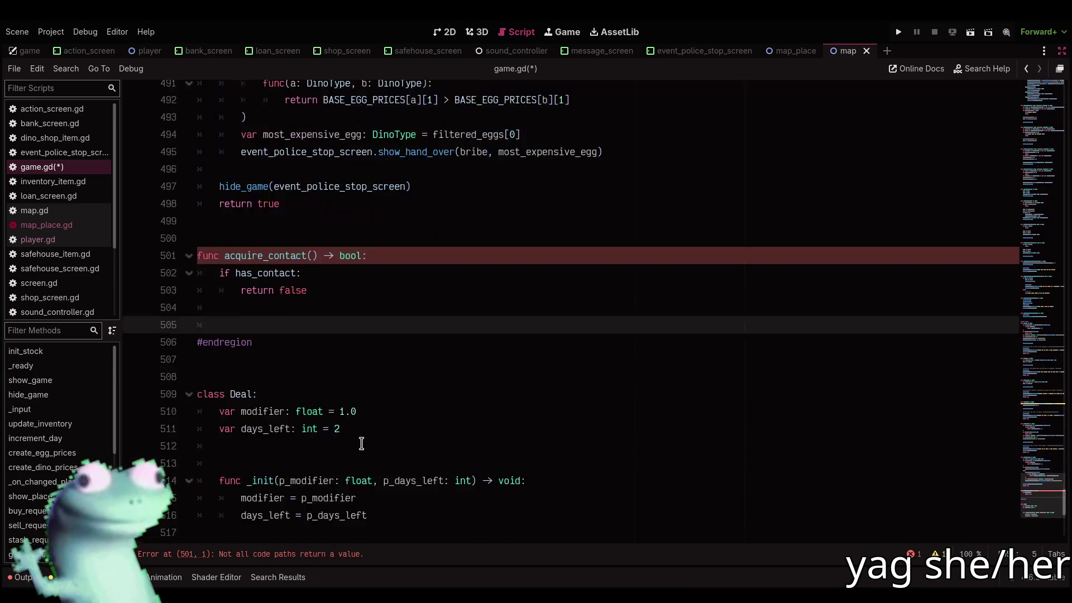
scroll(361, 444, up, 1)
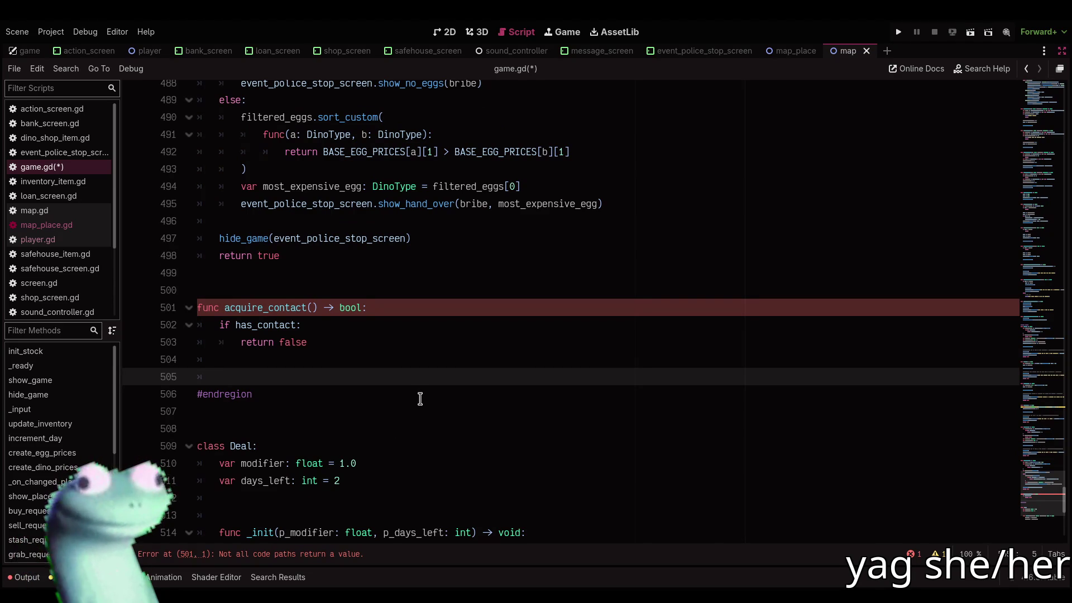
text(ac)
key(Return)
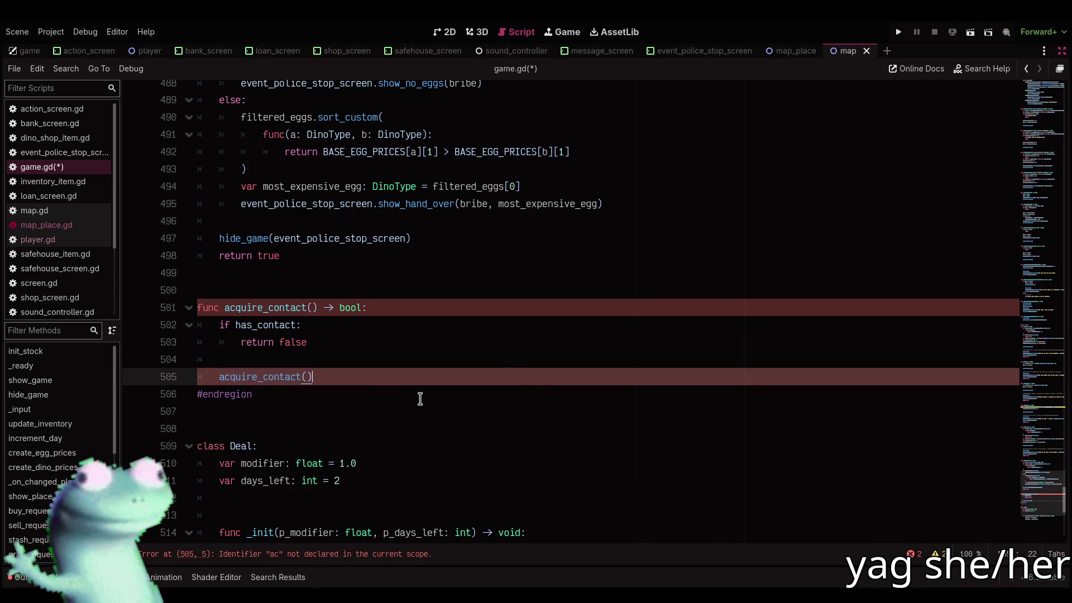
key(shift+Home)
key(BackSpace)
text(has_contact = true)
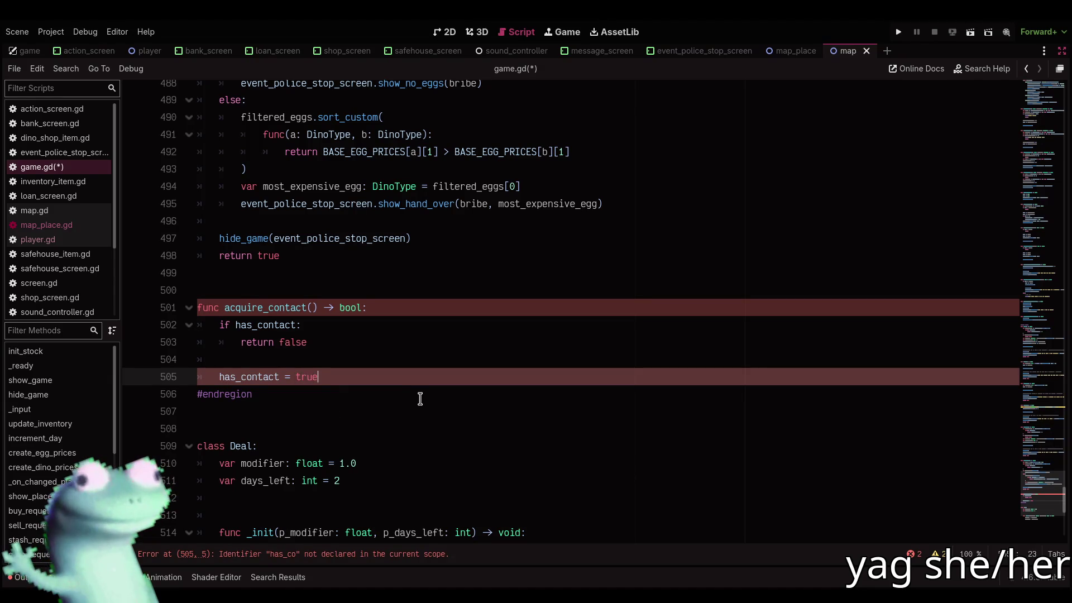
scroll(420, 398, up, 5)
key(Return)
key(Return)
text(r)
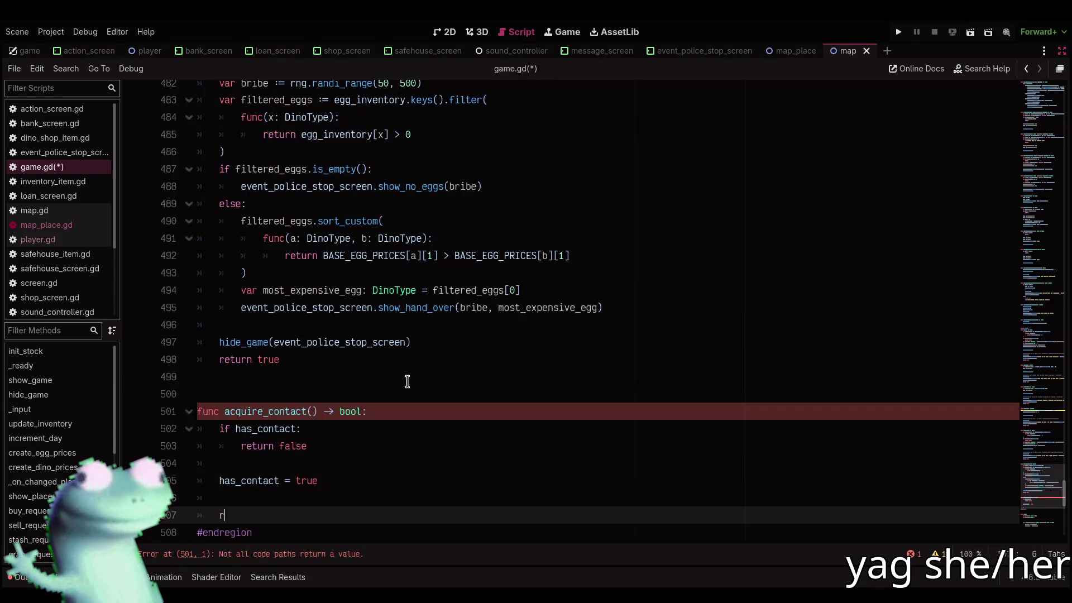
text(eturn true)
scroll(408, 381, up, 5)
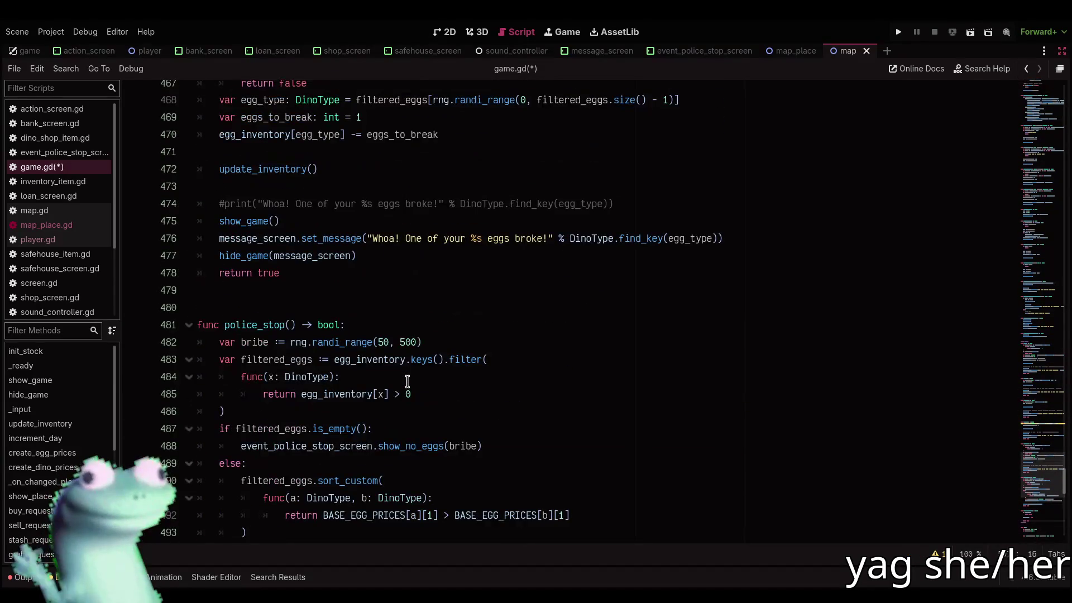
scroll(344, 249, down, 5)
key(Up)
Add show_game() and a message_screen.set_message call beginning 'you acquired a new friend'
text(show_ga)
key(Return)
key(Return)
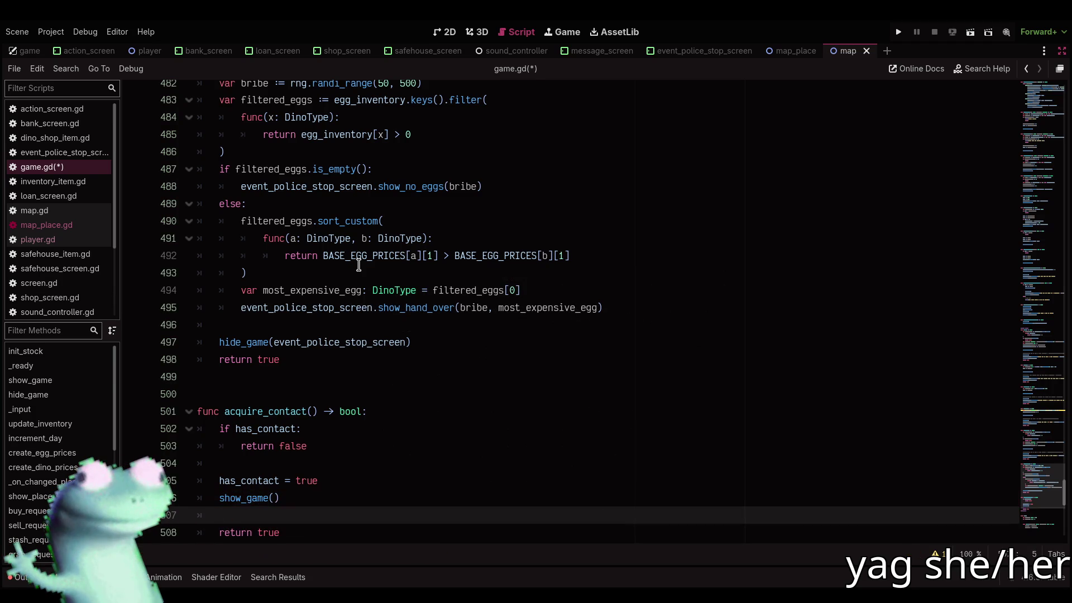
text(messa)
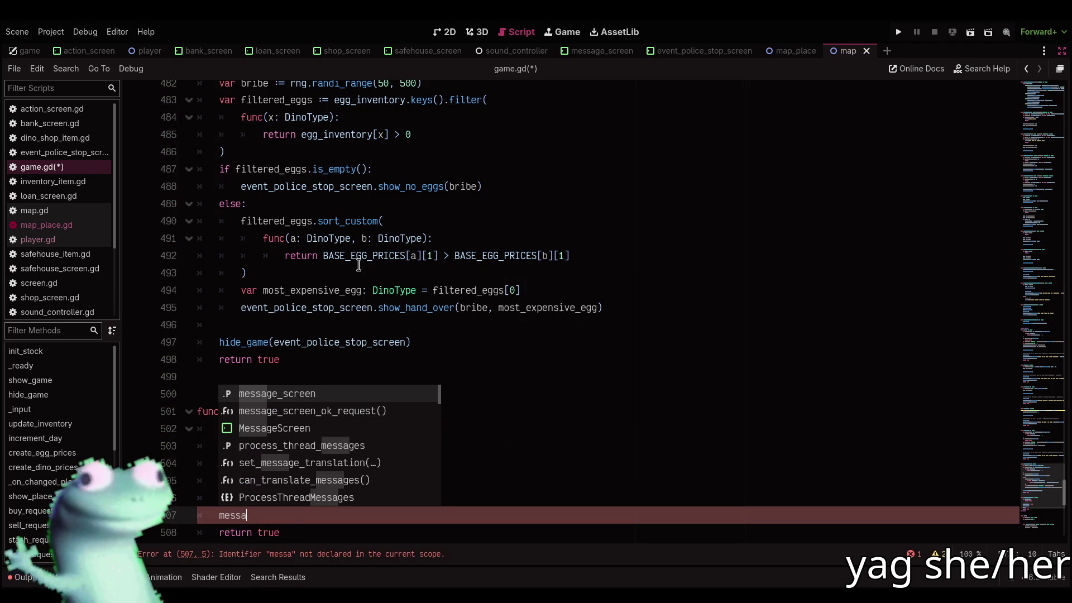
key(Return)
scroll(359, 265, up, 1)
scroll(359, 265, down, 1)
text(.set_m)
key(Return)
text(")
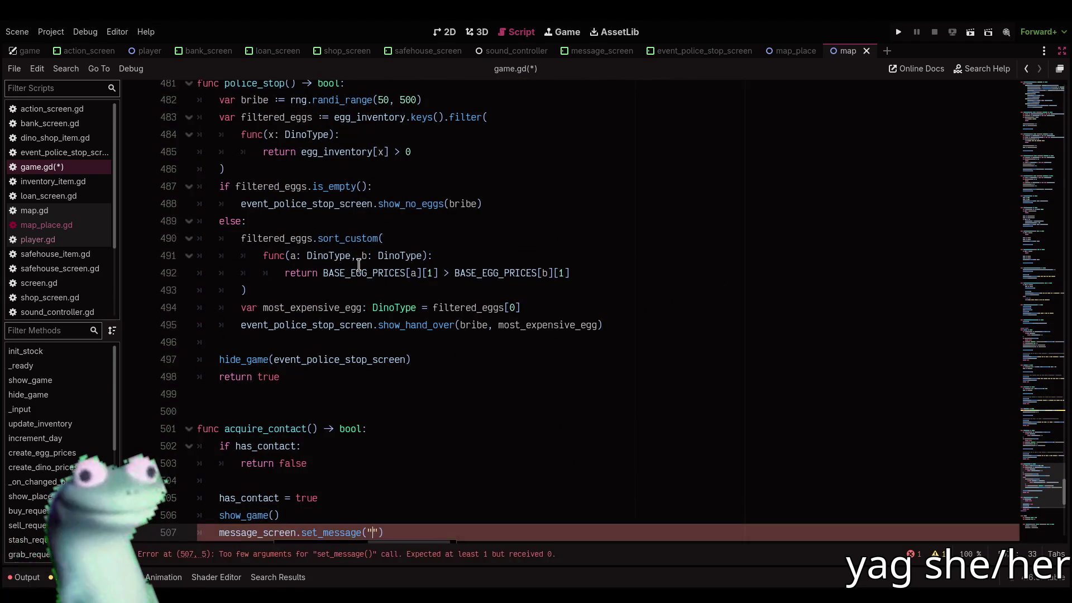
scroll(394, 326, down, 3)
text(hu)
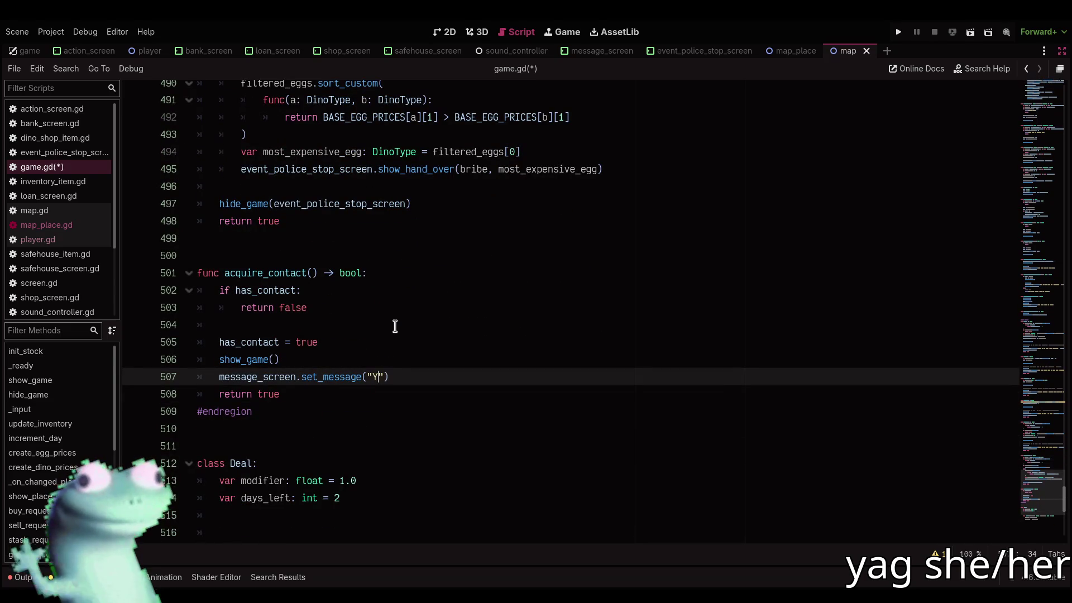
key(BackSpace)
key(BackSpace)
text(you acqu)
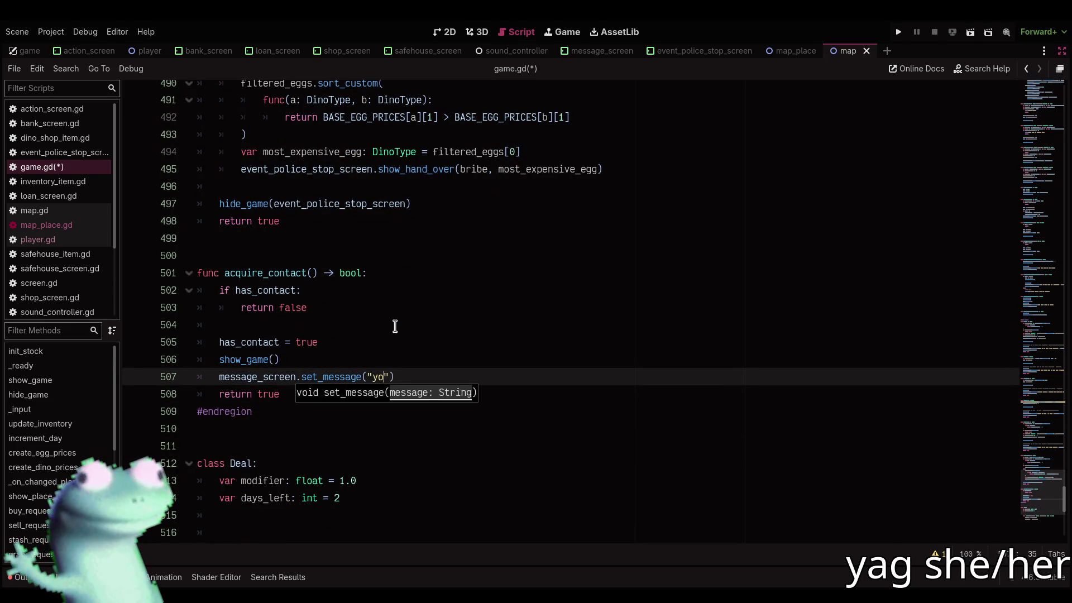
text(ired a new)
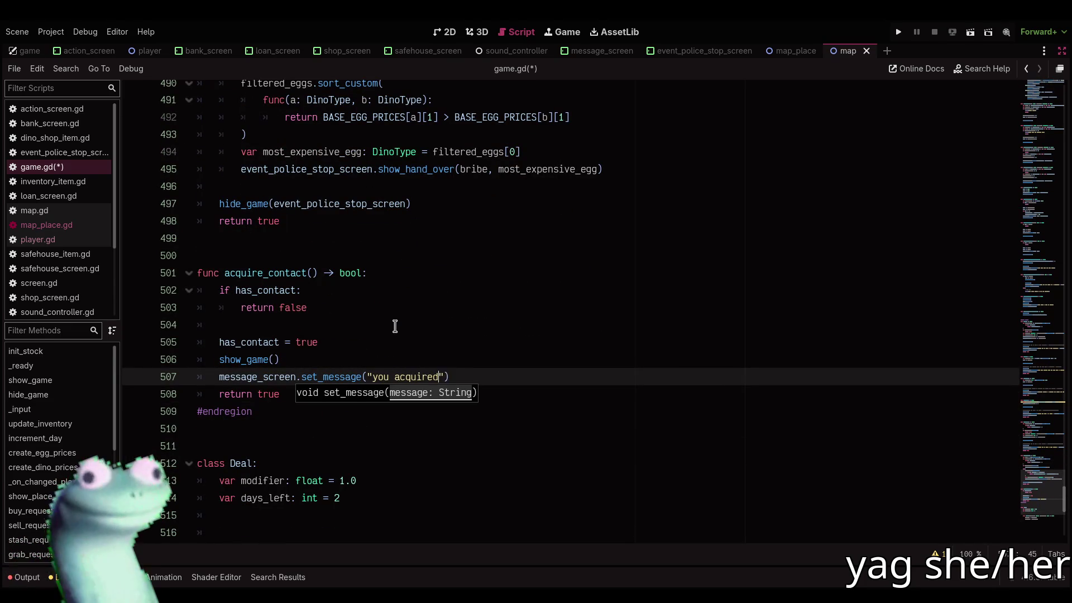
text( friend)
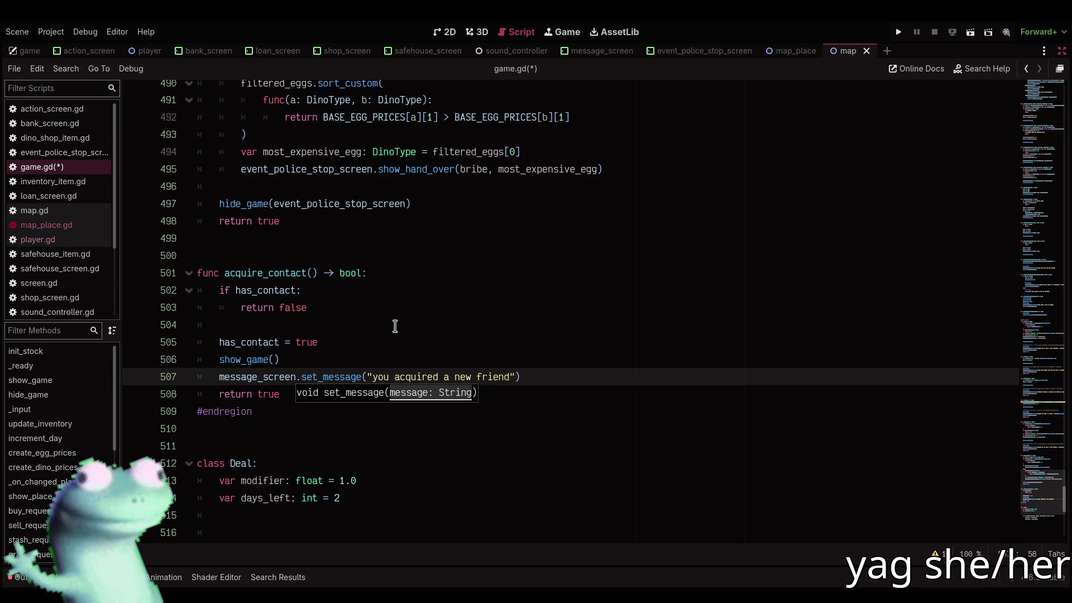
Extend the message with '\nthey will tell you about deals.' as a second line
scroll(395, 326, up, 7)
scroll(394, 325, down, 1)
scroll(394, 326, down, 2)
click(507, 481)
text(. they wi)
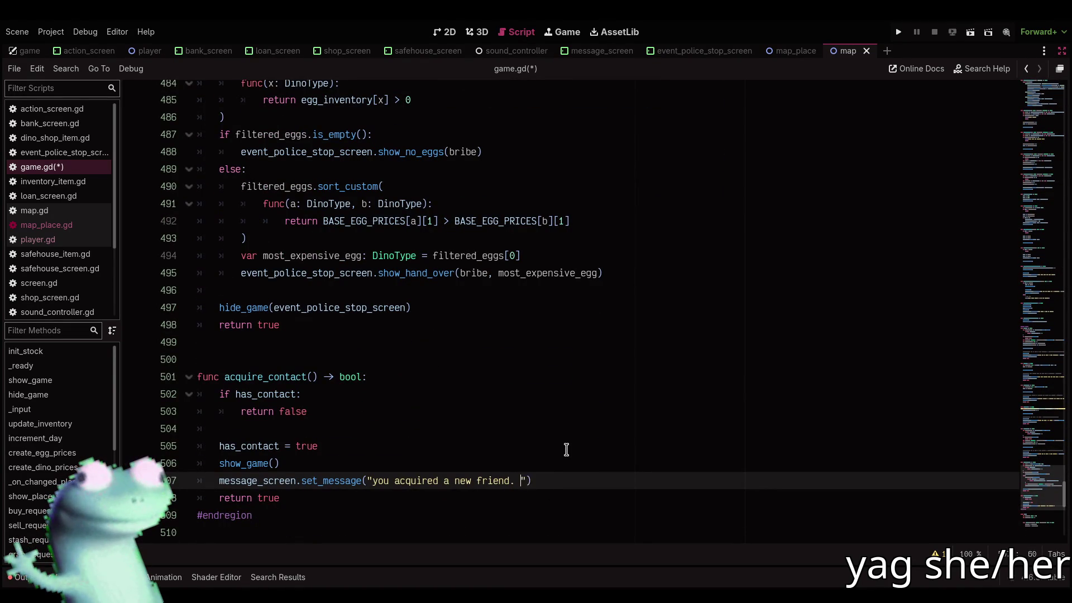
key(BackSpace)
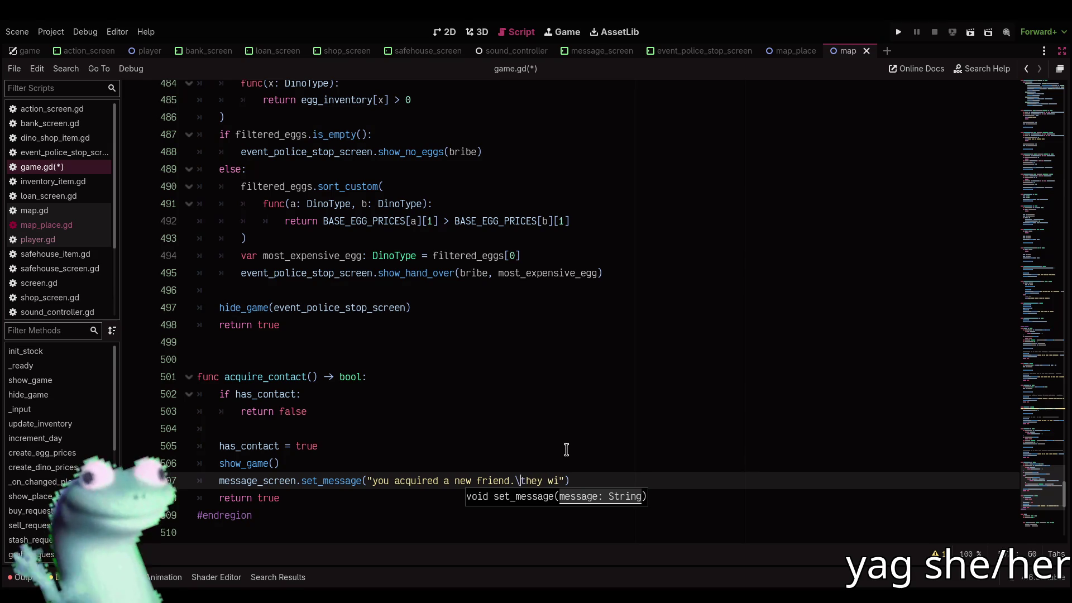
text(ll tell you abou)
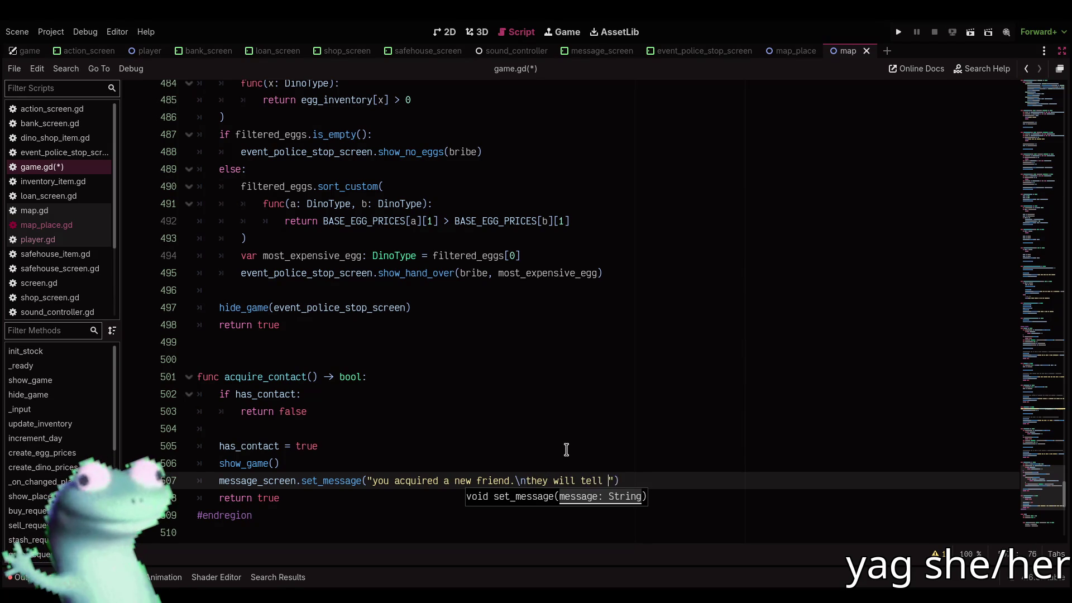
text(t deals)
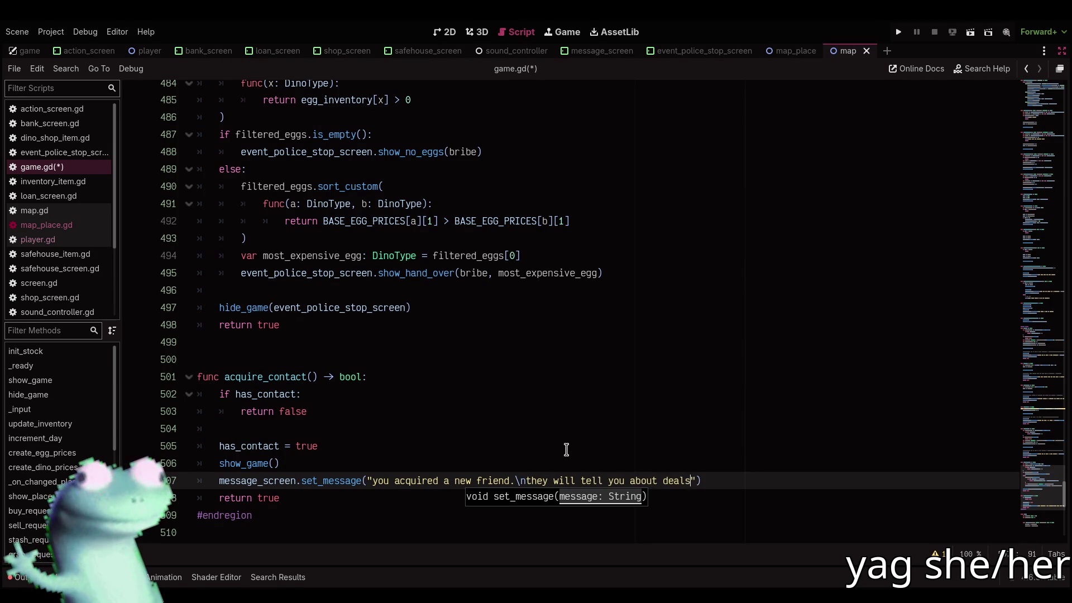
text(.)
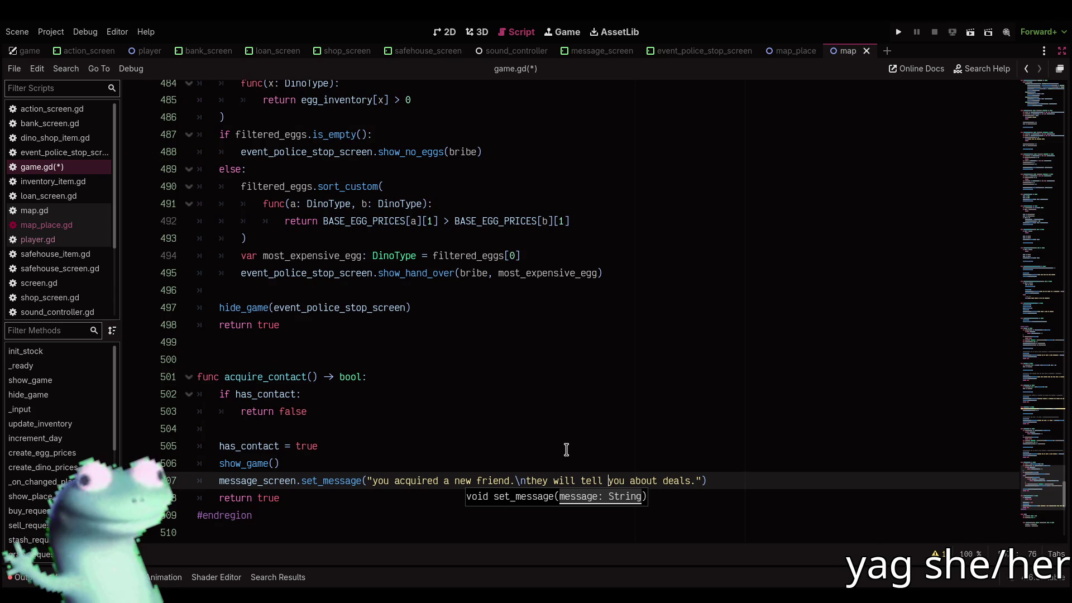
Call hide_game(message_screen), then begin a 'contact_has_deal() -> bool:' header after acquire_contact
key(End)
key(Return)
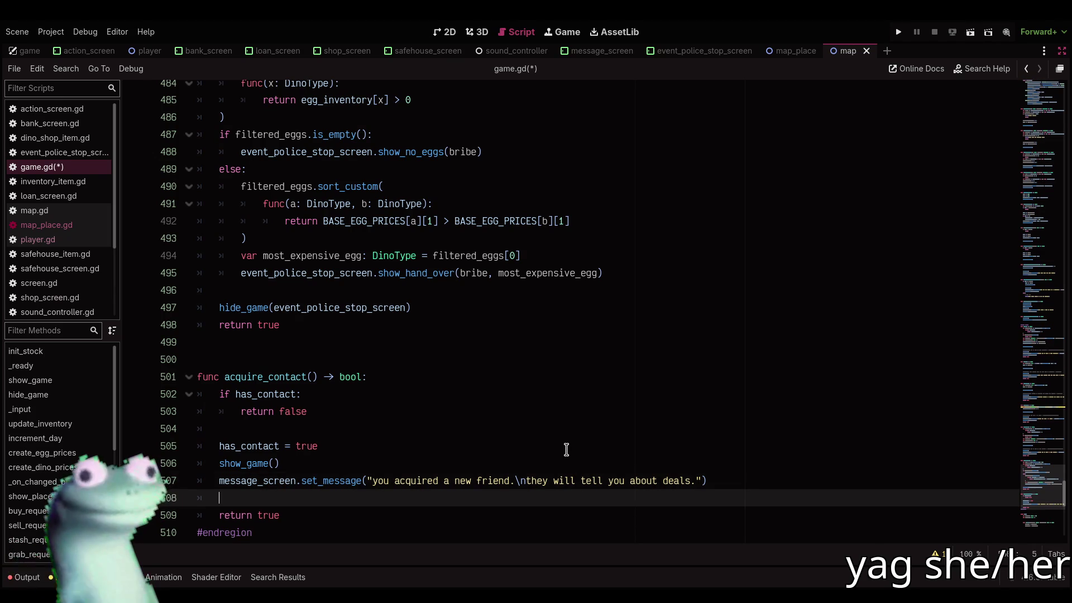
scroll(566, 450, up, 4)
scroll(567, 450, down, 3)
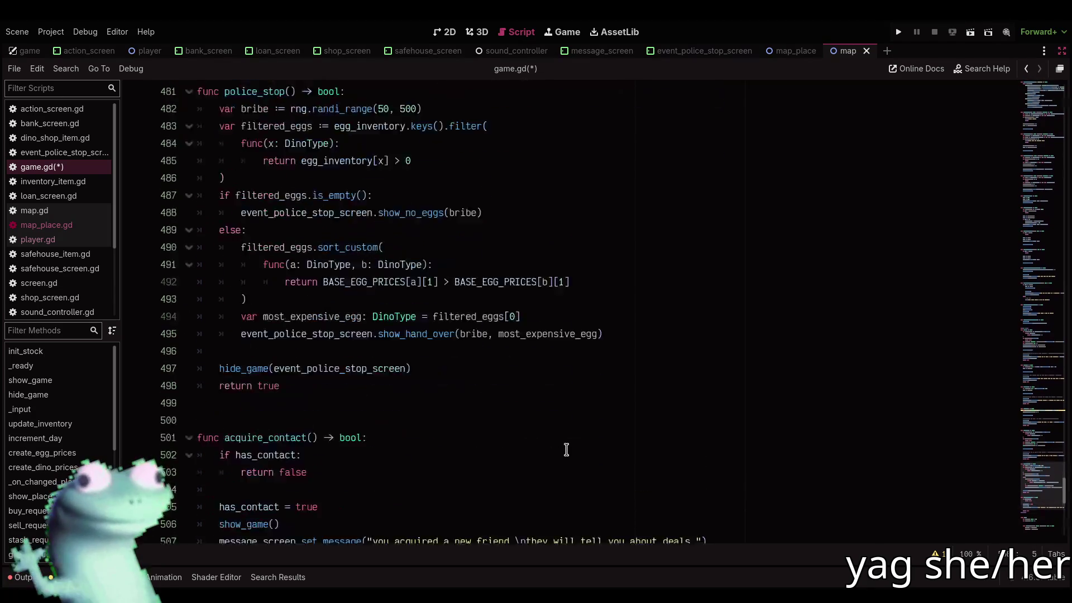
text(hide_game())
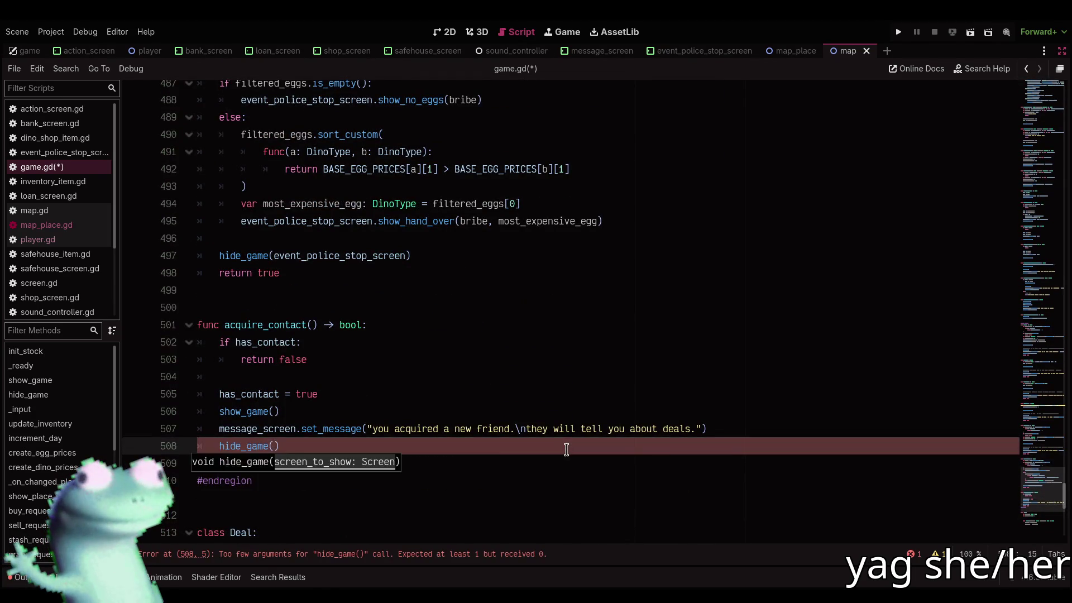
scroll(566, 449, up, 4)
text(messa)
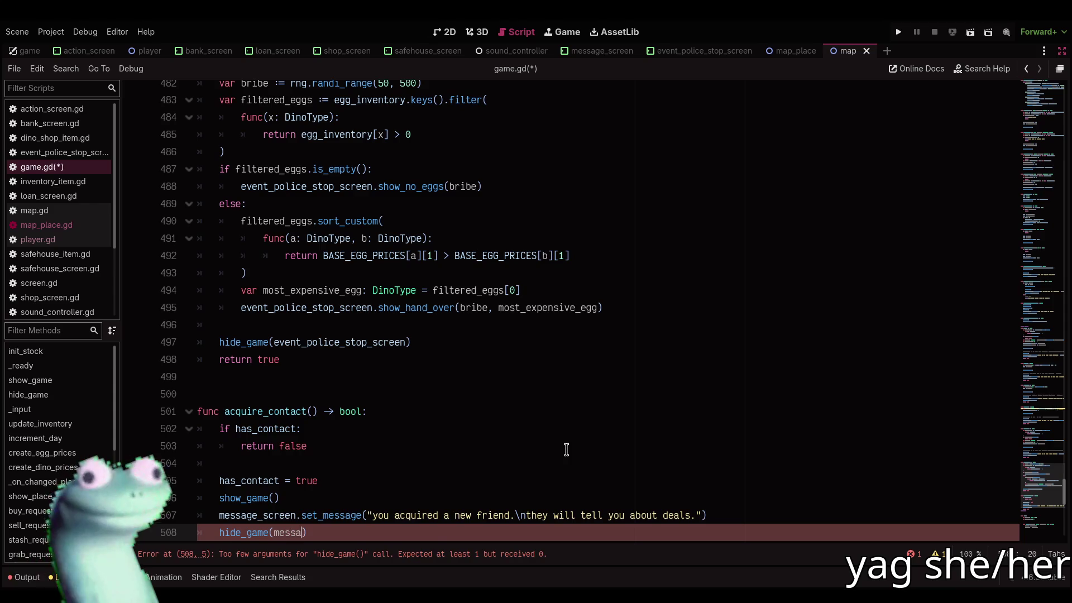
key(Return)
scroll(469, 407, down, 3)
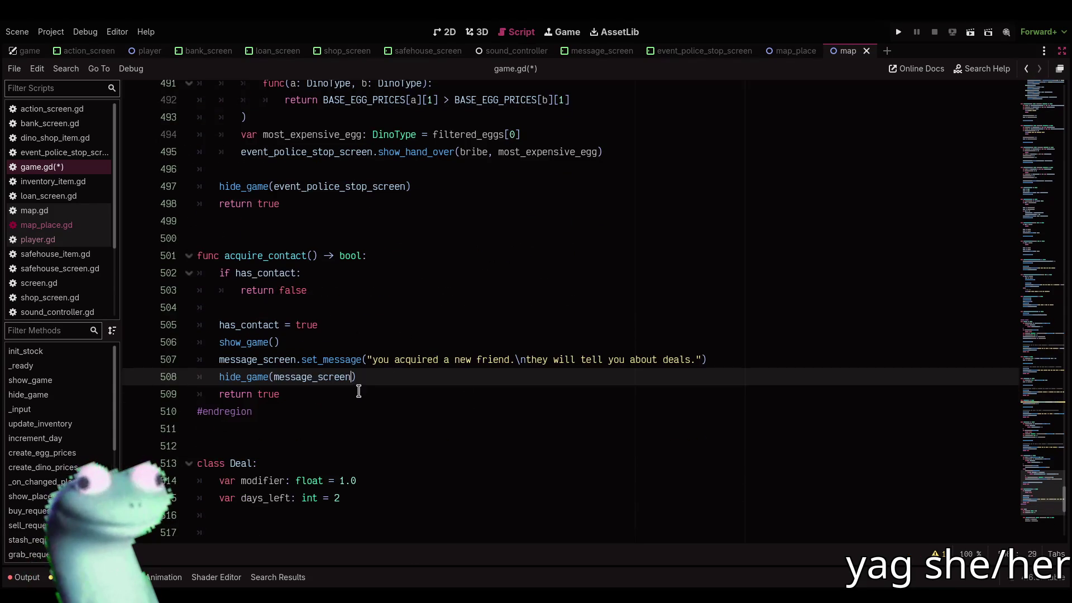
click(358, 392)
key(Return)
key(Return)
key(Return)
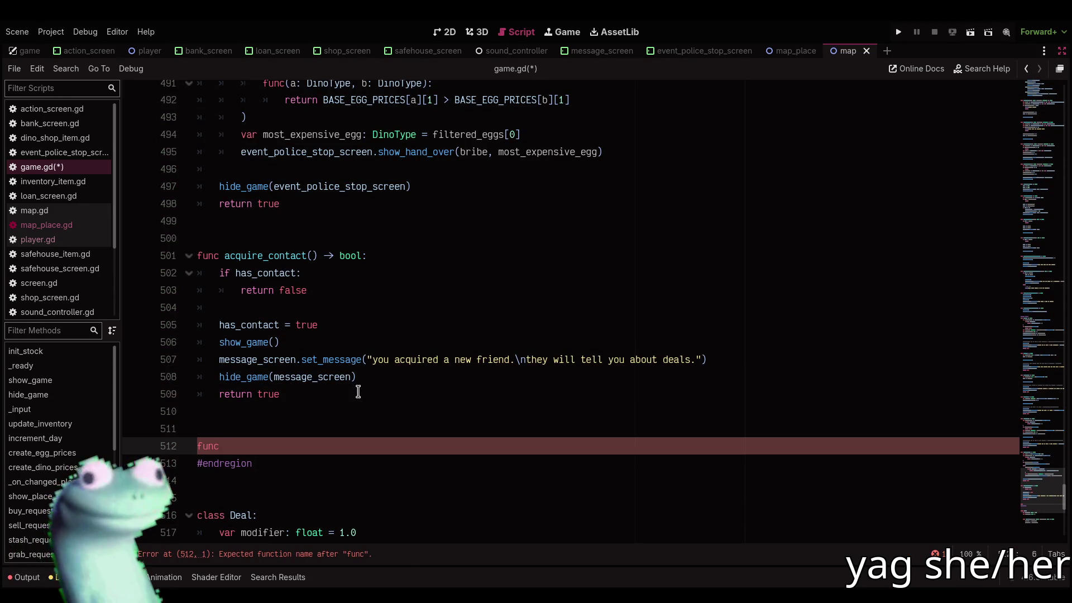
text(contact_)
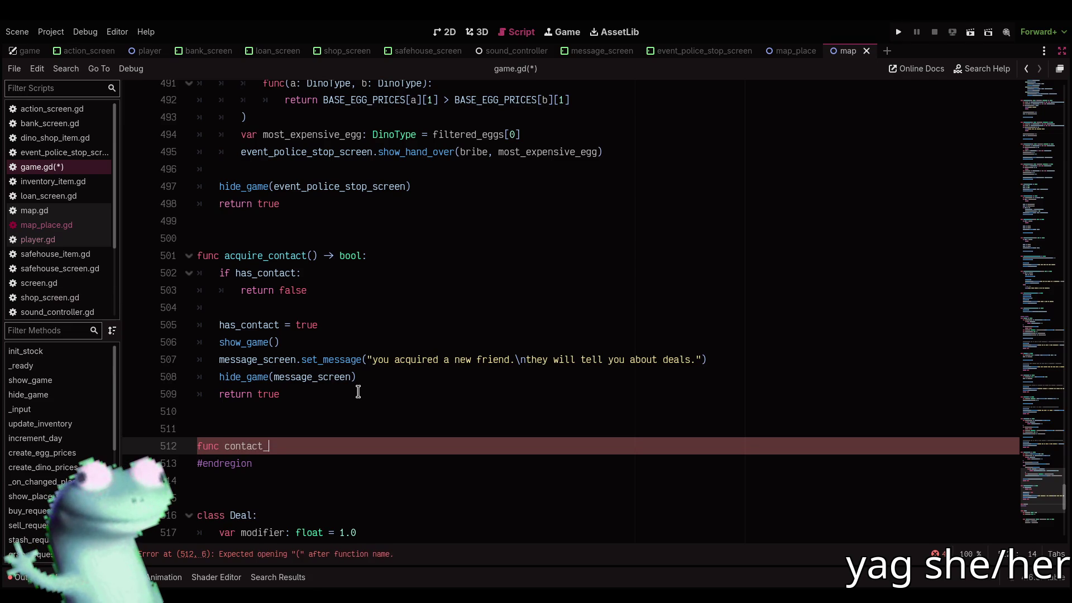
text(has_deal())
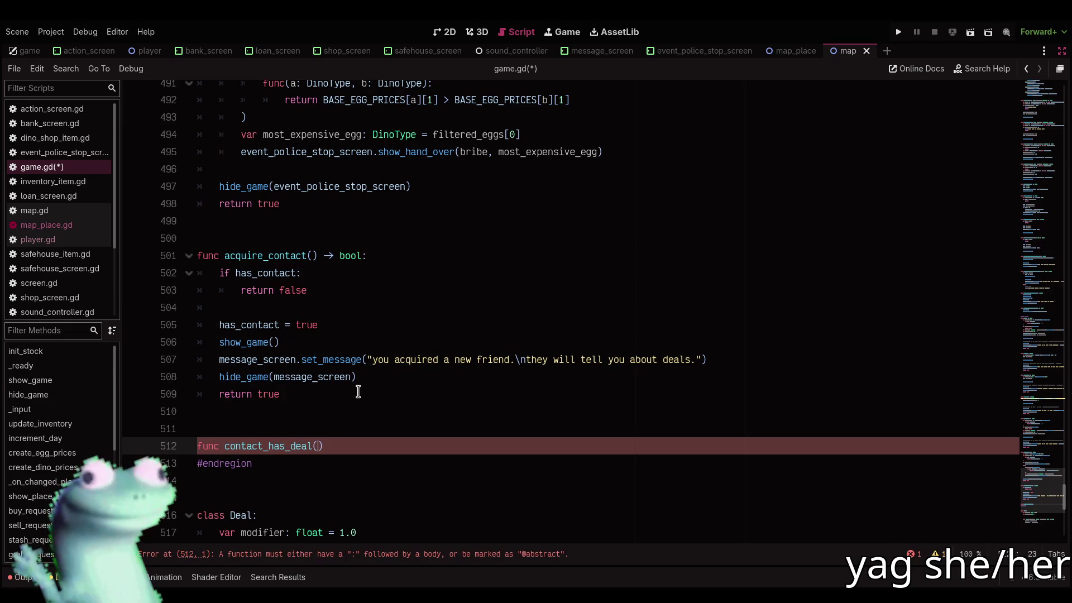
text( -> bool:)
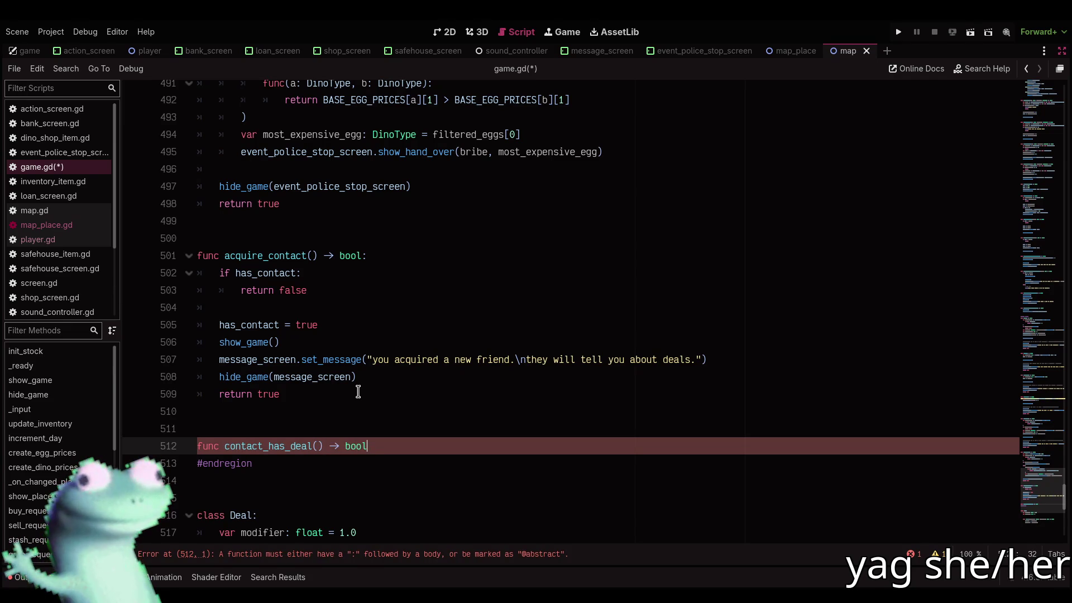
Give contact_has_deal a body of 'return false' and save game.gd
key(Return)
text(pass)
key(BackSpace)
key(BackSpace)
key(BackSpace)
text(retur)
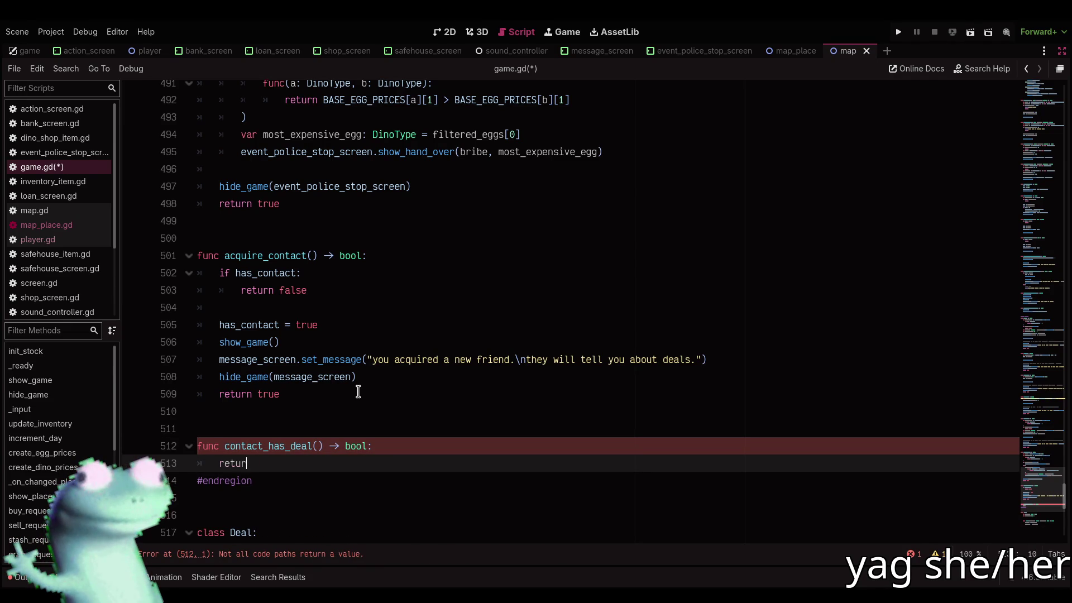
text(n false)
key(ctrl+s)
drag(1041, 480, 1059, 127)
Add 'acquire_contact: 1.0' and 'contact_has_deal: 1.0' entries to the events dictionary, then save
click(438, 202)
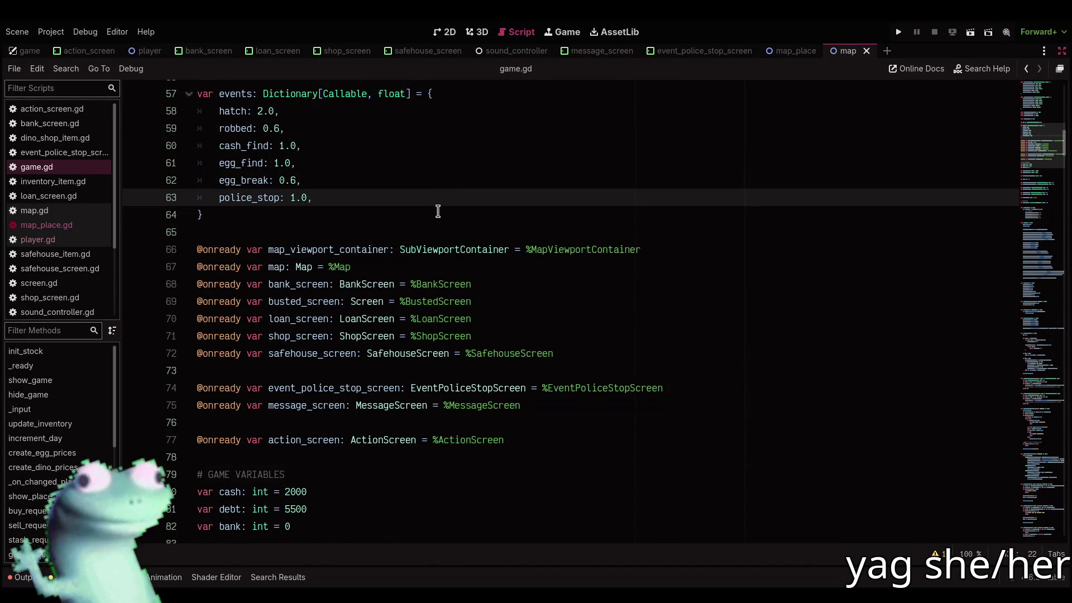
key(Return)
text(acc)
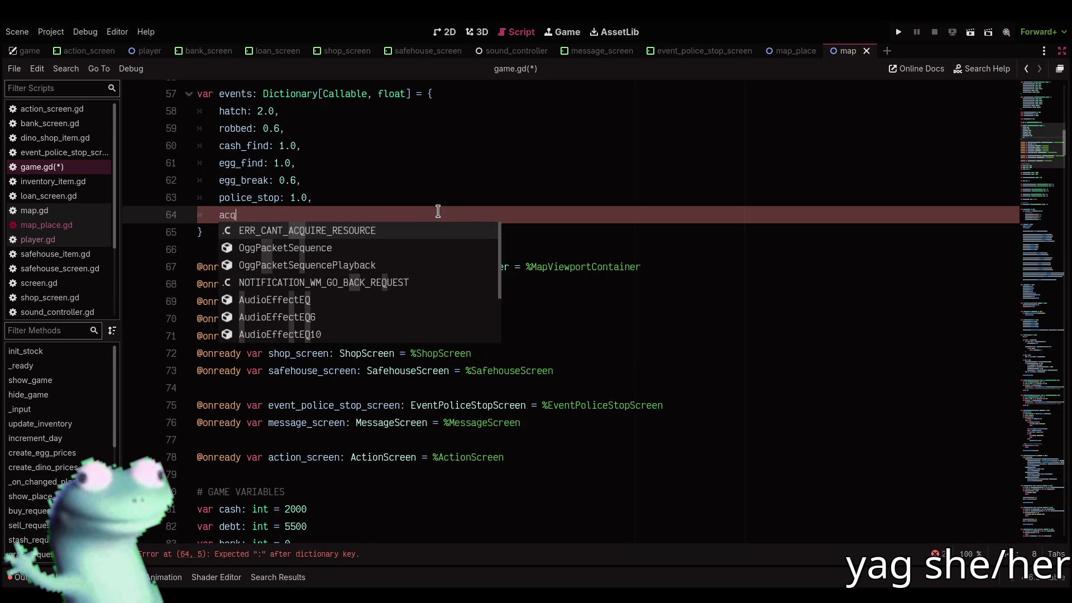
key(BackSpace)
text(q)
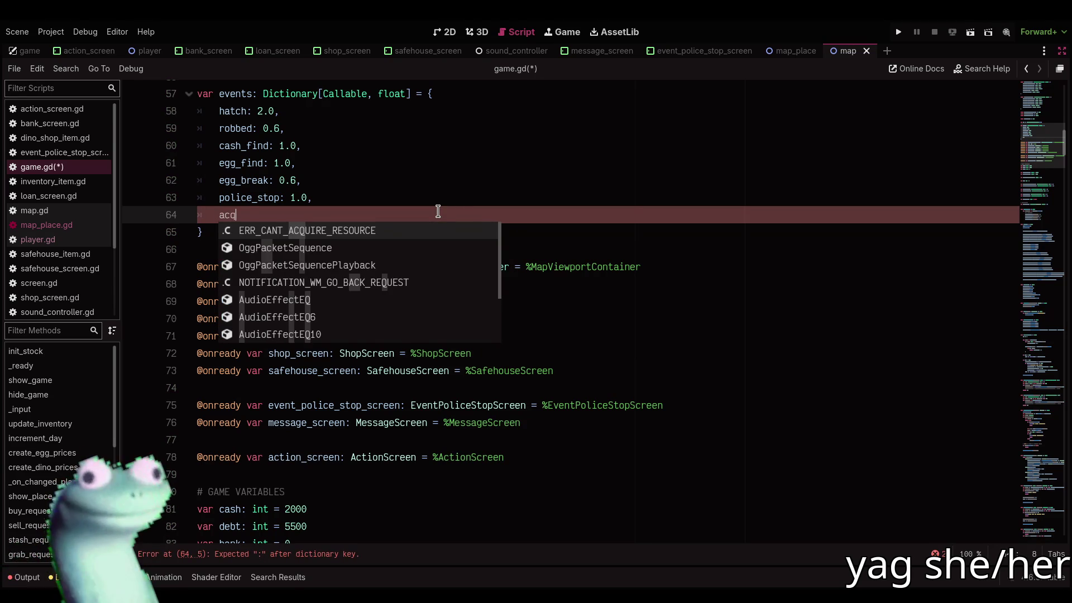
key(BackSpace)
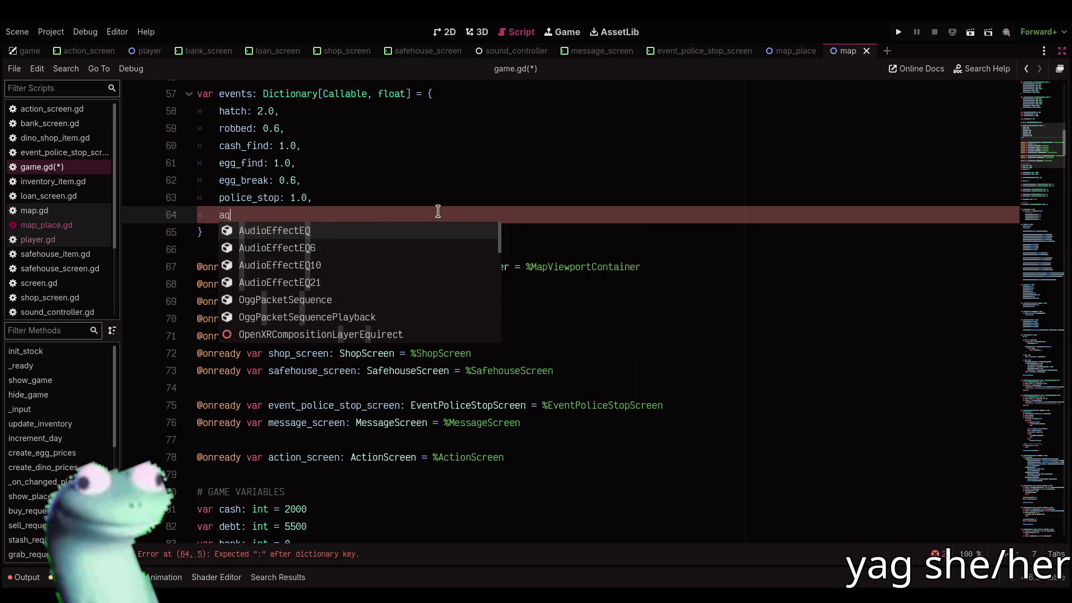
text(cquire_co)
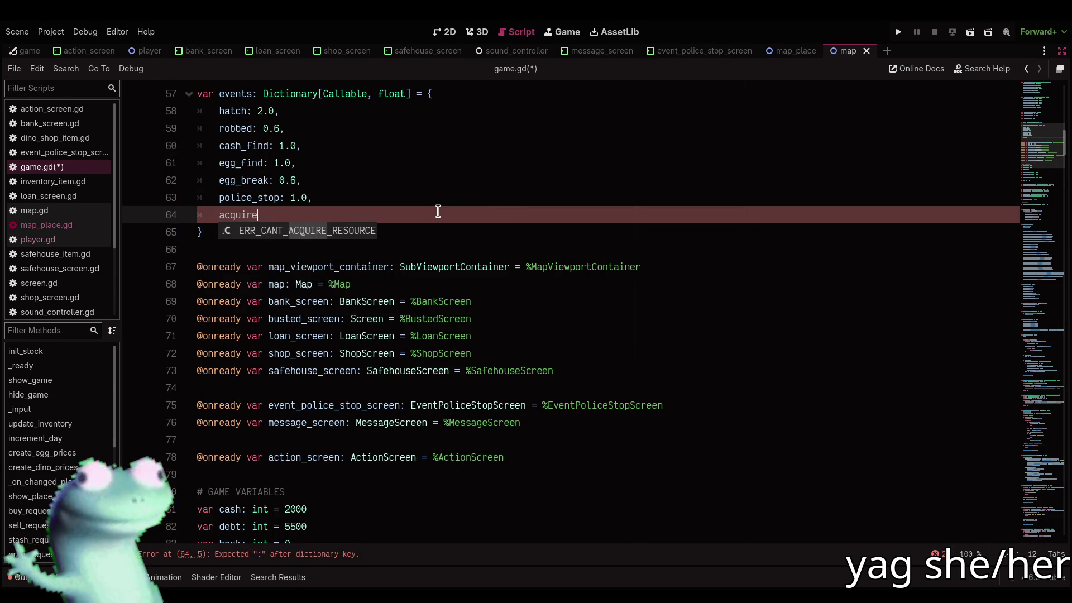
text(ntact: 1.0,)
key(Return)
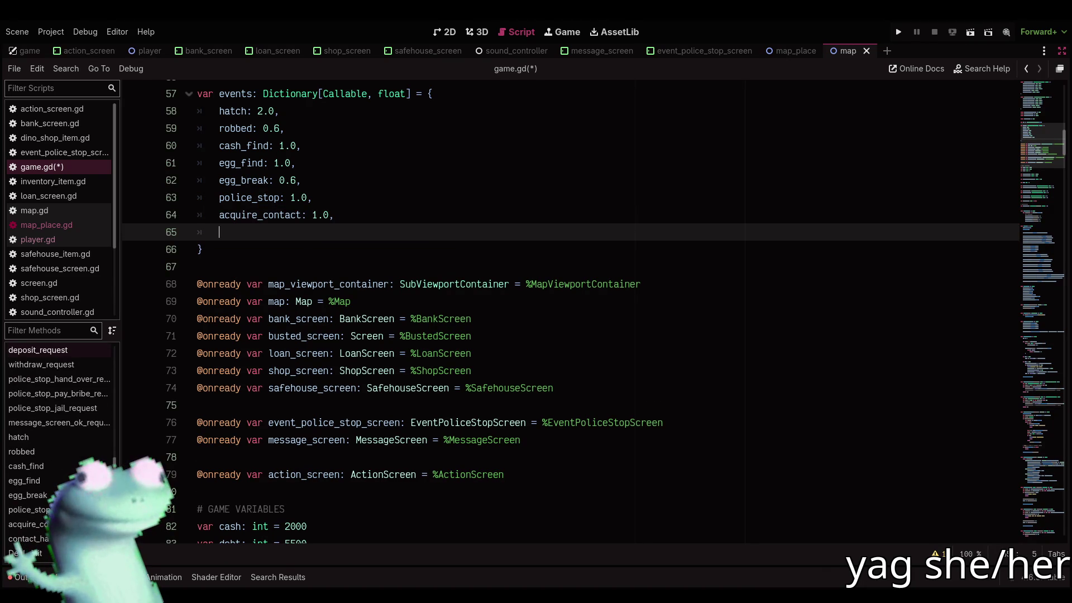
text(contact)
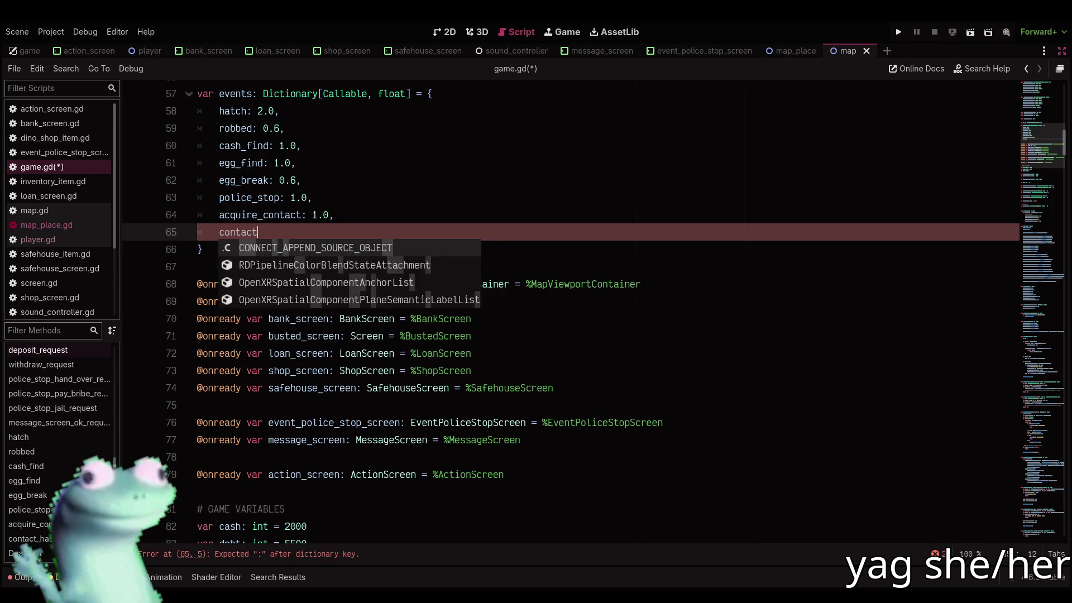
text(_has_deal:)
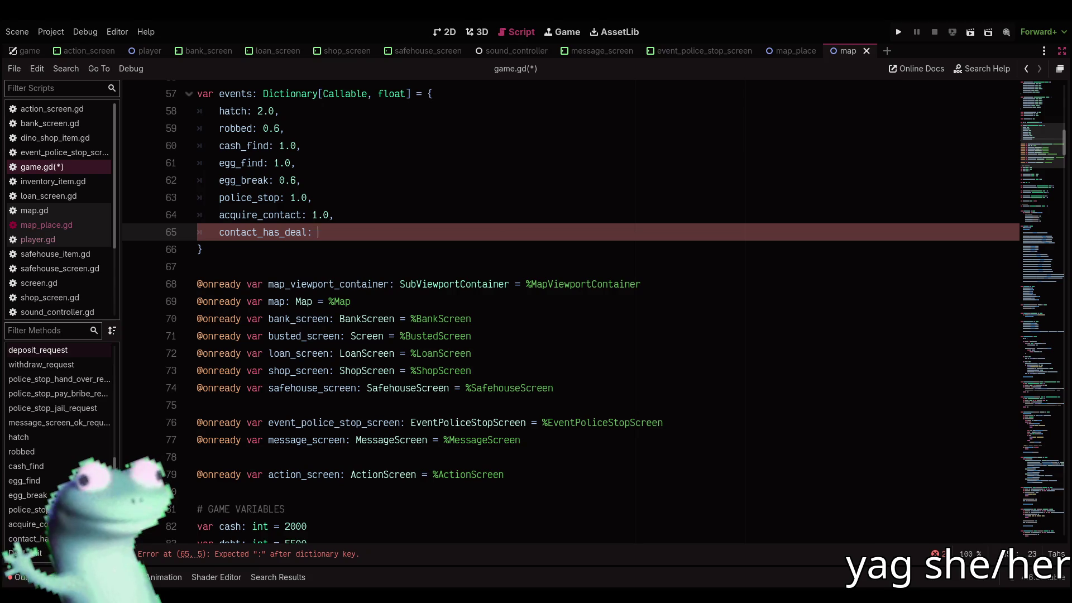
key(ctrl+s)
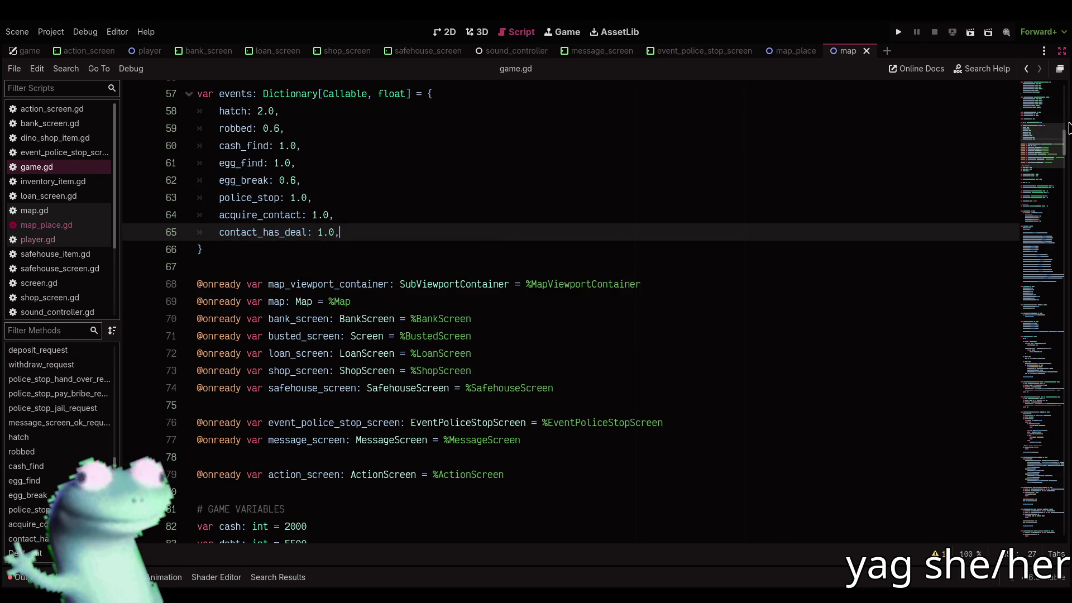
click(1050, 497)
mouse_move(1050, 497)
mouse_down()
mouse_move(1055, 528)
mouse_move(1050, 520)
mouse_up()
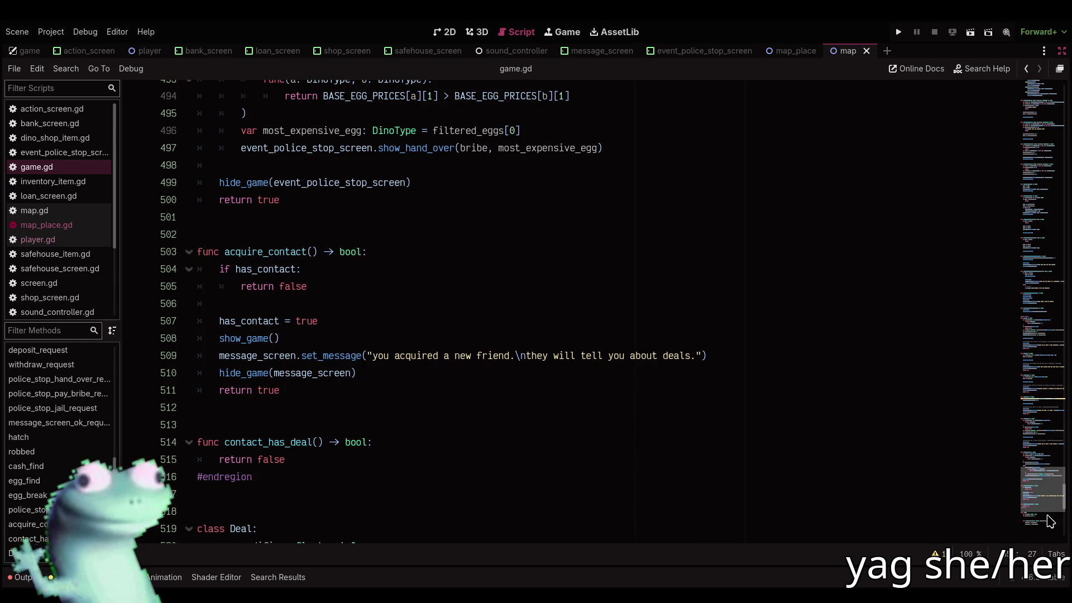
Copy acquire_contact's has_contact guard into contact_has_deal as 'if not has_contact: return false'
mouse_move(1049, 521)
mouse_down()
mouse_move(1040, 296)
mouse_move(1047, 524)
mouse_up()
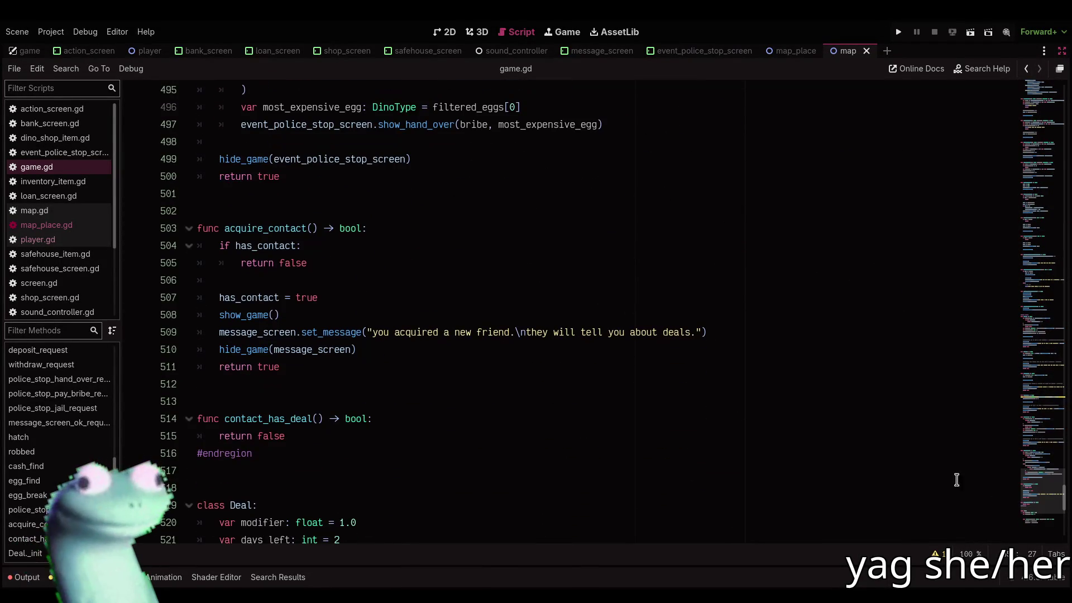
drag(339, 268, 222, 244)
key(ctrl+c)
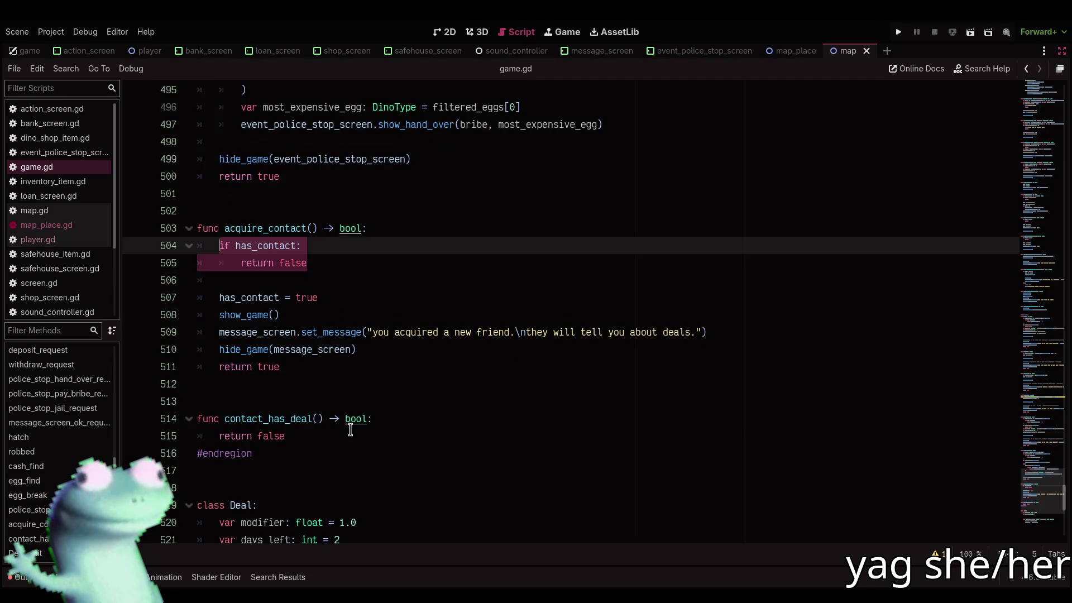
click(384, 420)
key(Return)
key(ctrl+v)
key(Up)
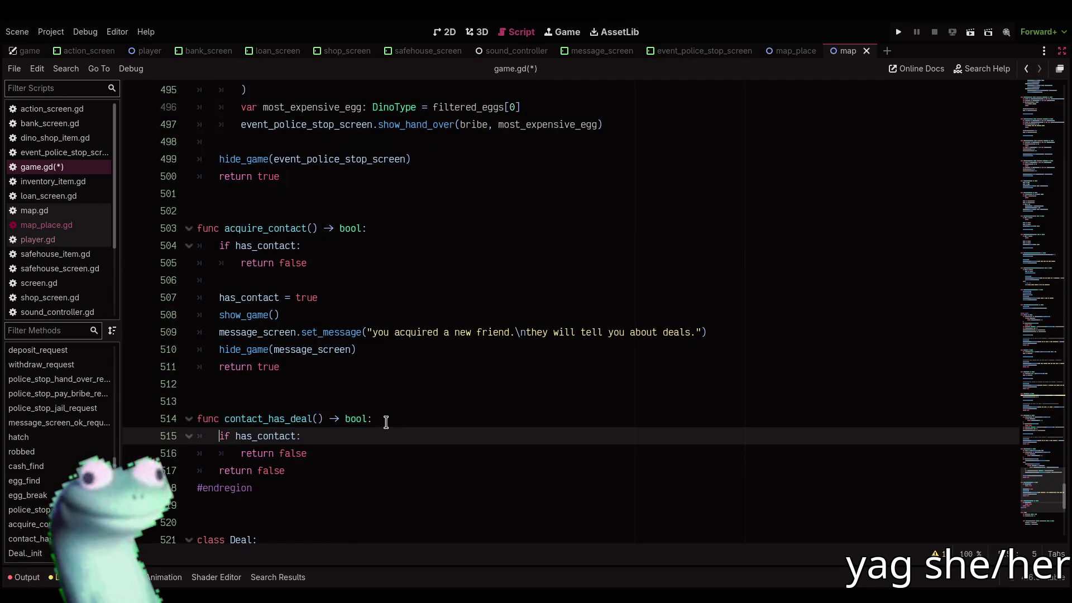
text(not)
key(Down)
key(End)
key(Return)
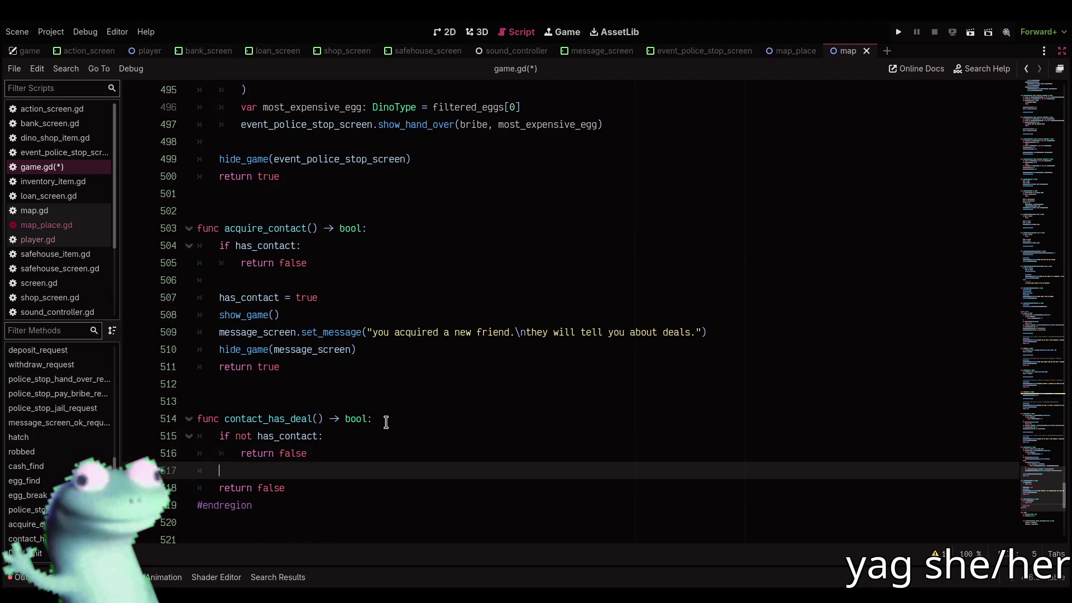
Paste the show_game through hide_game message lines into contact_has_deal and save game.gd
drag(380, 349, 217, 315)
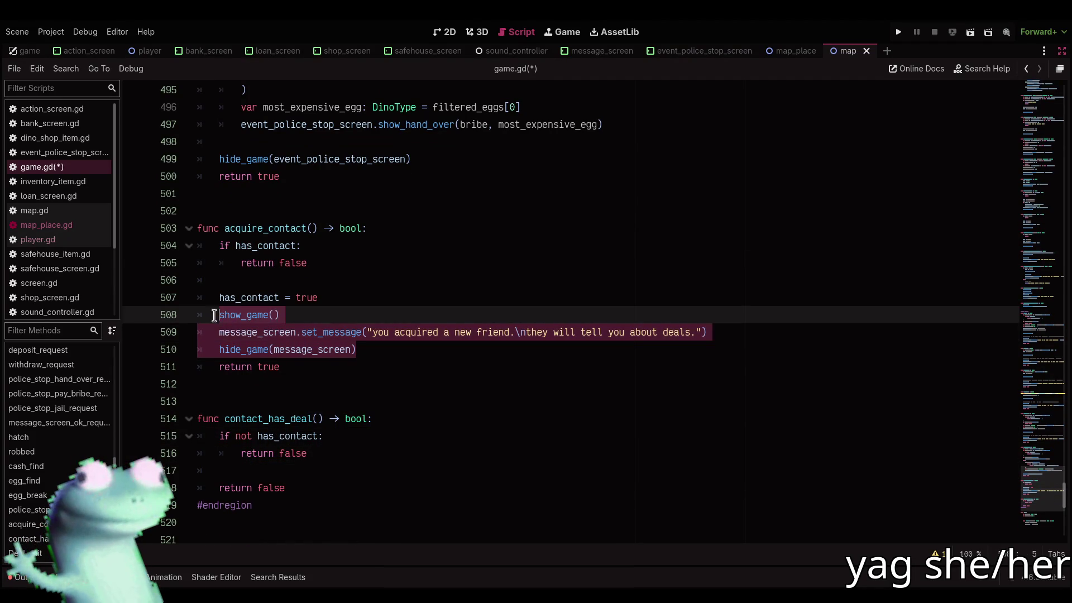
key(ctrl+c)
click(272, 471)
key(ctrl+v)
click(330, 454)
key(Return)
key(ctrl+s)
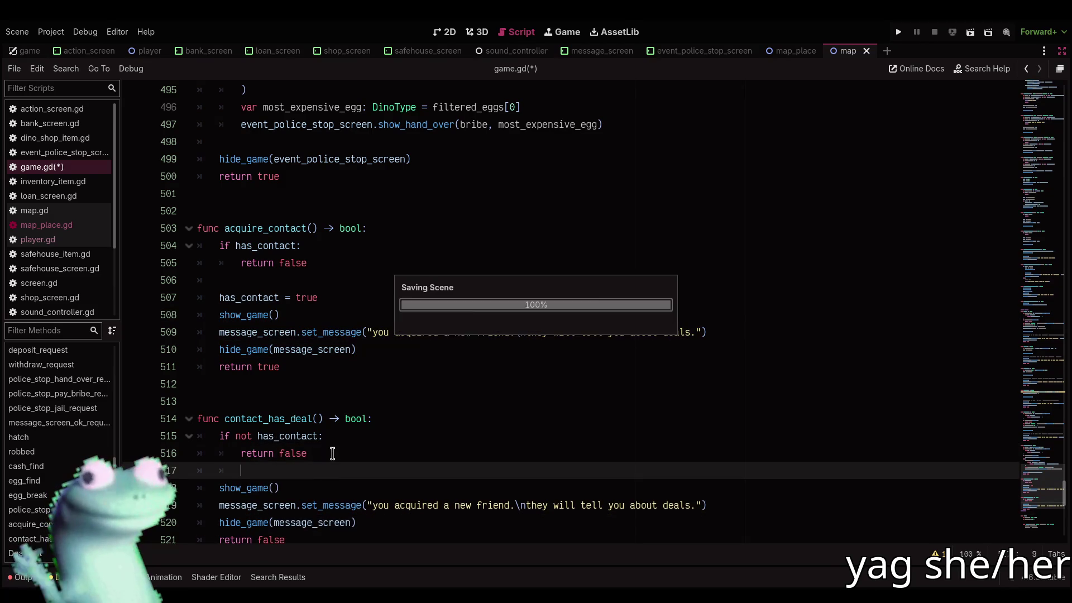
Change the pasted message to "your friend told you about a deal." and save game.gd
mouse_move(388, 505)
mouse_down()
mouse_move(481, 506)
mouse_move(471, 506)
mouse_up()
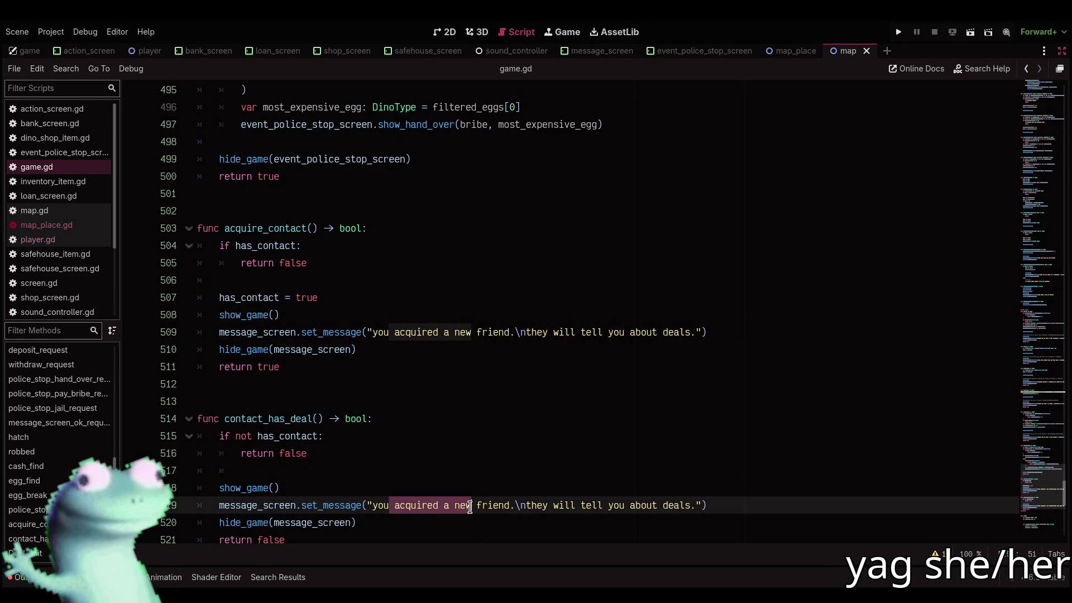
text(r)
key(ctrl+Right)
text(told you)
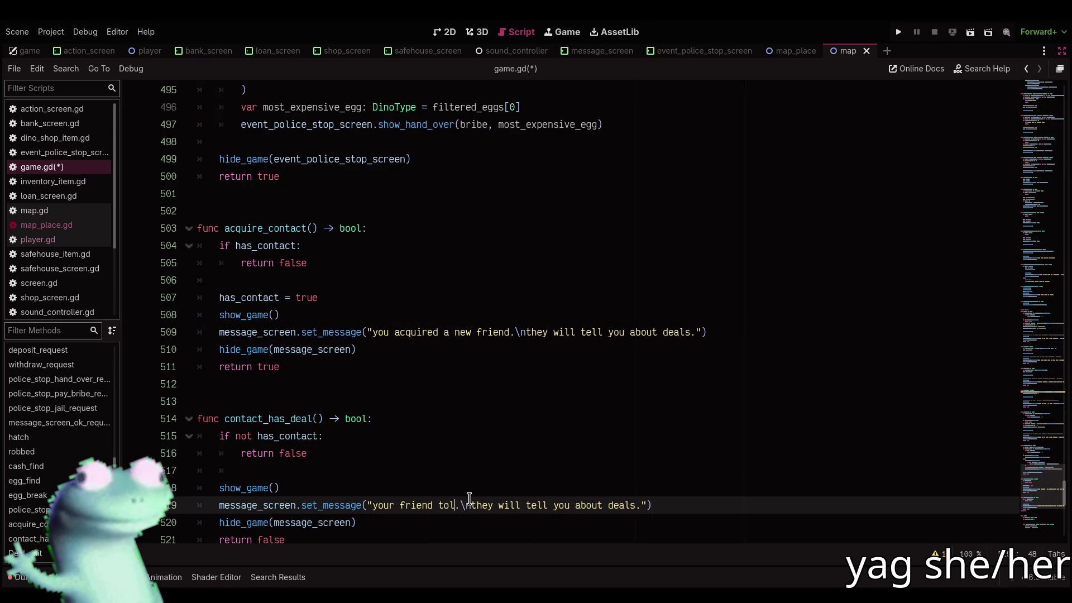
text( about a deal.\nthey wi)
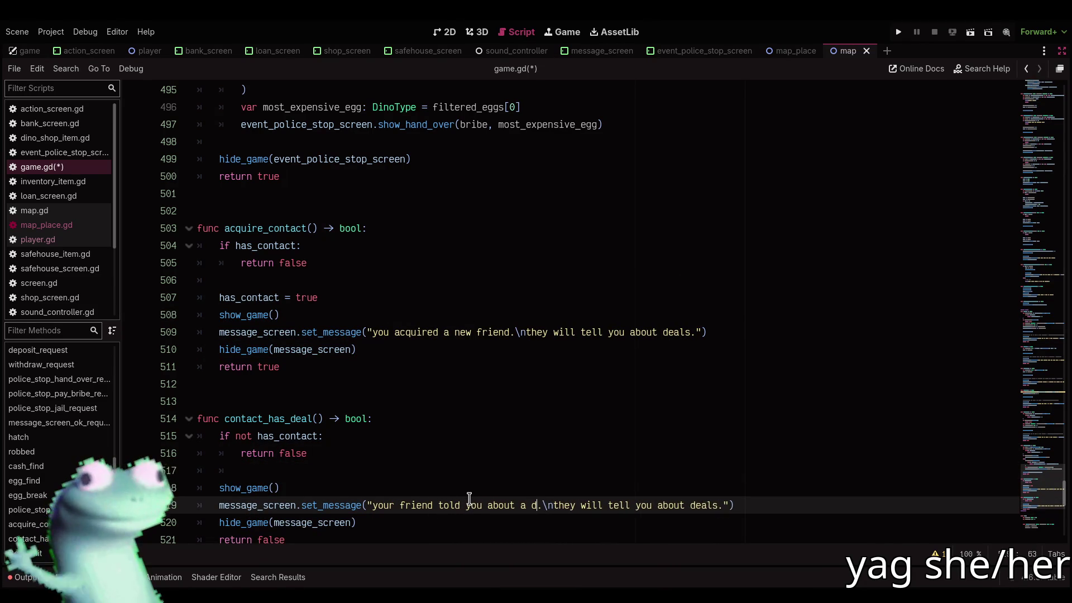
text(l)
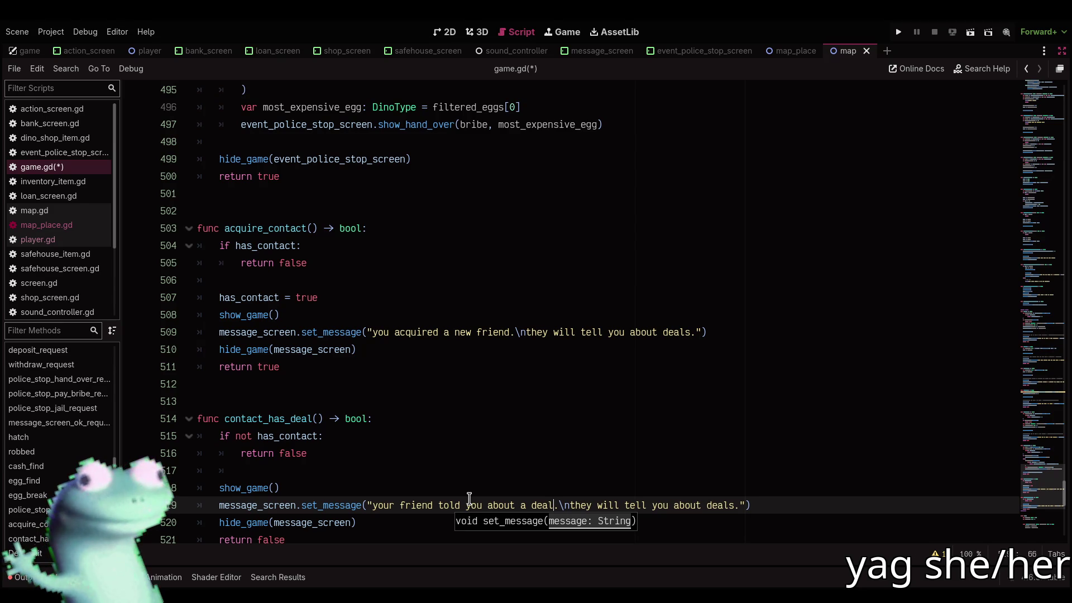
key(shift+End)
key(shift+Left)
key(shift+Left)
key(shift+Left)
key(BackSpace)
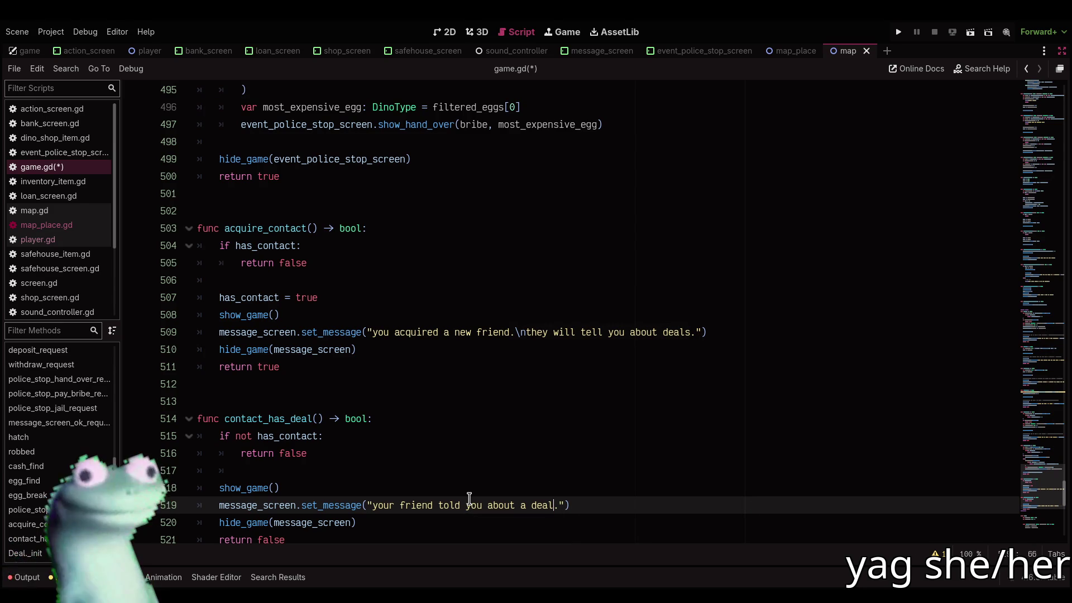
key(Right)
key(Right)
key(ctrl+s)
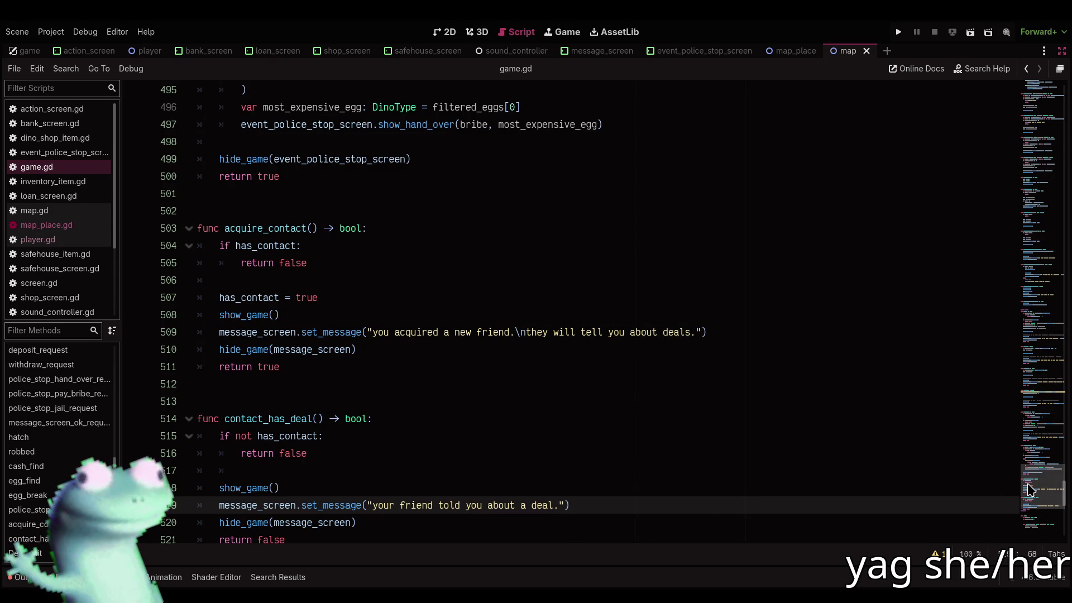
click(621, 497)
scroll(620, 501, down, 2)
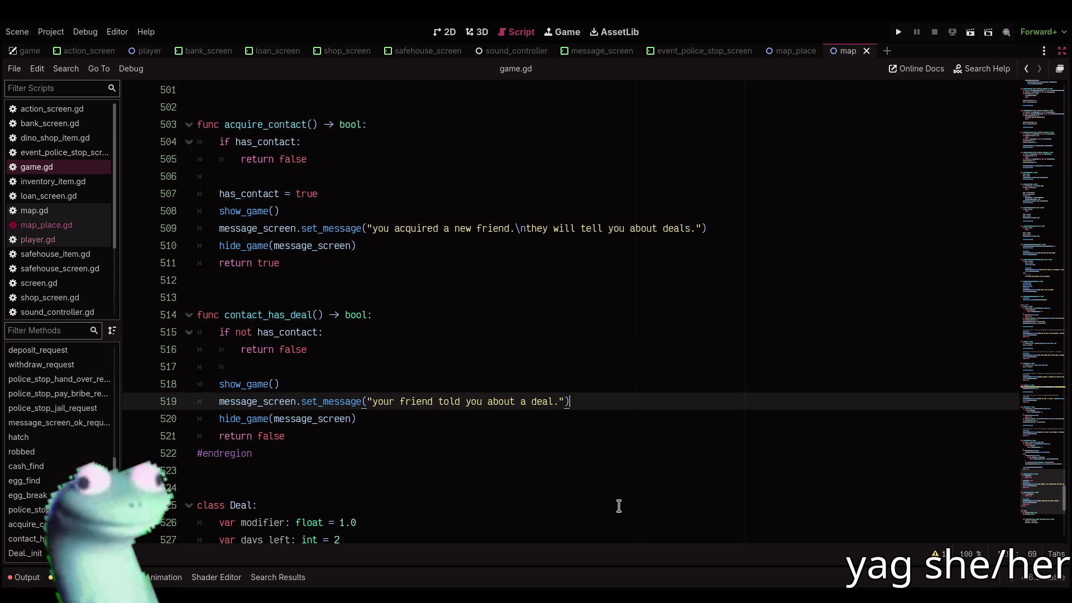
key(alt+o)
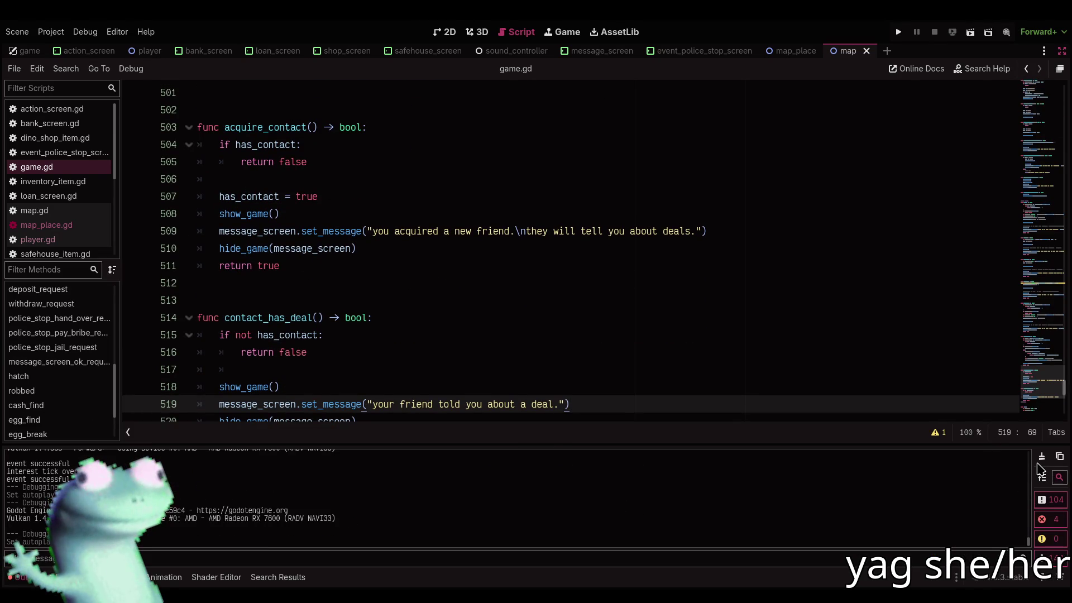
Clear and hide the output log, then read through _on_changed_place's day increment and random events
click(1041, 456)
key(alt+o)
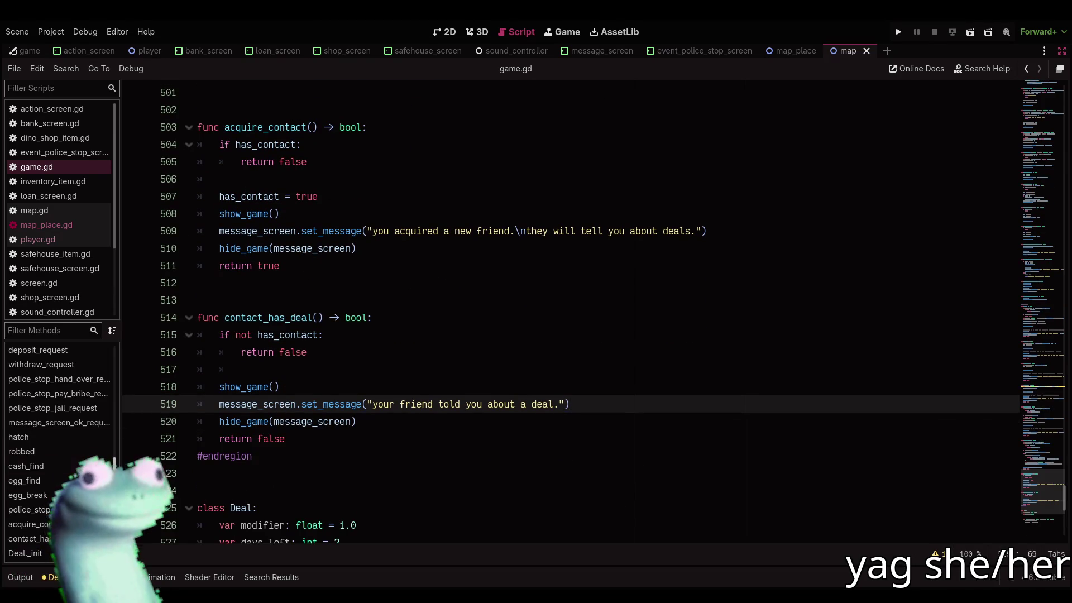
drag(113, 463, 115, 383)
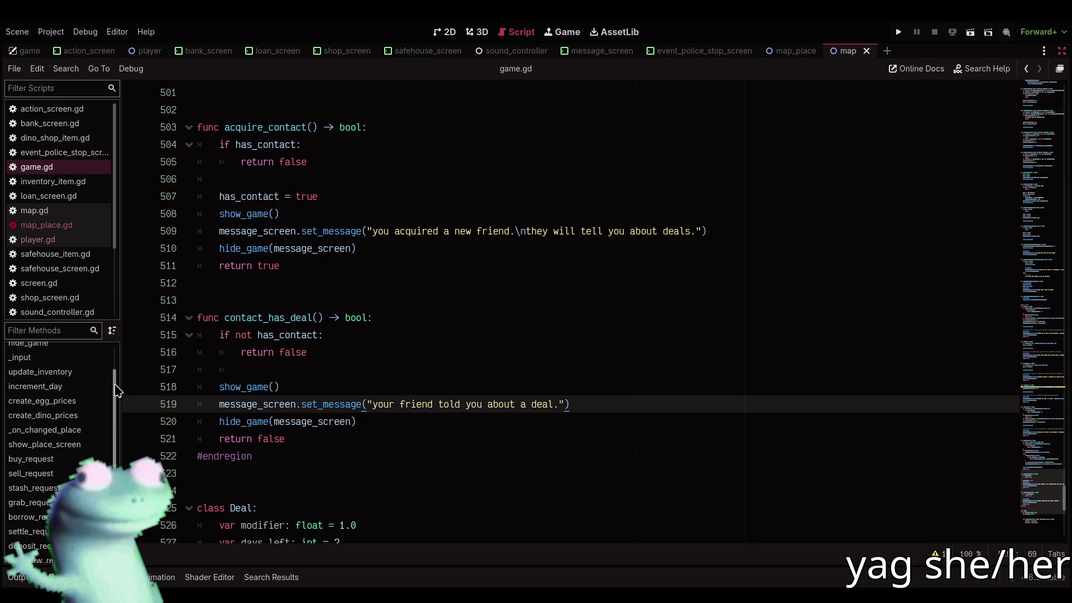
click(90, 429)
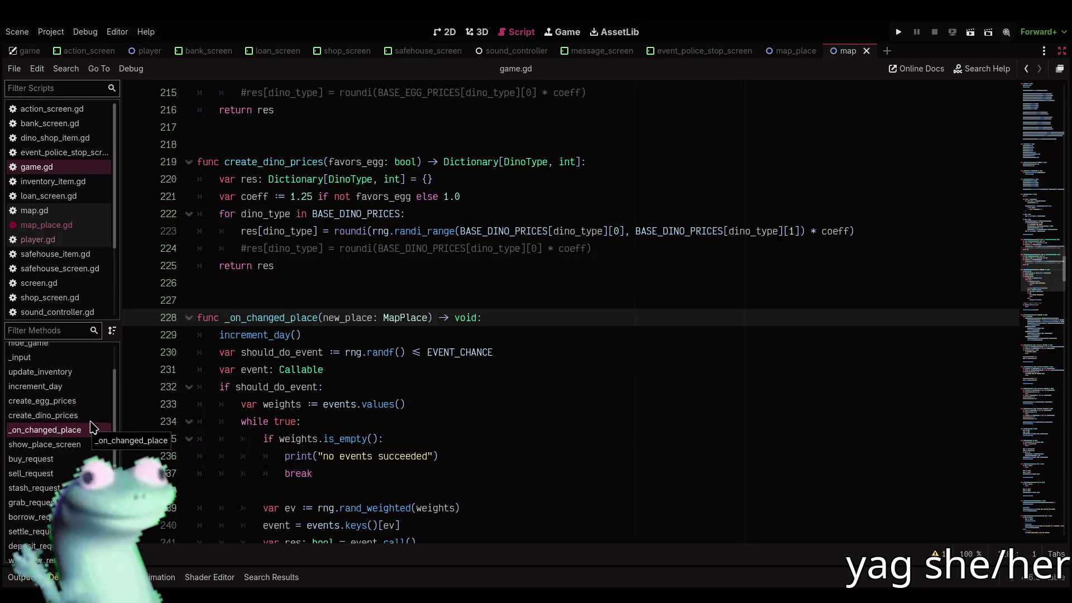
click(504, 318)
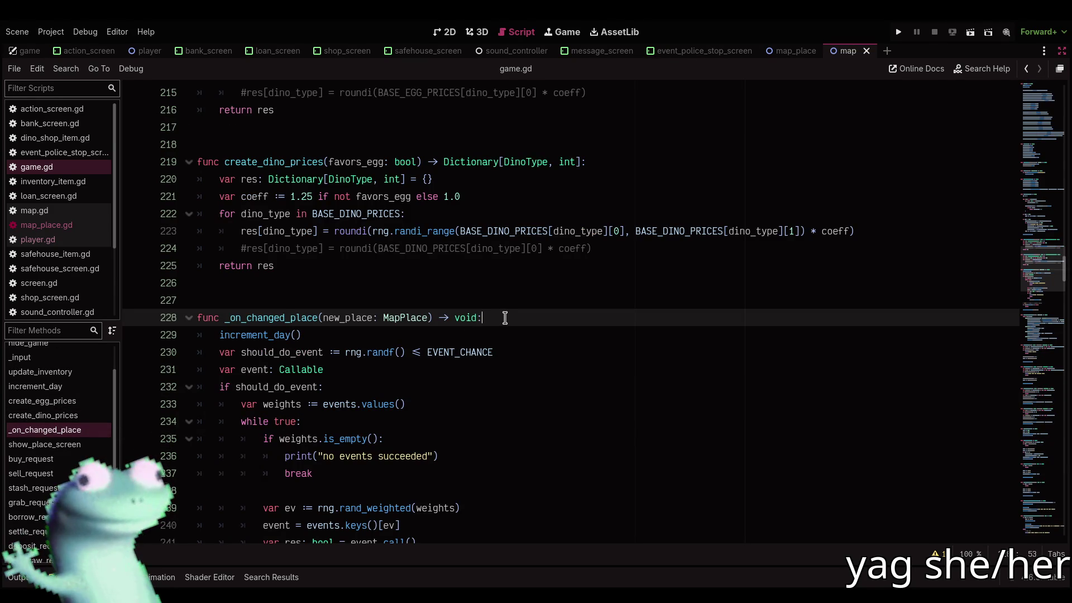
scroll(506, 317, up, 1)
scroll(505, 318, down, 2)
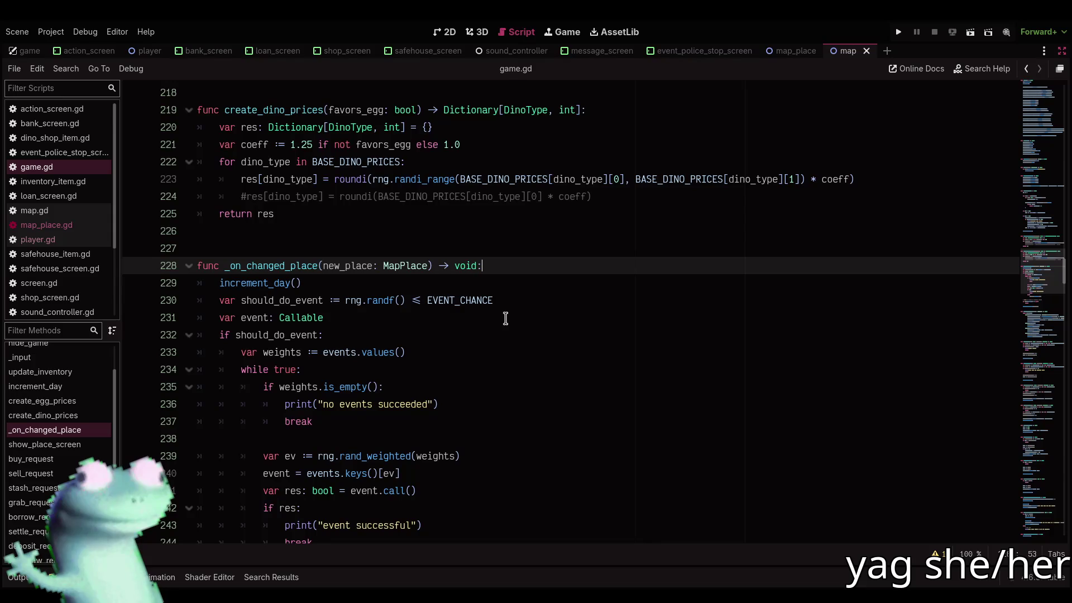
scroll(505, 318, down, 2)
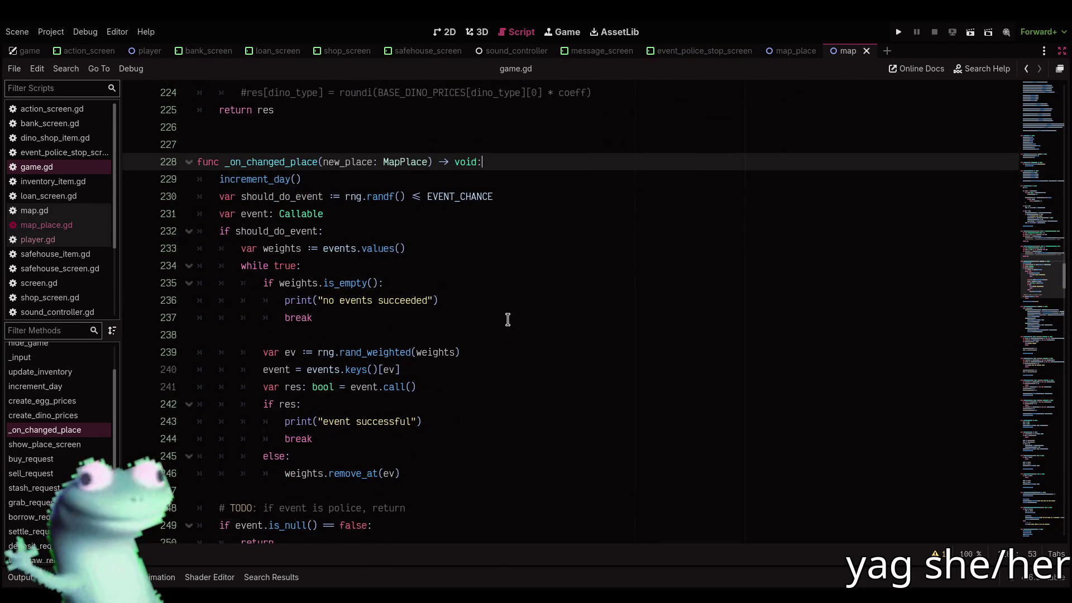
scroll(508, 319, down, 1)
mouse_move(1039, 276)
mouse_down()
mouse_move(1034, 132)
mouse_move(1029, 168)
mouse_move(1000, 179)
mouse_up()
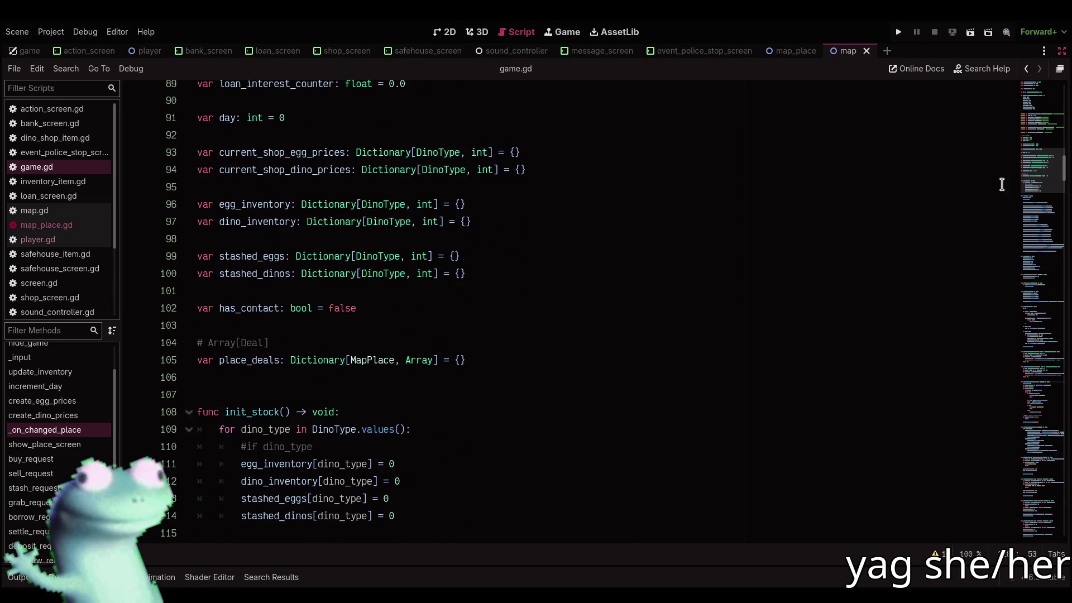
Declare 'var last_place: MapPlace' on a new line below has_contact
click(520, 314)
key(Return)
text(v)
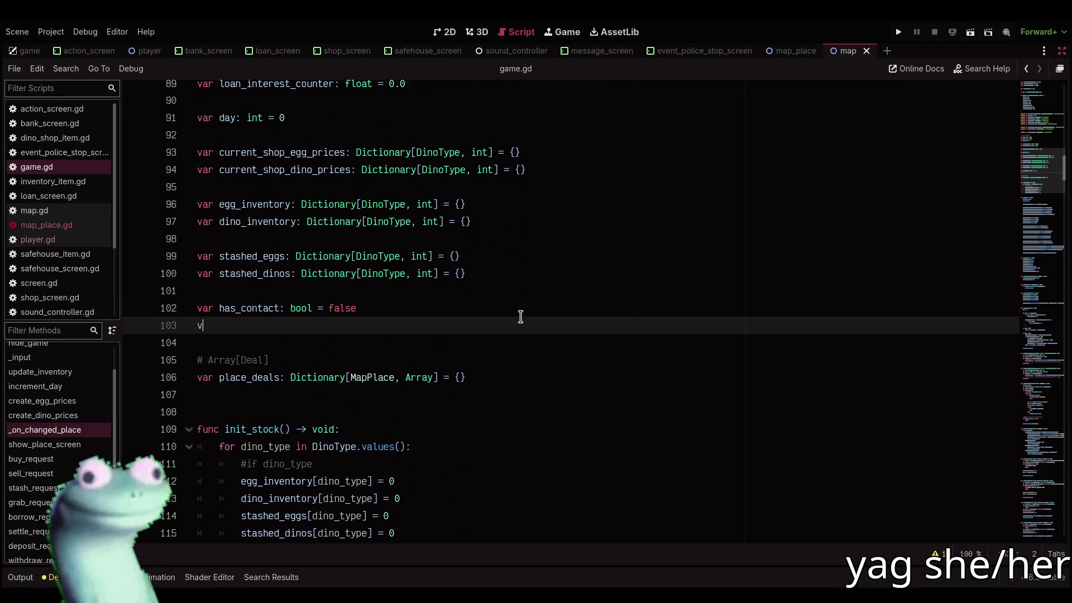
text(ar last_place)
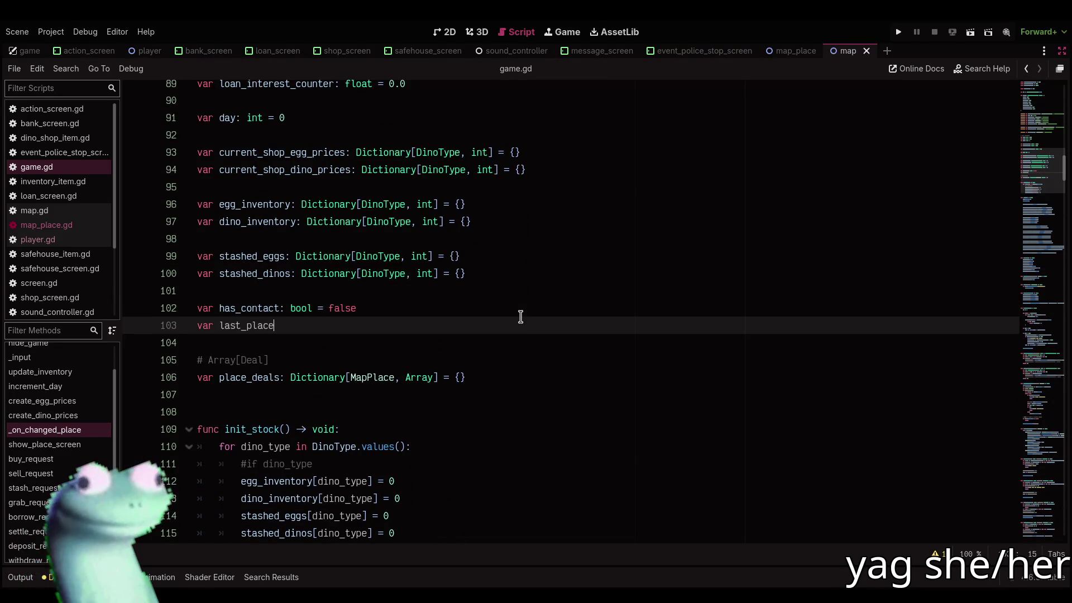
text(: MapPlace)
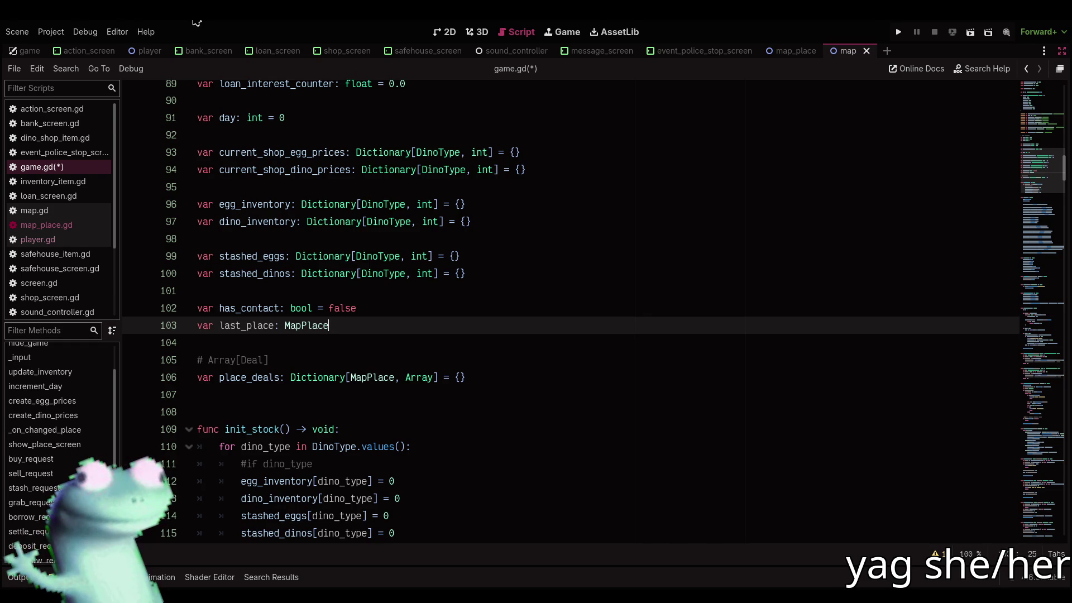
key(alt+Tab)
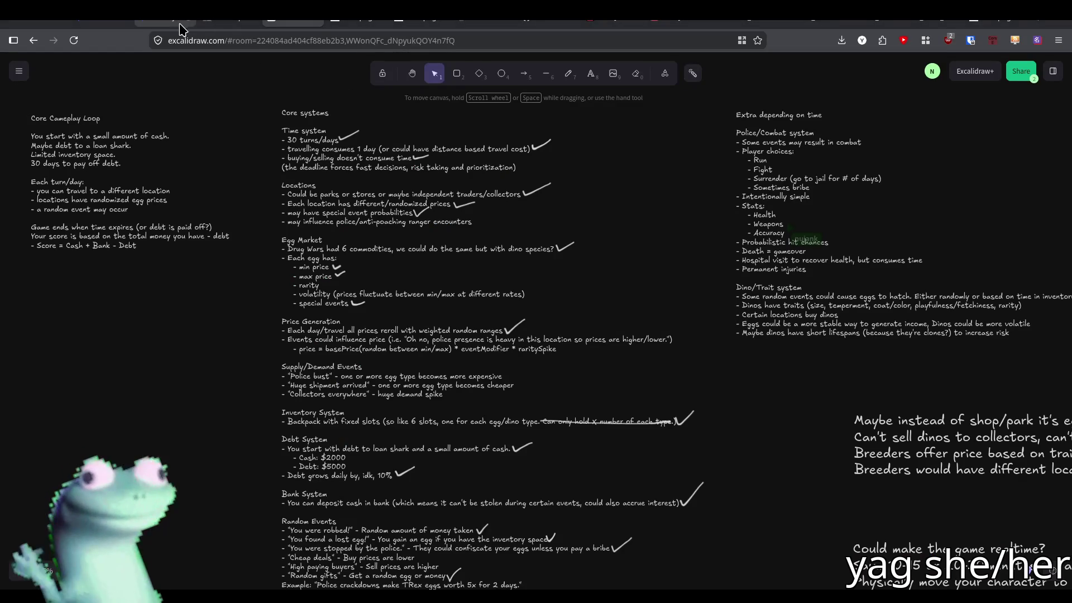
Switch from the Excalidraw notes to the Twitch stream with the map mockup
click(178, 23)
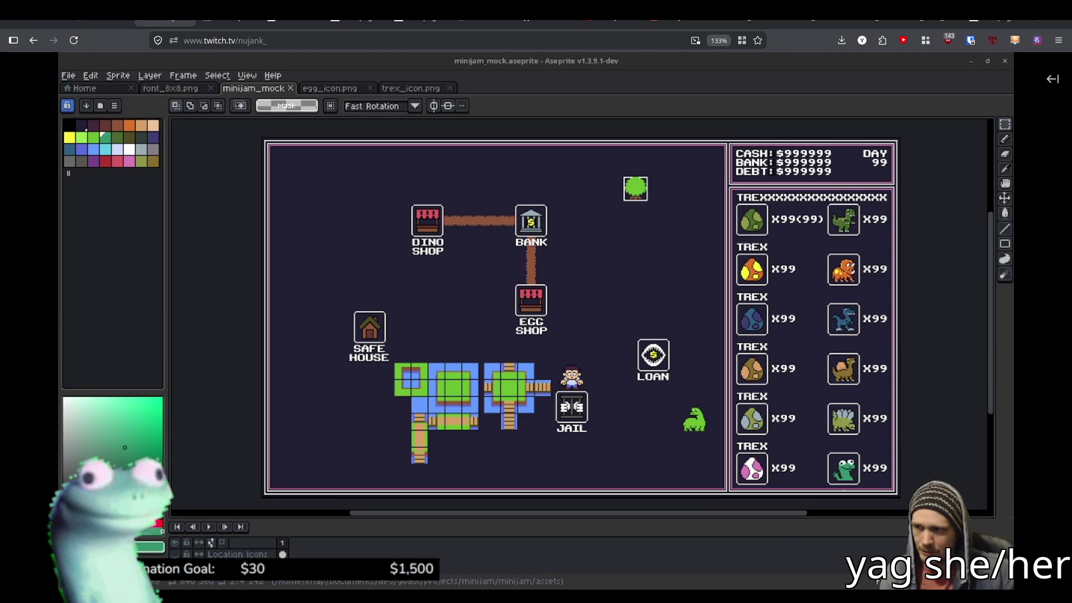
Look over the Aseprite map mockup shown on the stream
mouse_move(342, 220)
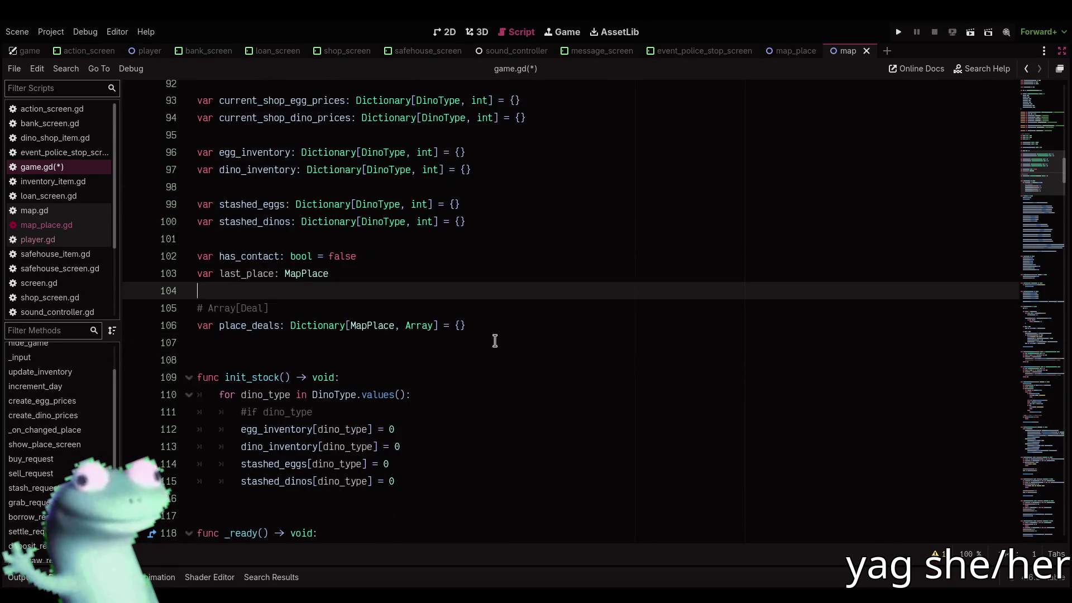
Bring up the itch.io Mini Jam 211: Dinosaurs page and its submission countdown
scroll(494, 341, up, 1)
click(495, 341)
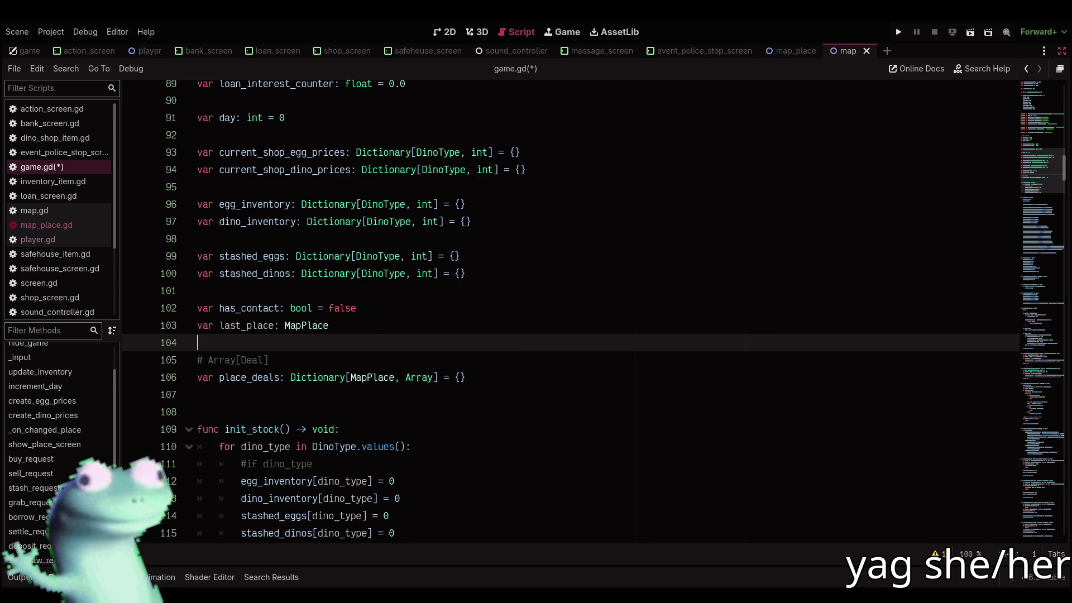
key(alt+Tab)
click(680, 26)
scroll(542, 230, up, 5)
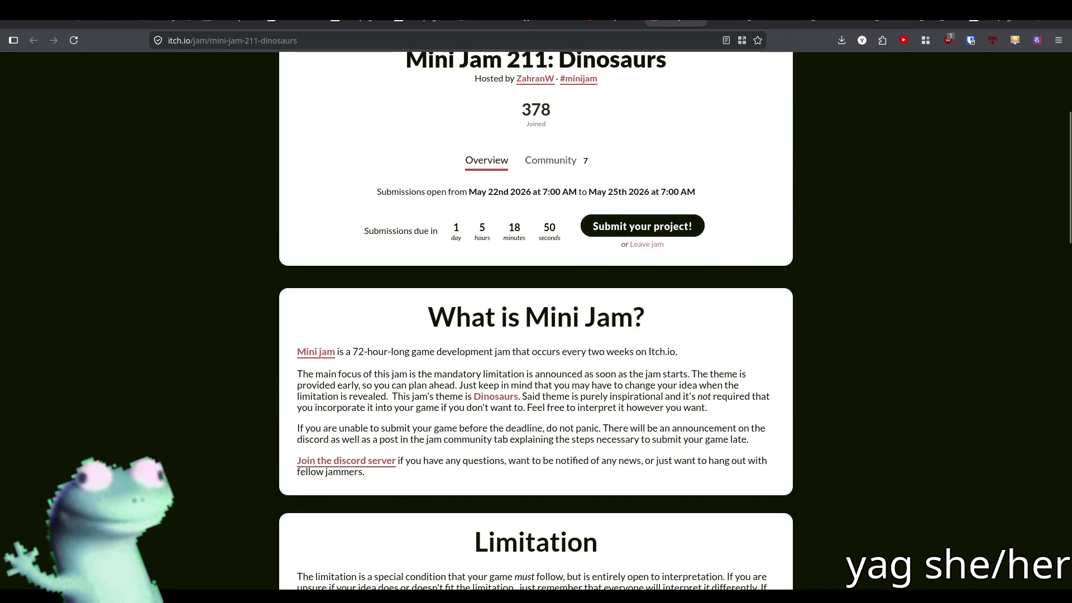
Go back from the Mini Jam page to game.gd in Godot
key(alt+Tab)
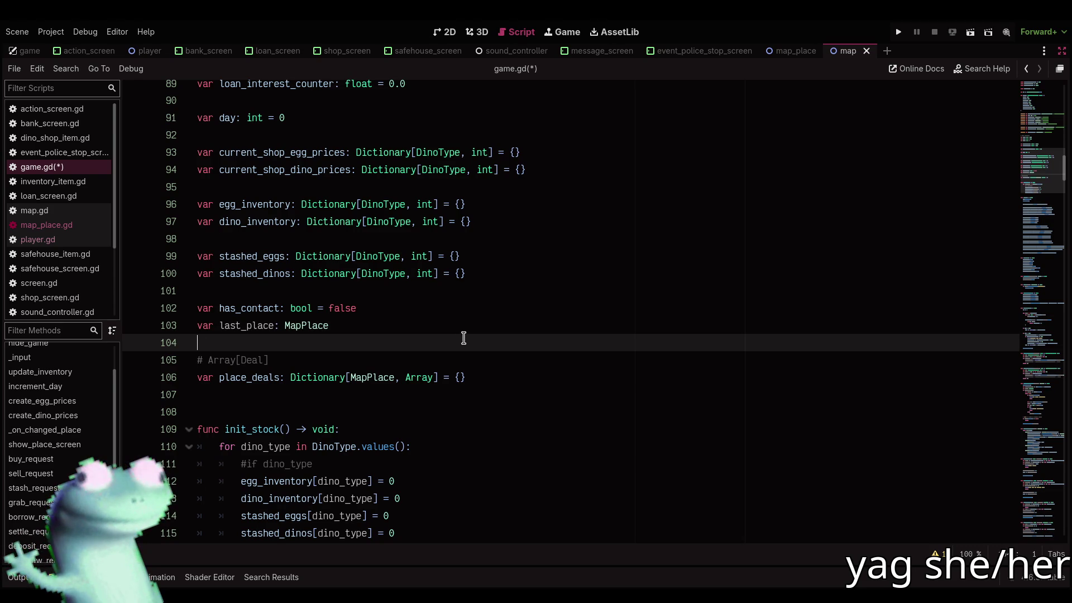
Save game.gd with the new last_place: MapPlace declaration
key(ctrl+s)
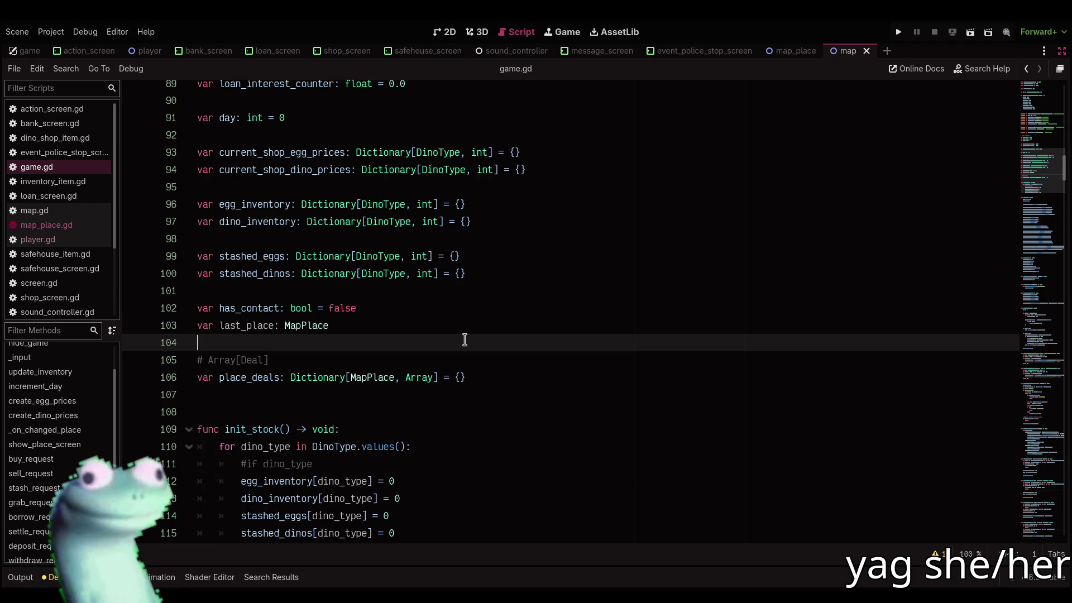
scroll(465, 340, down, 1)
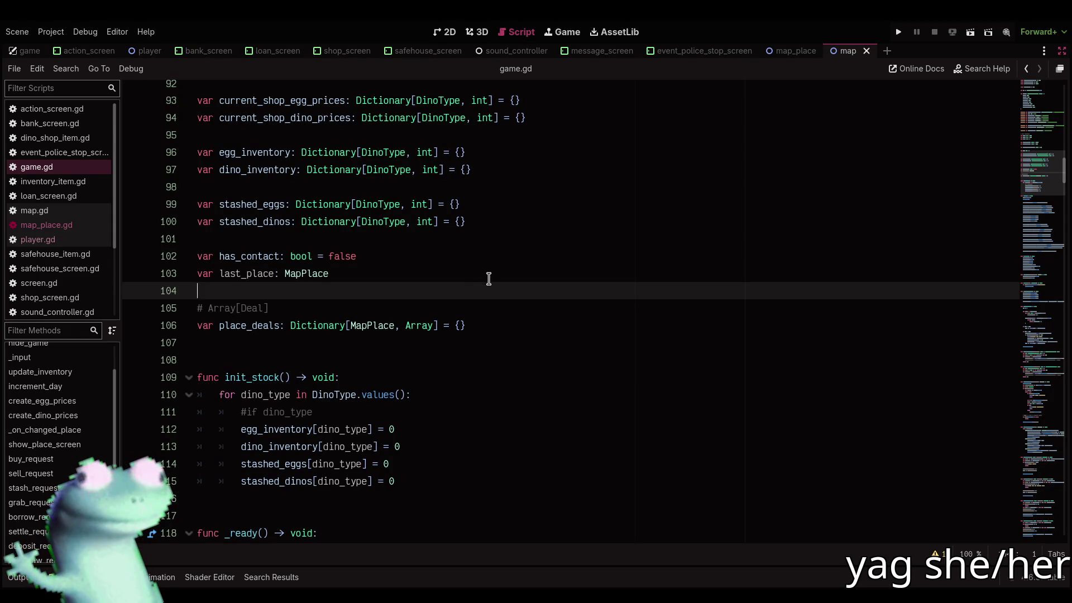
Repeatedly open and dismiss the editing context menu around lines 103–104
right_click(496, 287)
click(492, 287)
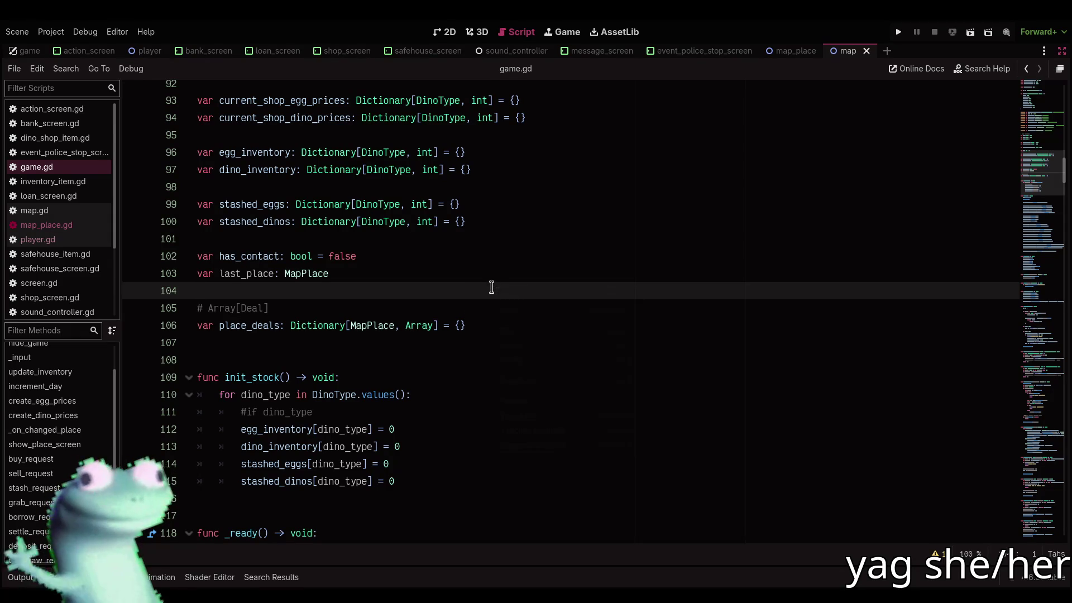
right_click(489, 284)
right_click(484, 283)
right_click(481, 282)
right_click(478, 283)
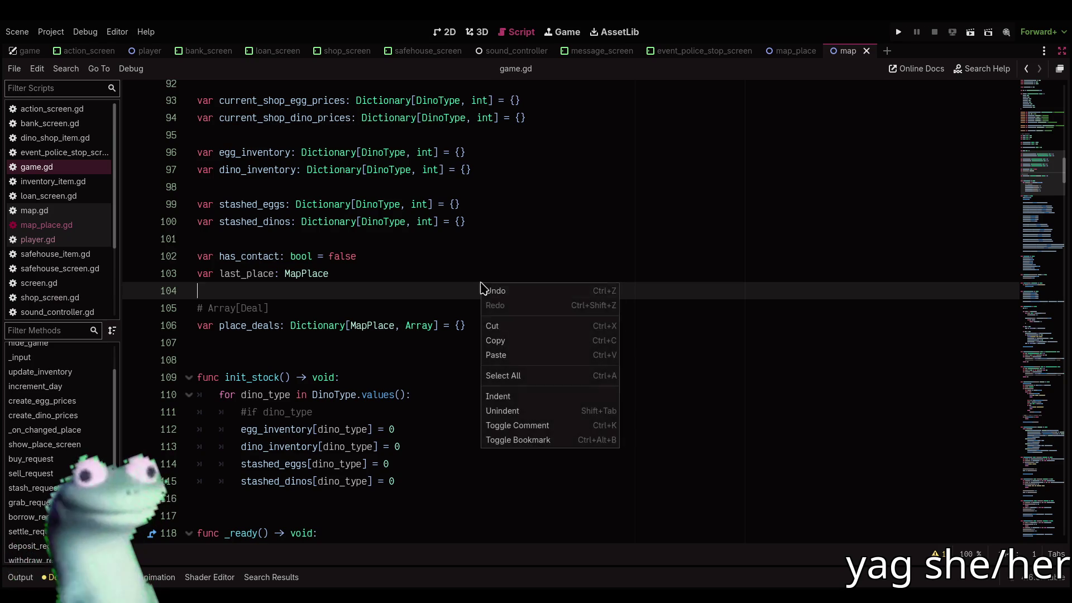
right_click(475, 281)
click(475, 283)
right_click(474, 283)
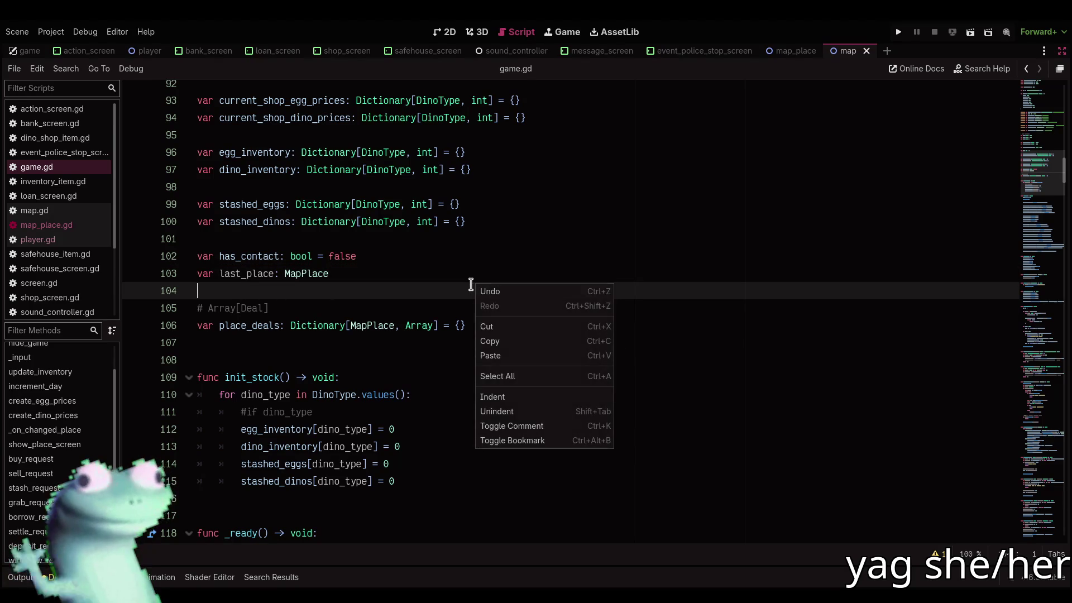
click(457, 284)
right_click(510, 283)
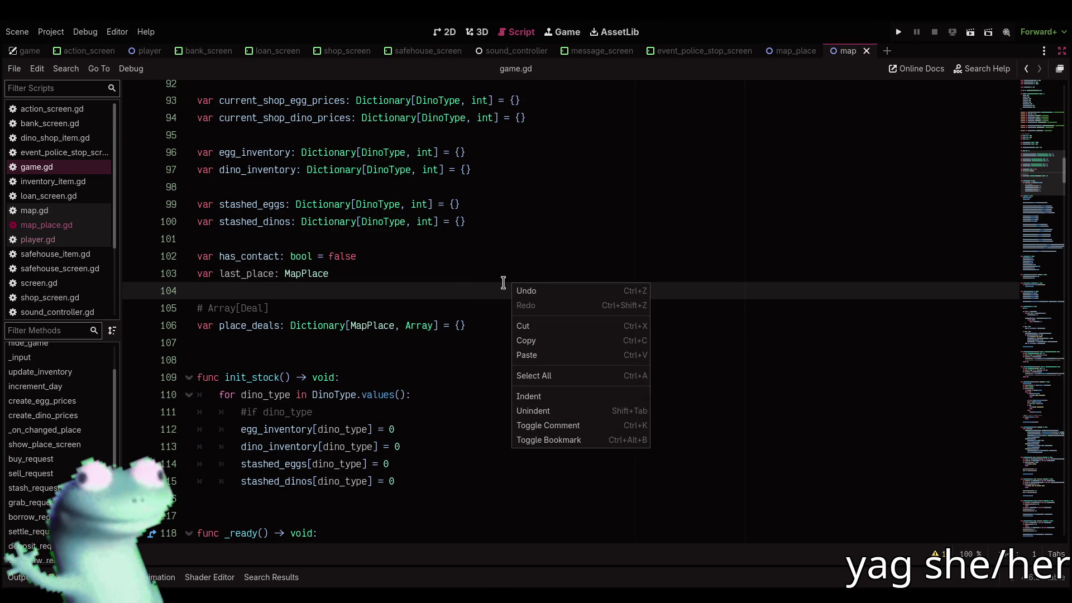
click(502, 283)
right_click(502, 283)
click(491, 283)
right_click(488, 283)
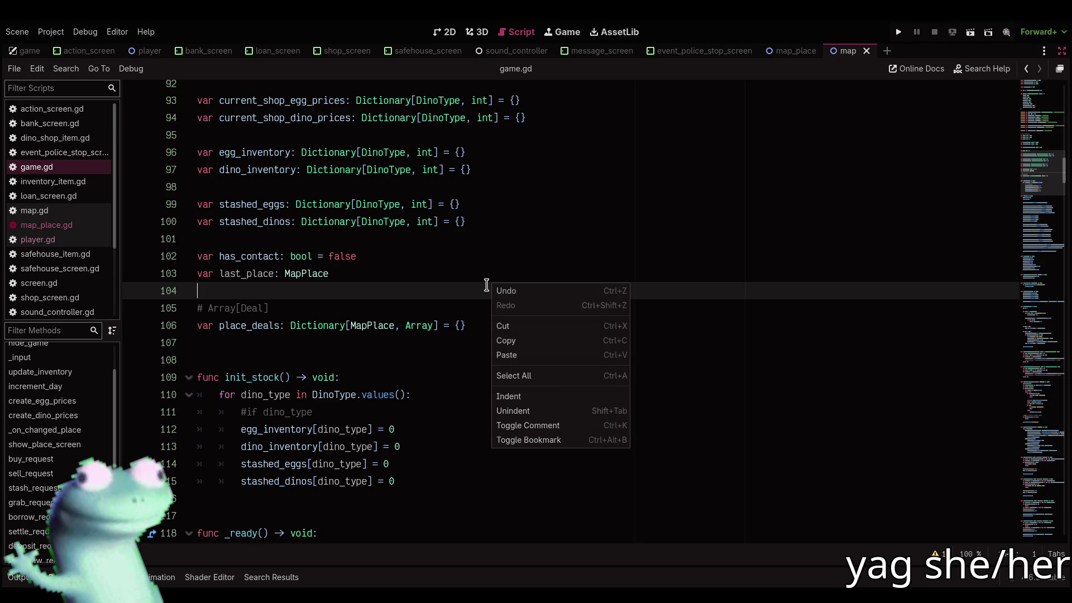
click(486, 285)
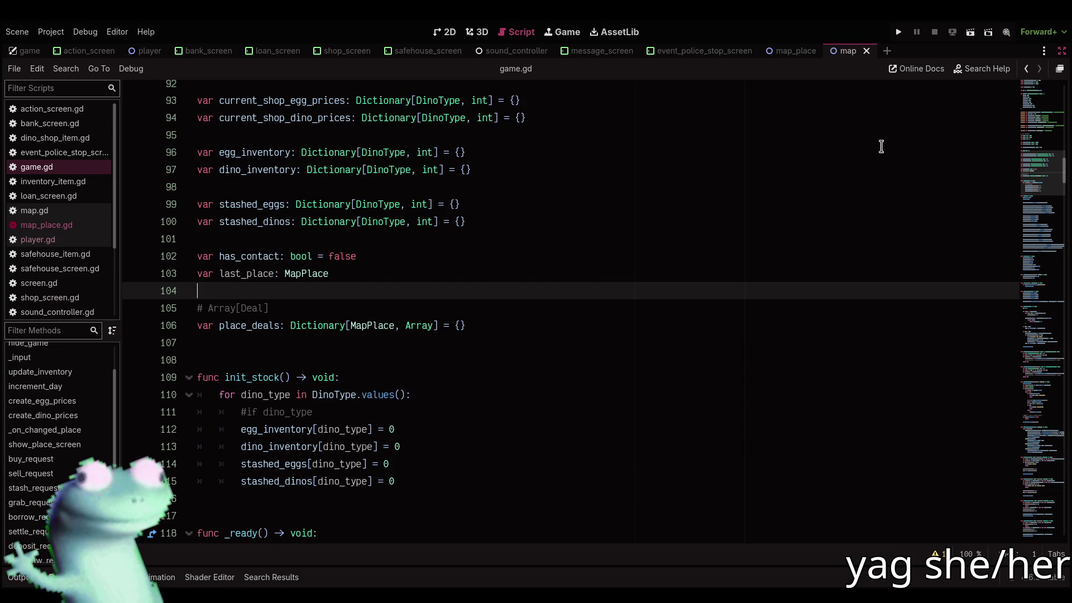
Restore the file, scene and inspector panels and show the map scene in 2D
click(1046, 32)
click(1062, 54)
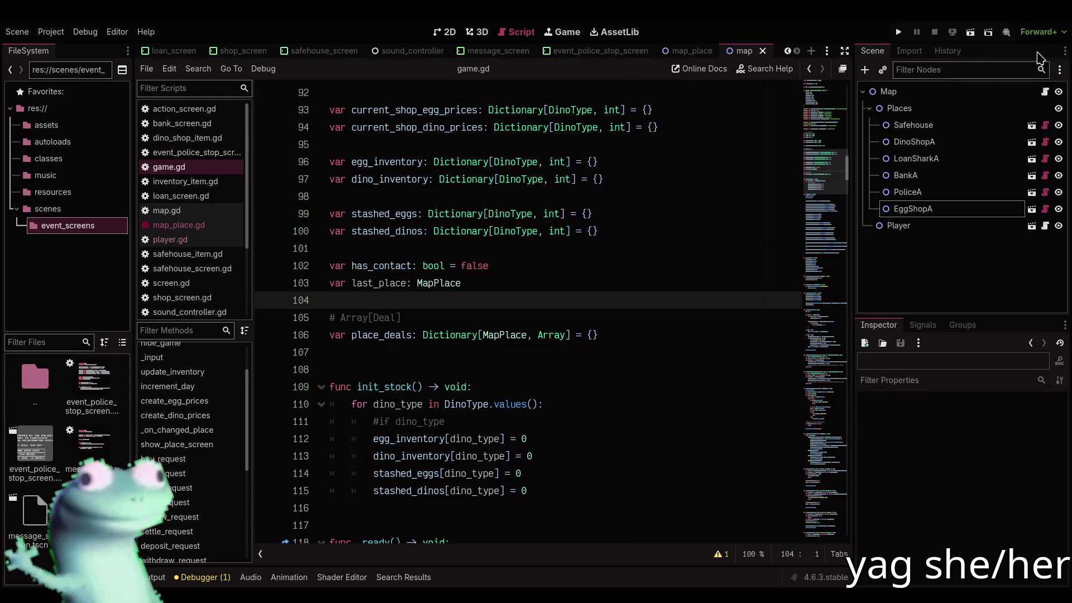
click(450, 32)
click(51, 31)
click(436, 136)
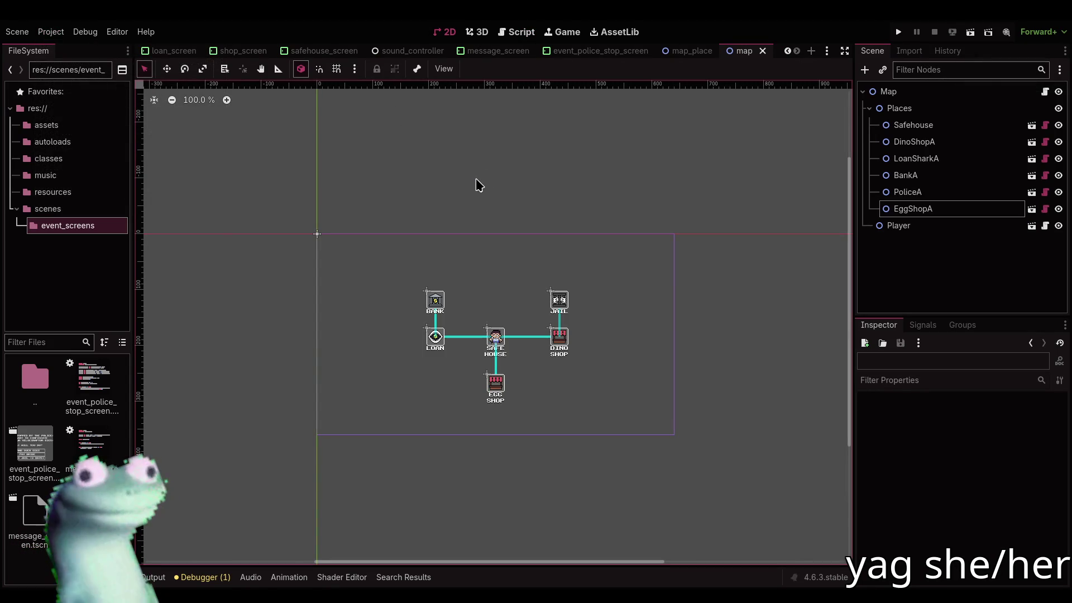
key(alt+Tab)
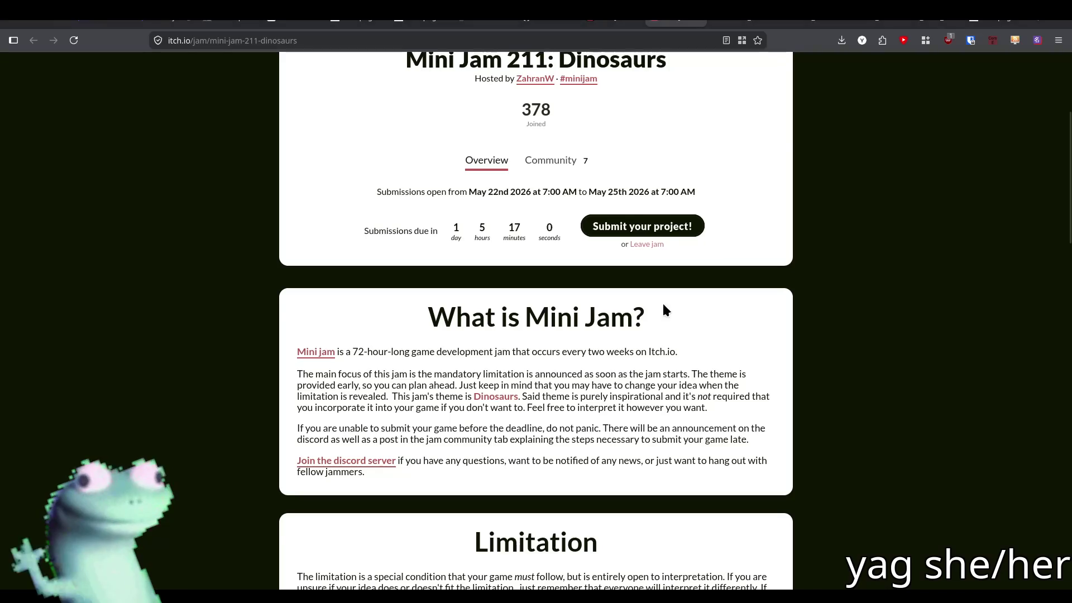
Reload the Mini Jam 211: Dinosaurs page to recheck the submission countdown
scroll(662, 304, up, 5)
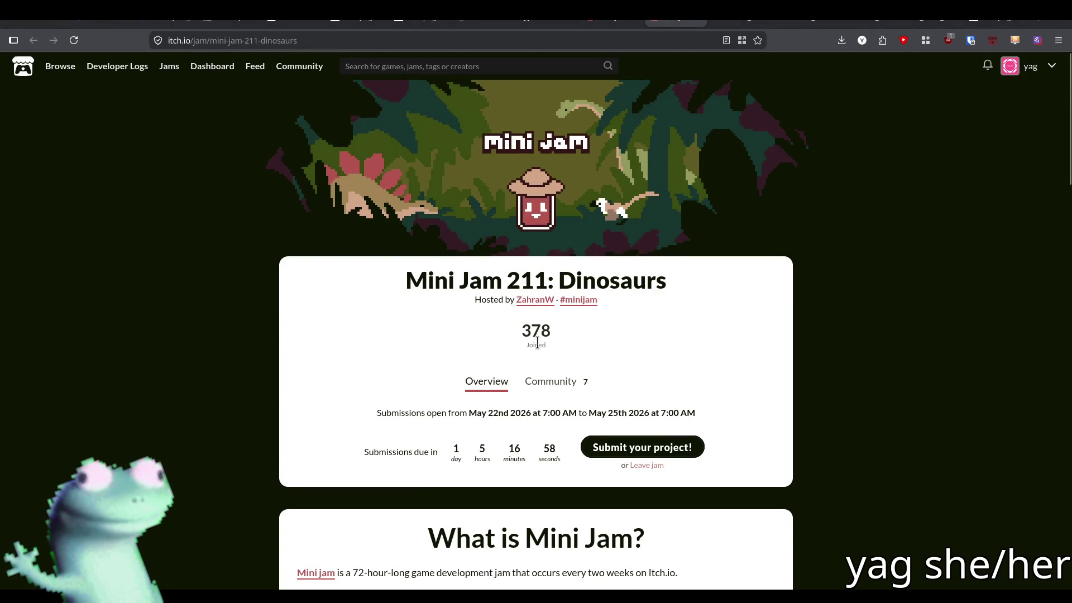
click(73, 40)
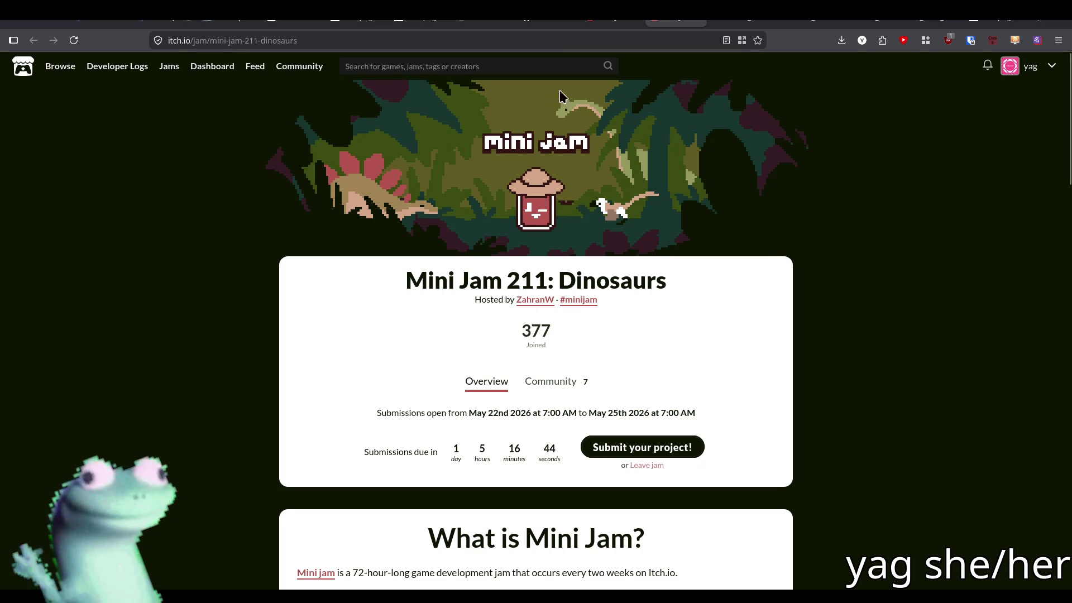
click(561, 40)
click(508, 392)
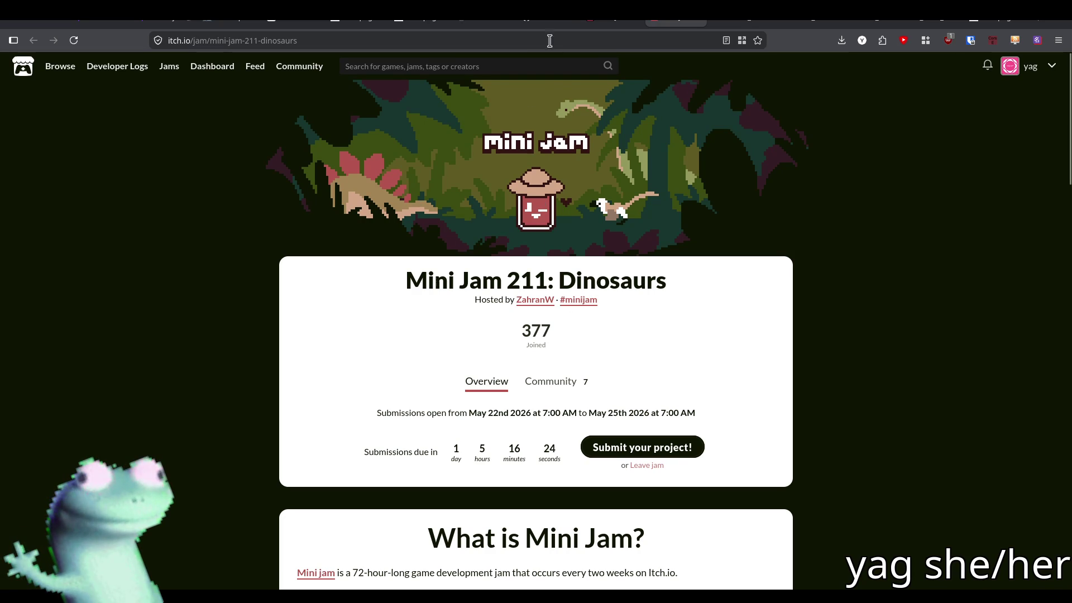
key(alt+Tab)
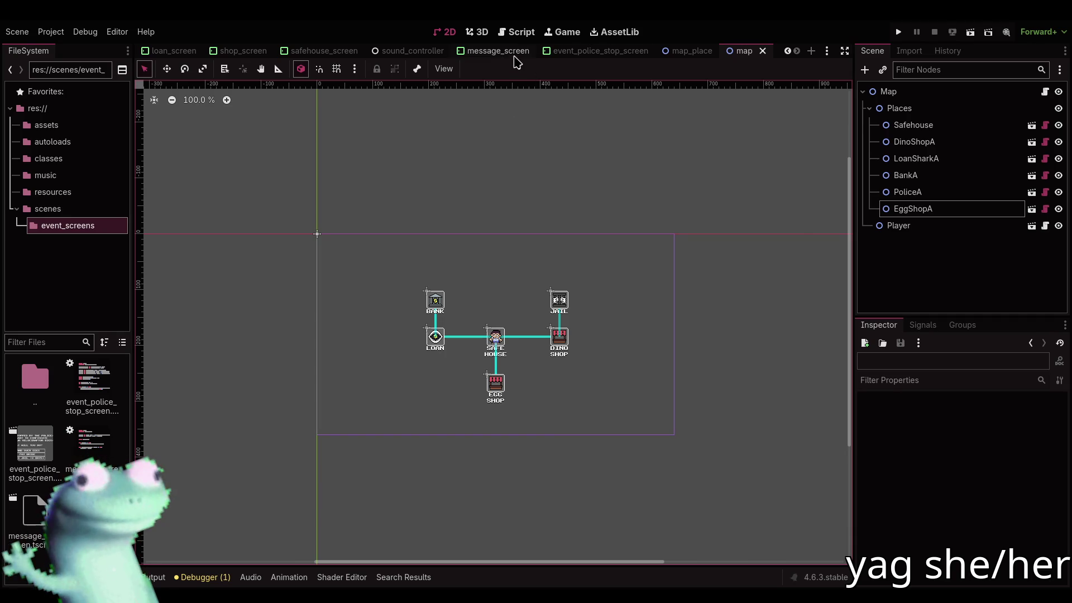
Bring back game.gd's code and move the FileSystem dock up from event_screens to res://
click(515, 34)
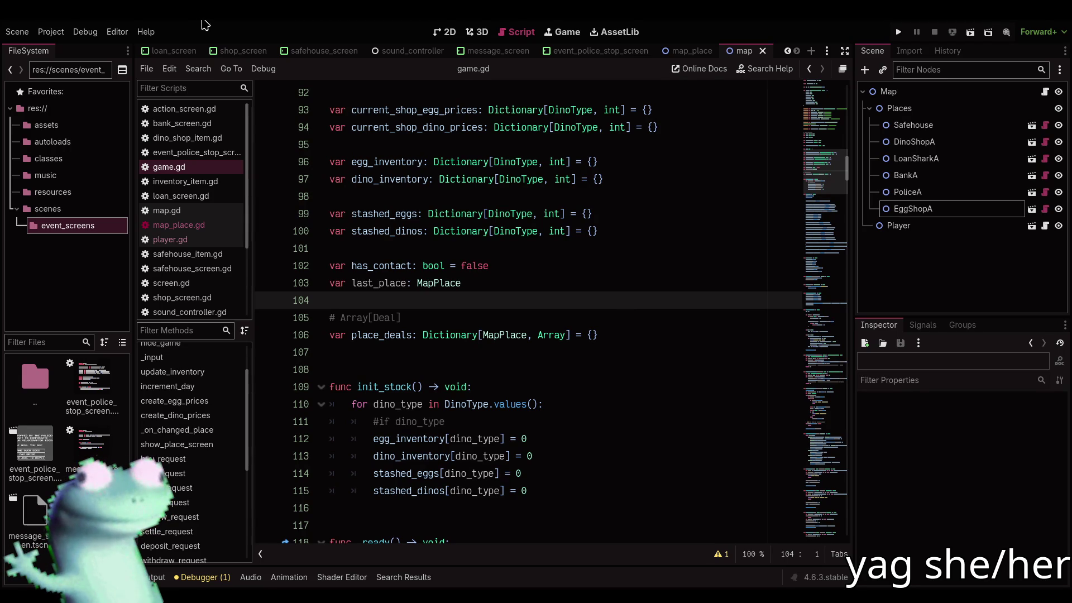
double_click(58, 373)
double_click(58, 372)
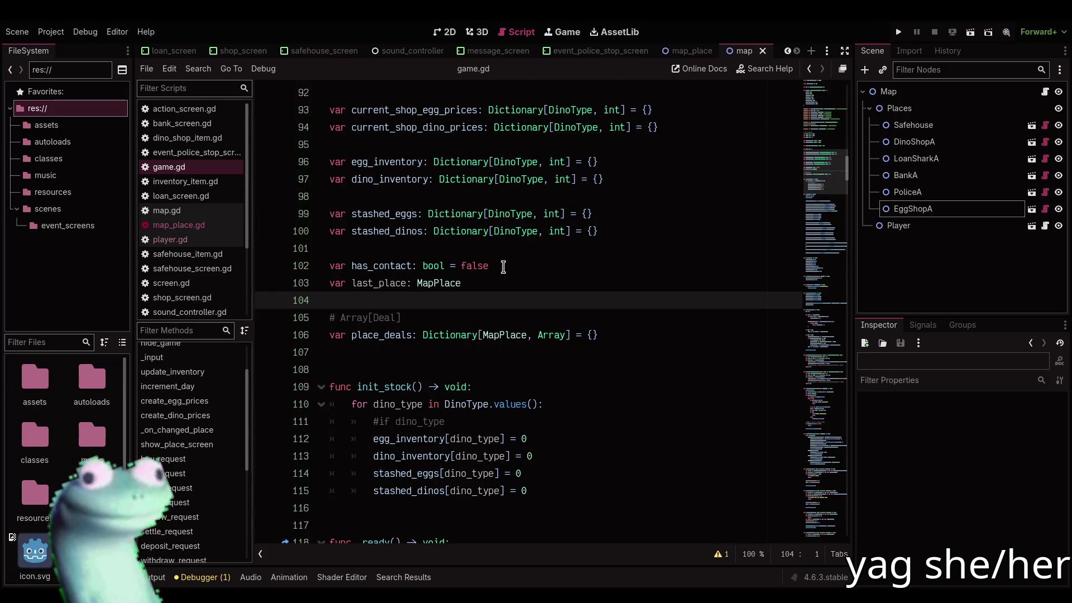
right_click(592, 296)
click(594, 293)
right_click(595, 293)
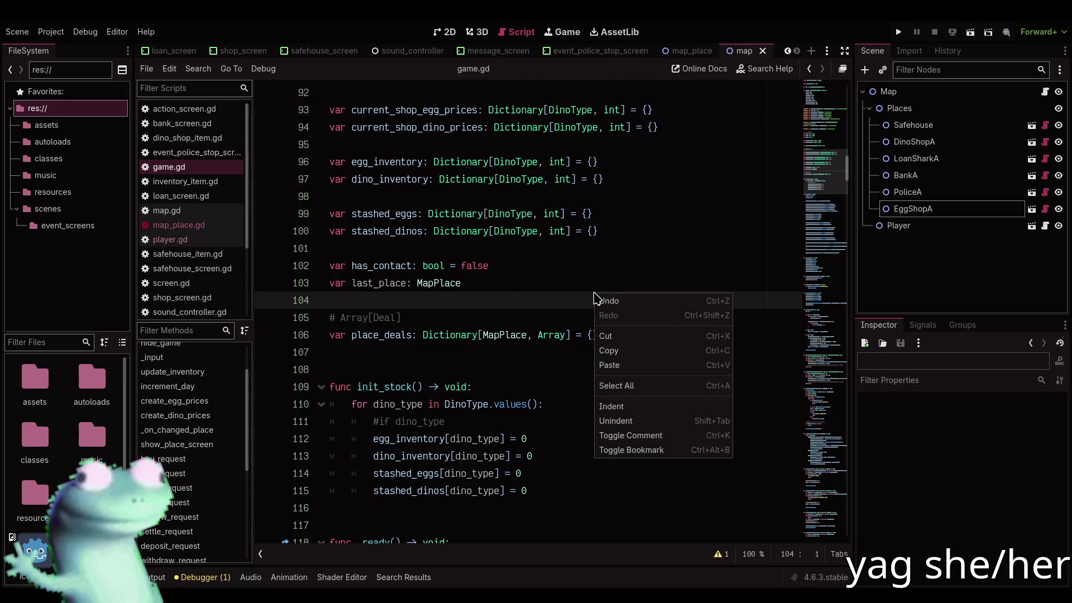
click(595, 292)
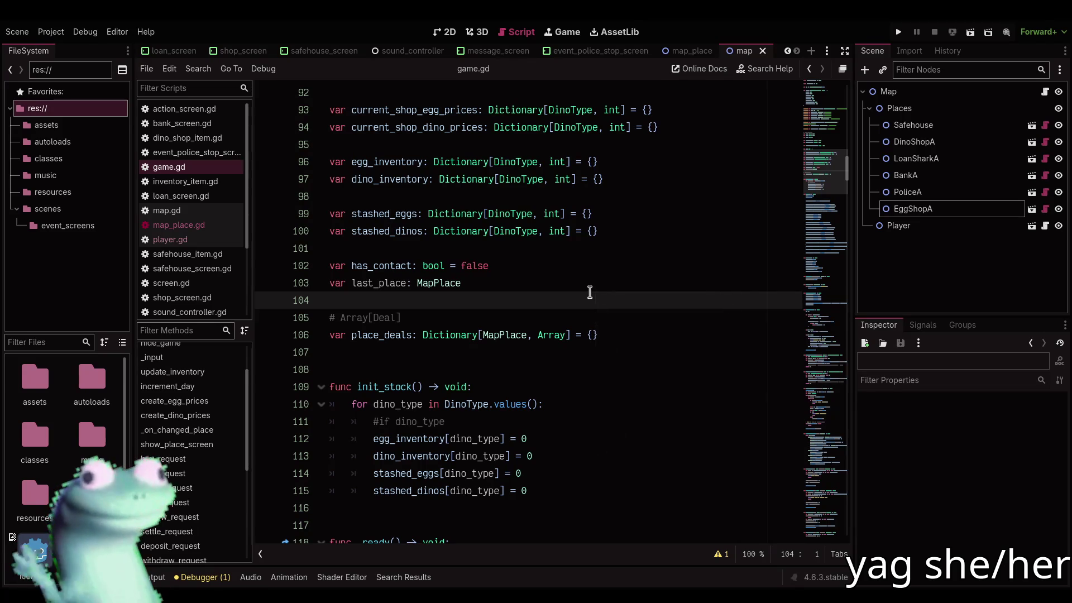
right_click(598, 292)
click(598, 291)
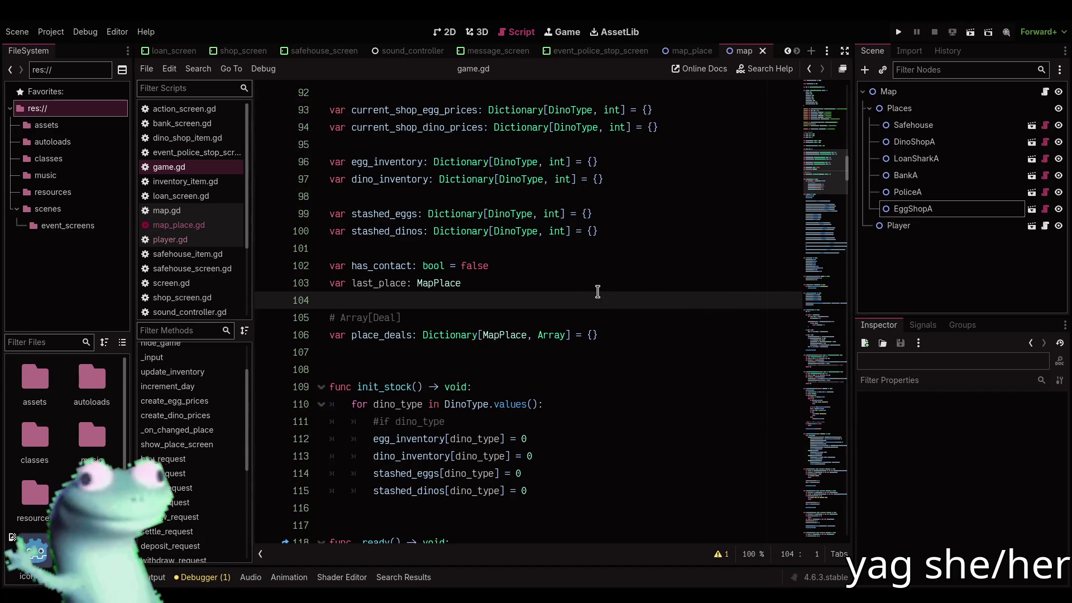
right_click(598, 292)
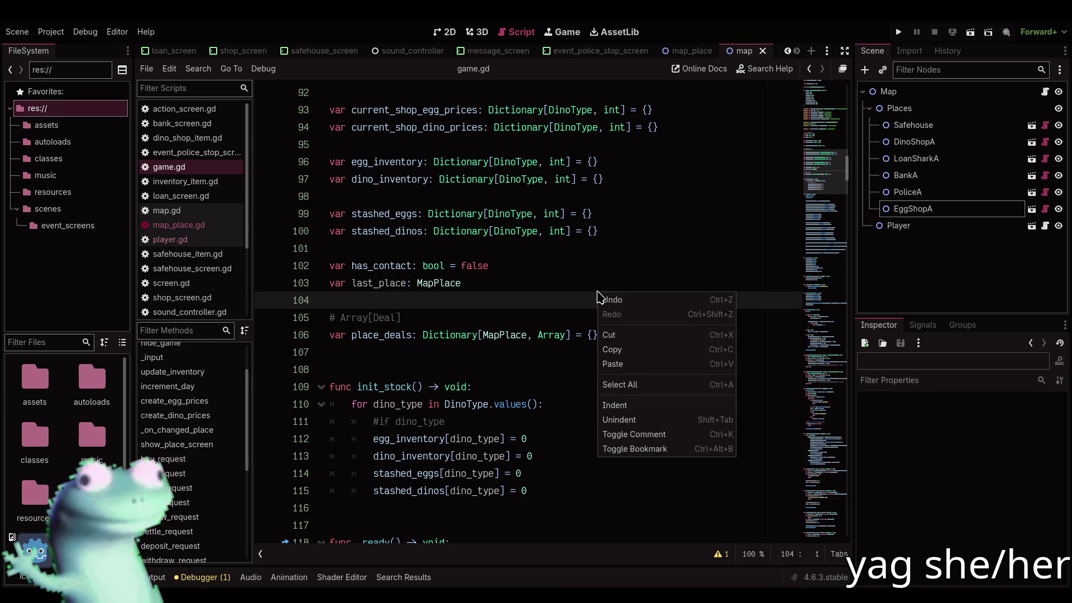
key(Escape)
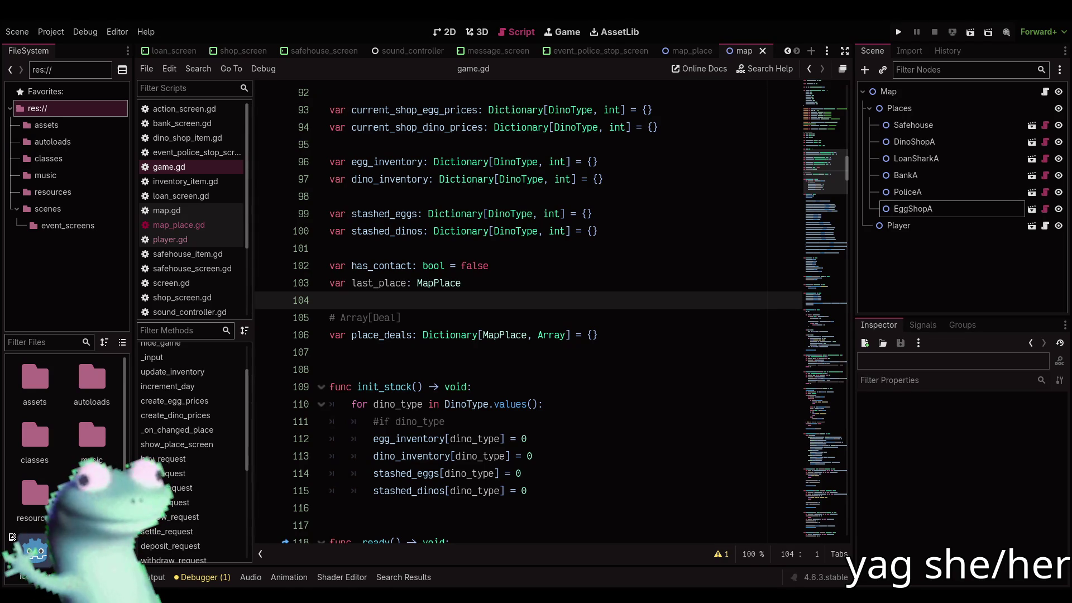
click(512, 252)
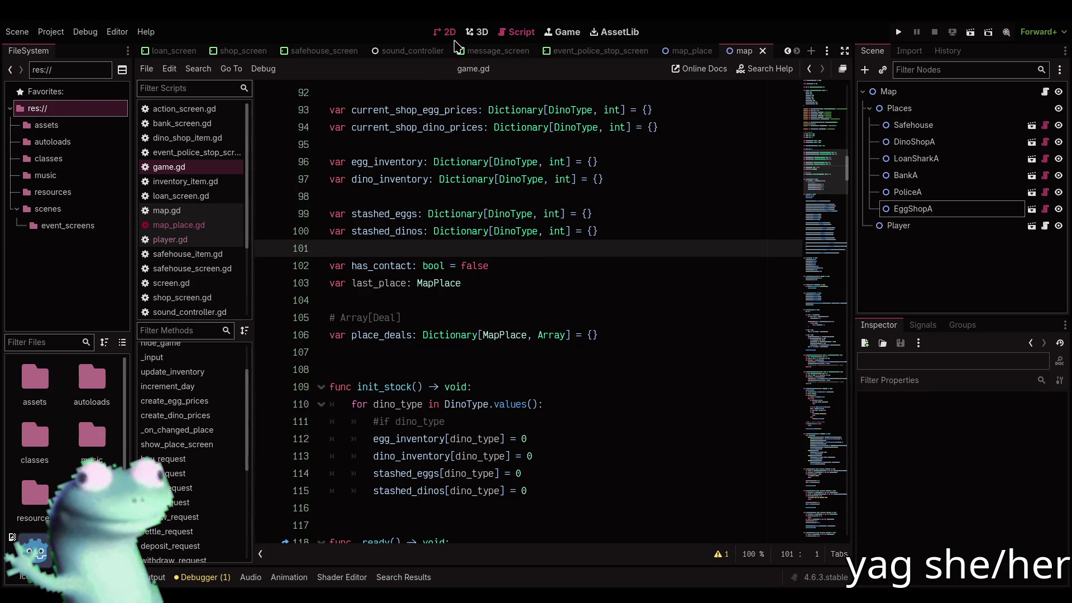
Compare the map scene's 2D layout with game.gd, then launch the game to test the map
click(453, 37)
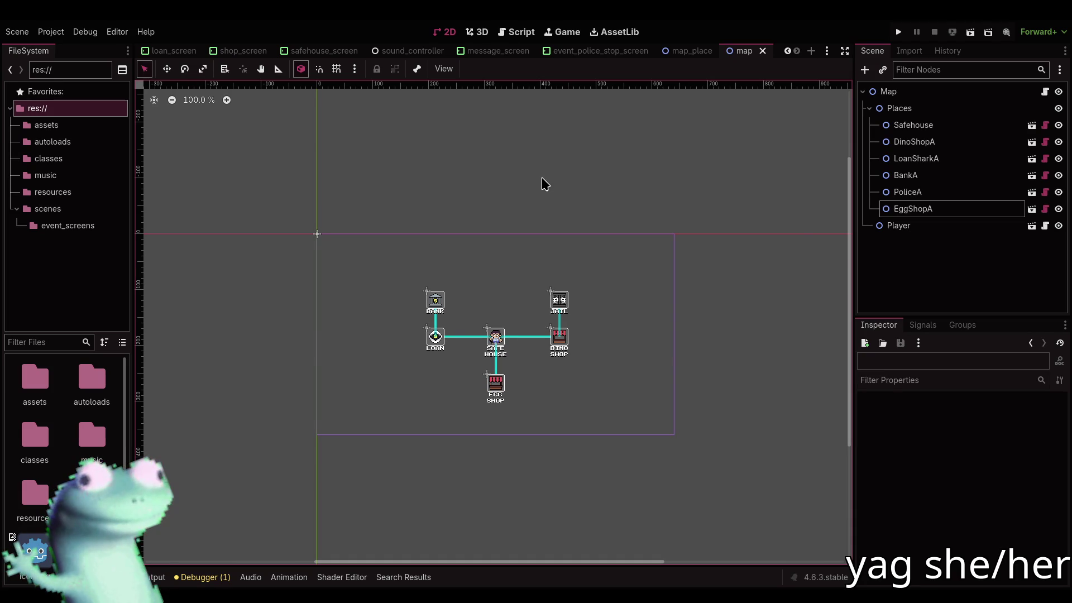
click(515, 32)
scroll(485, 279, down, 2)
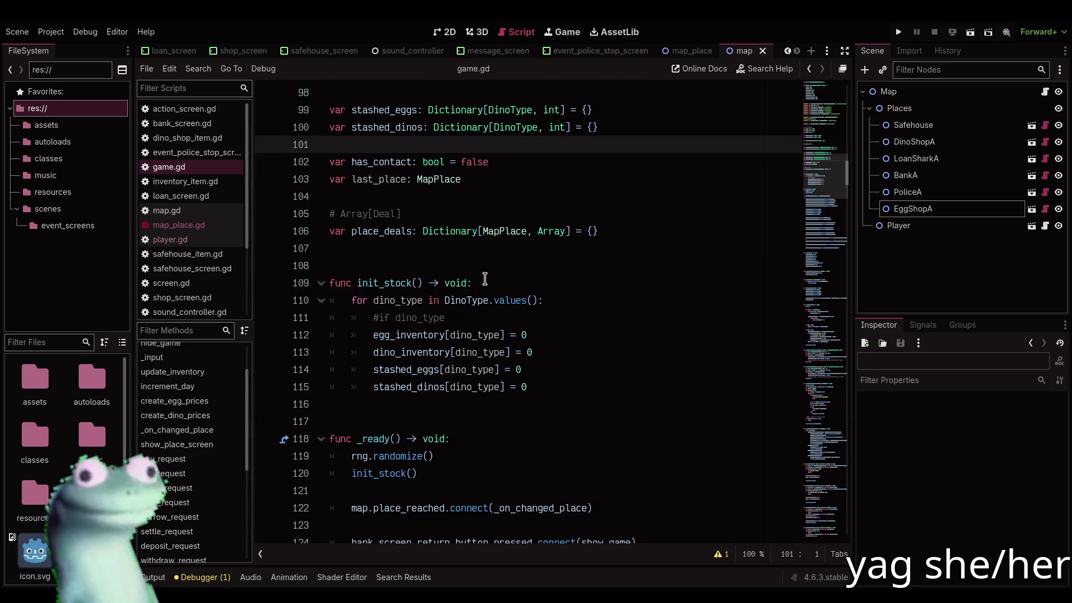
click(445, 32)
click(898, 33)
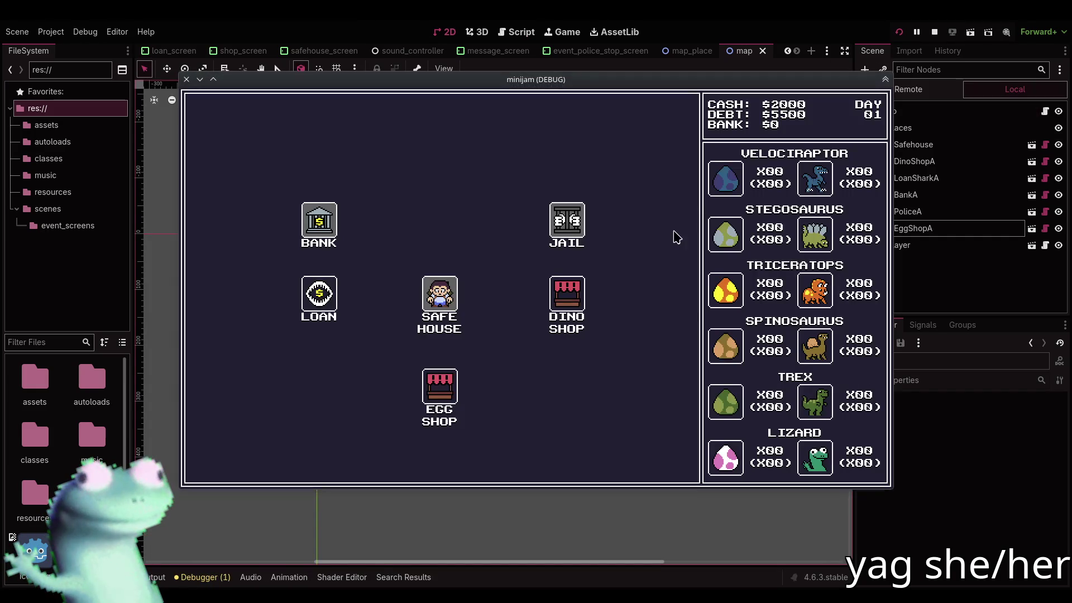
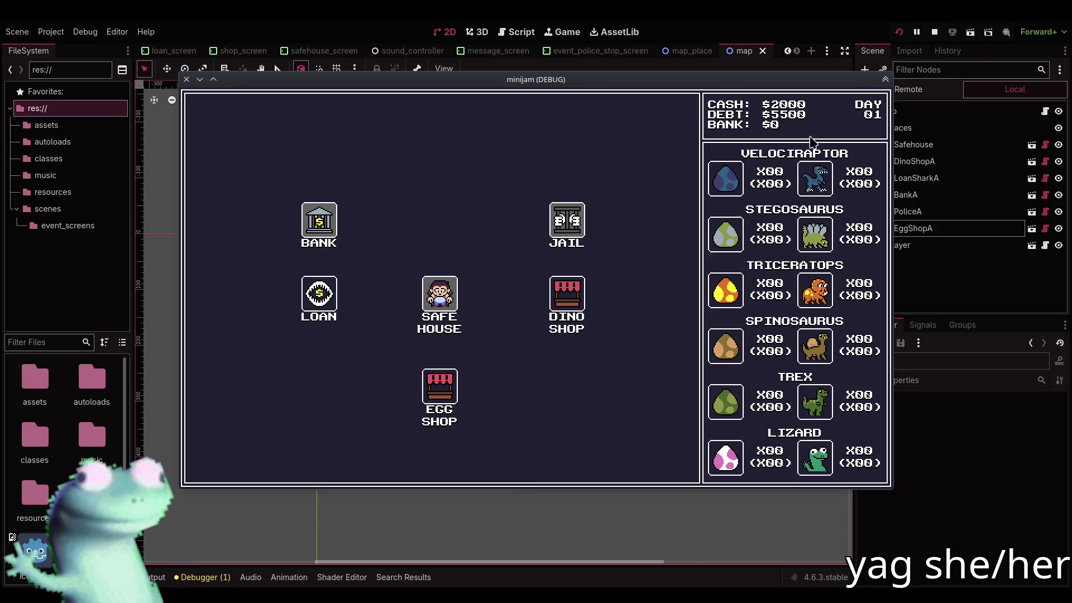
Stop the running dinosaur-trading game and return to the game.gd script
click(933, 31)
click(515, 33)
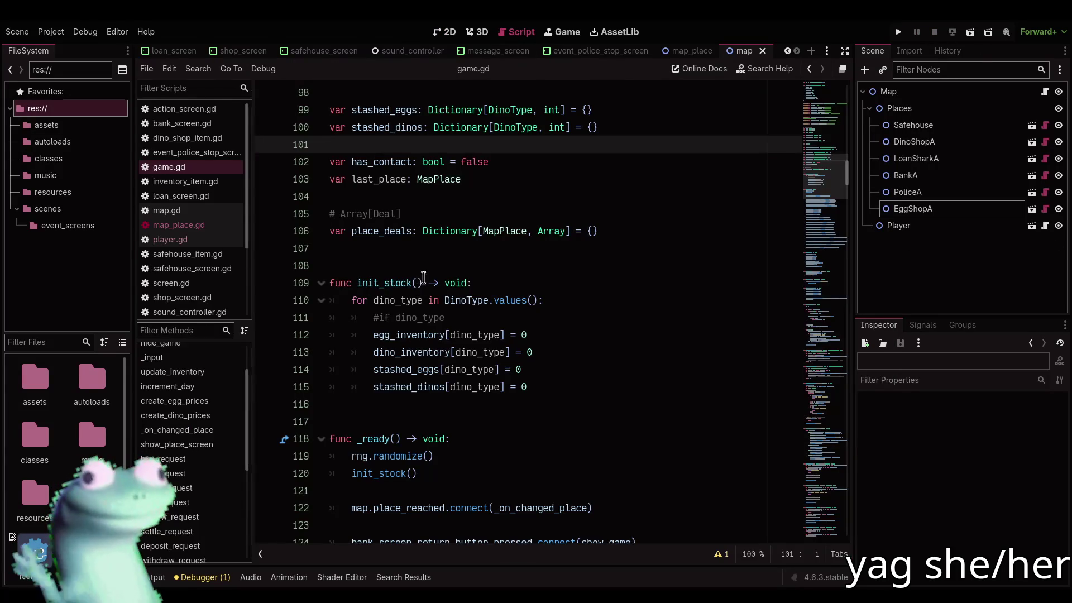
click(435, 248)
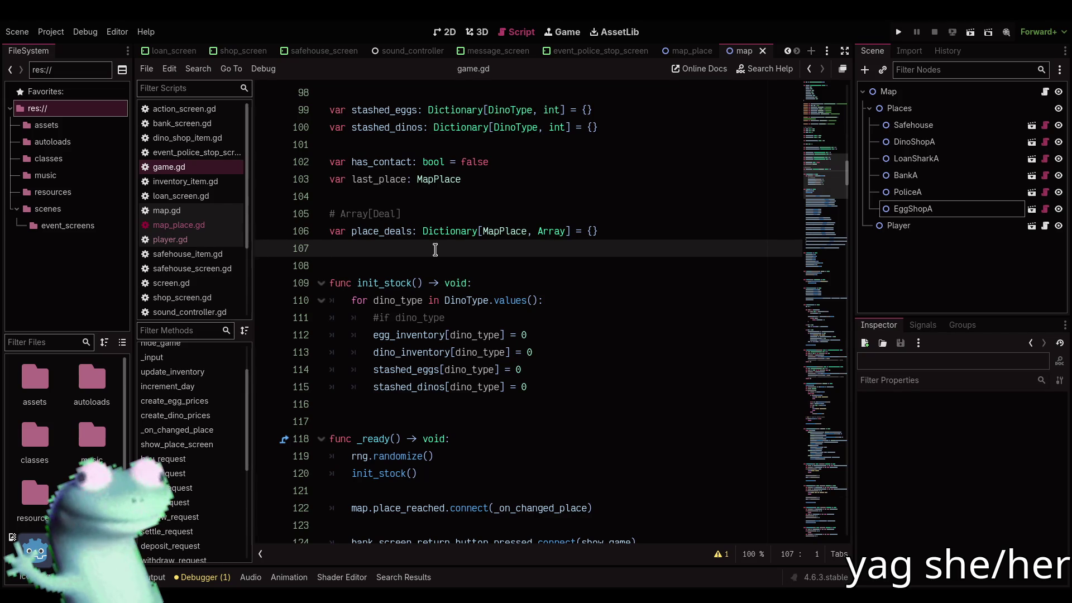
Browse to the end of game.gd at the days_left code, then back to the place_deals declaration
scroll(825, 216, down, 2)
drag(825, 217, 836, 528)
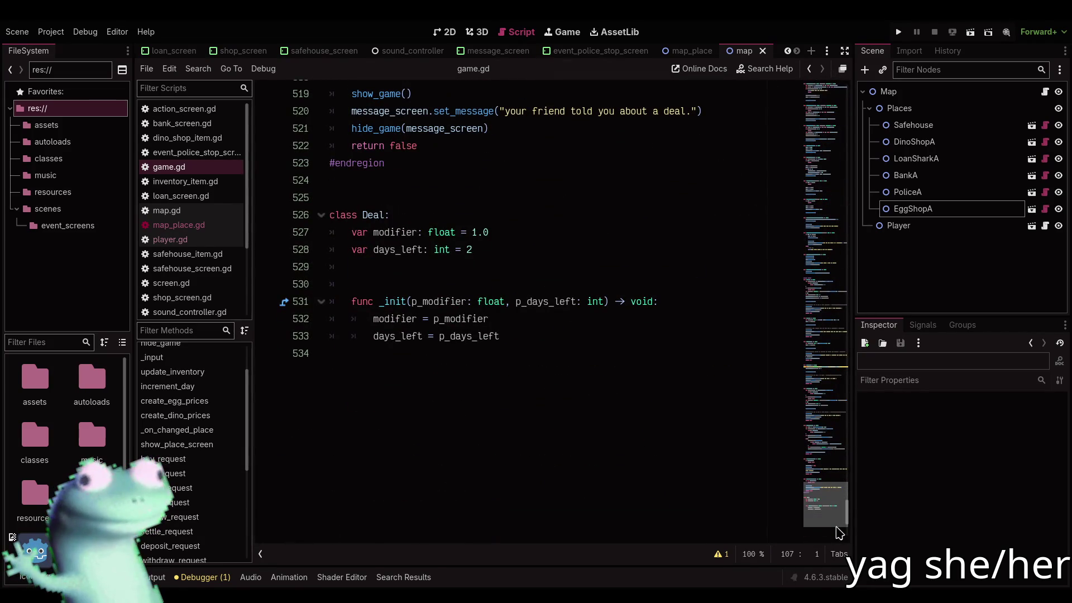
click(508, 284)
click(538, 335)
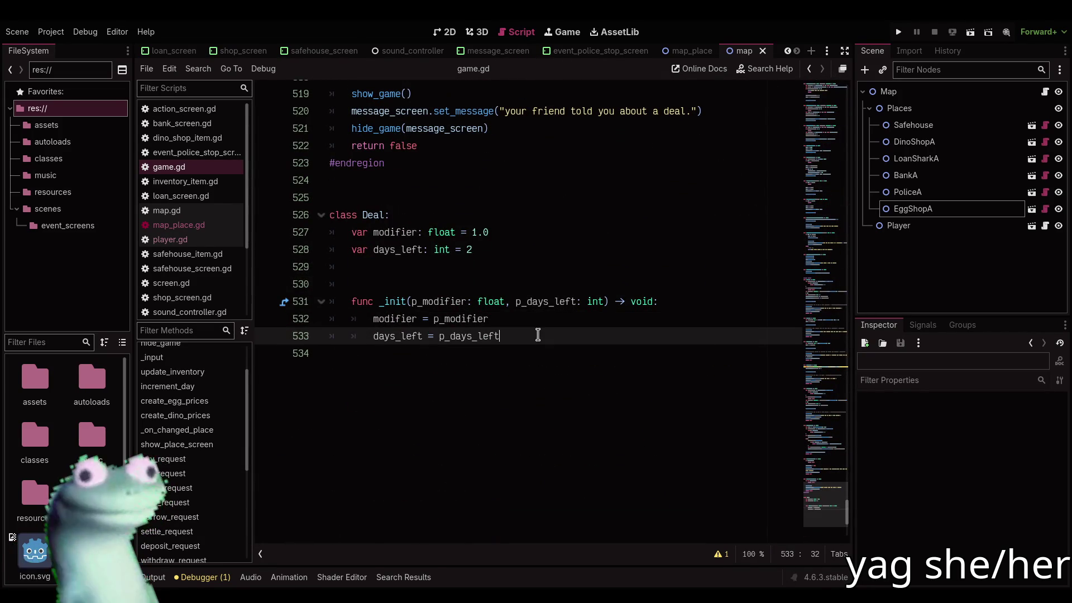
mouse_move(813, 516)
mouse_down()
mouse_move(827, 112)
mouse_move(821, 155)
mouse_up()
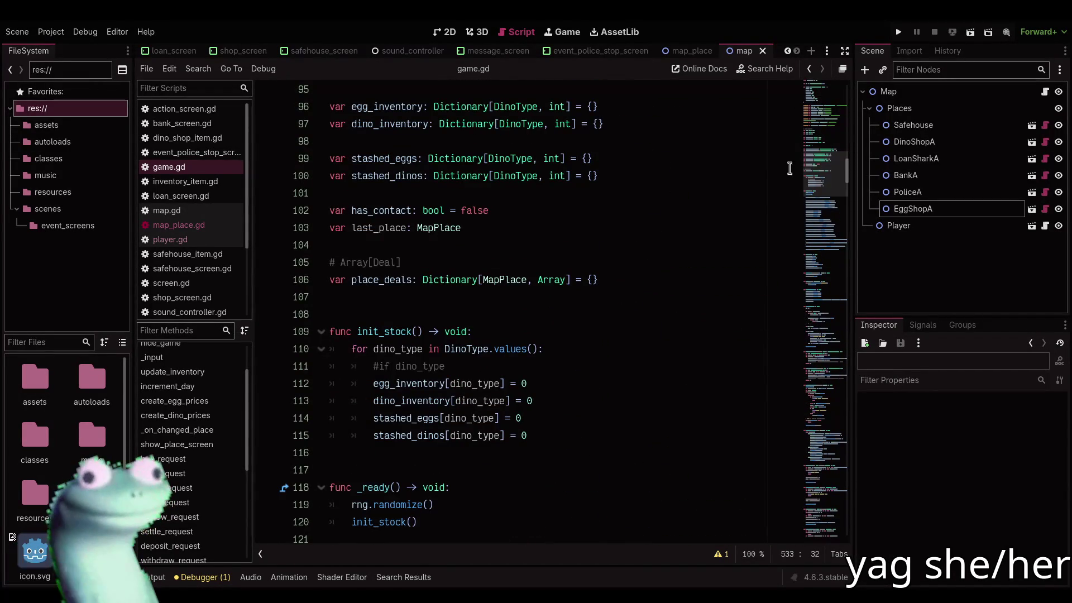
click(570, 277)
click(619, 292)
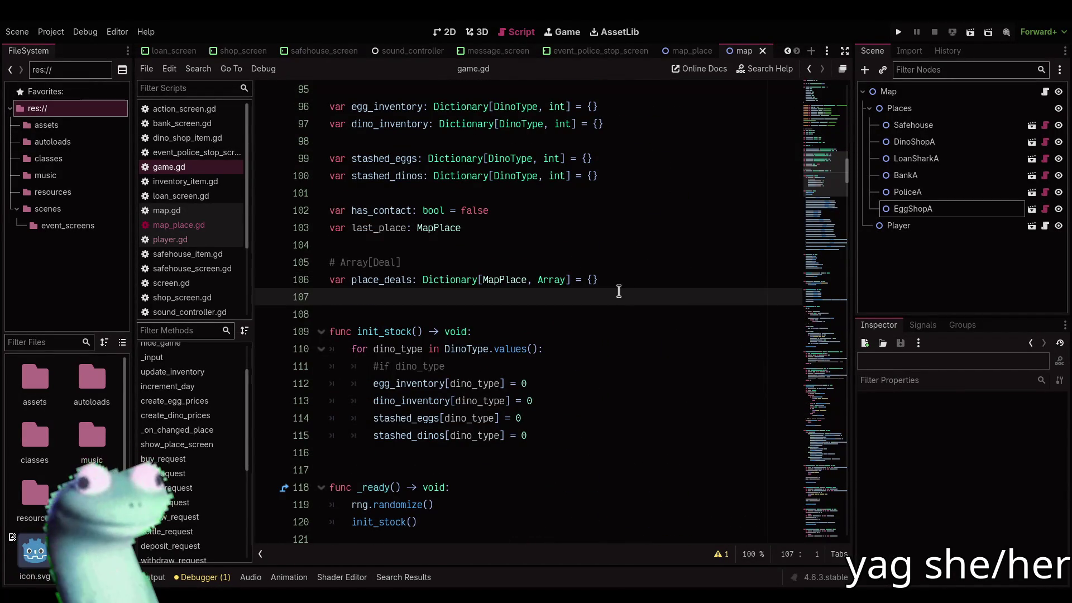
Scroll down through game.gd past line 168 to the hide_game function
scroll(618, 292, down, 4)
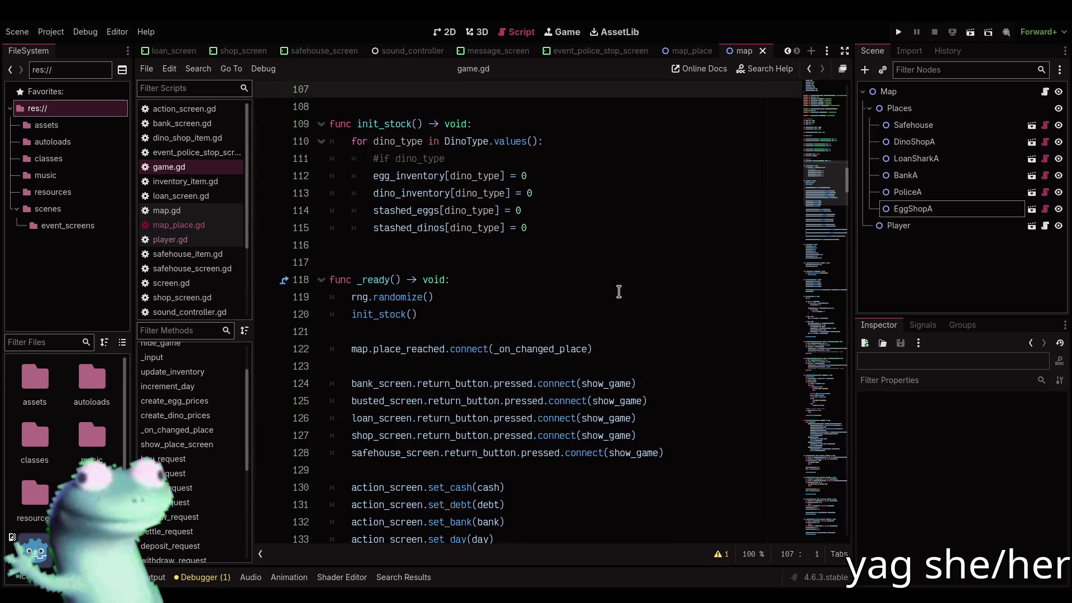
scroll(618, 291, down, 13)
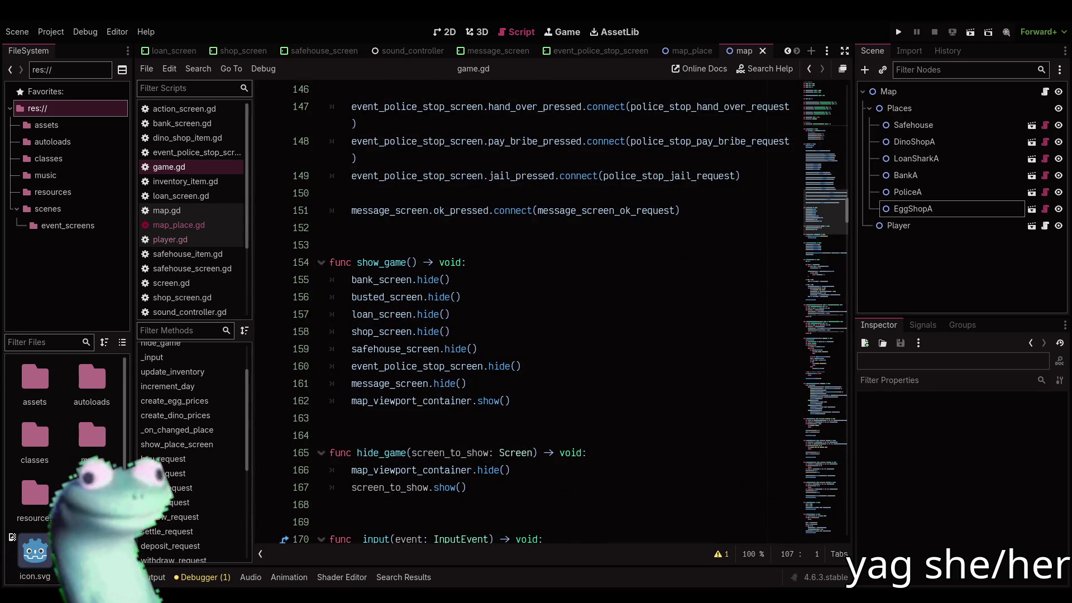
scroll(598, 238, down, 1)
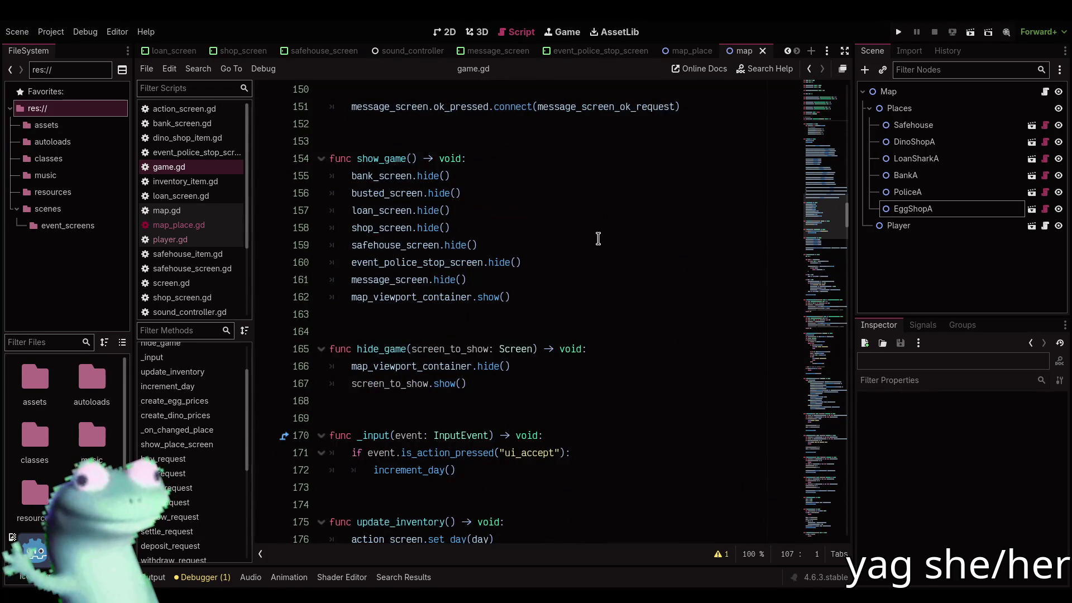
scroll(598, 238, down, 3)
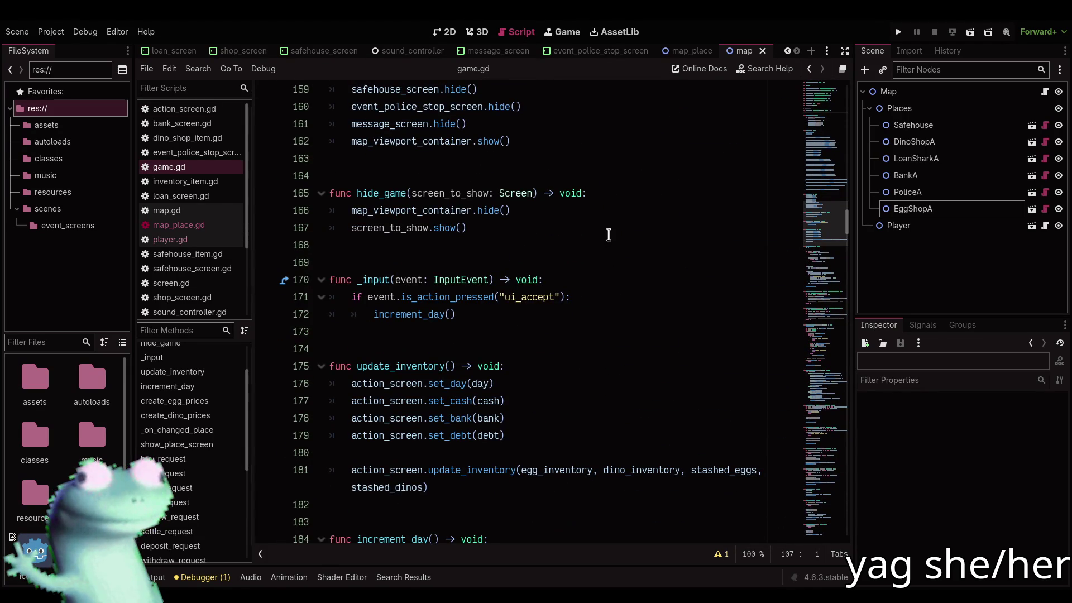
click(593, 243)
scroll(593, 245, down, 6)
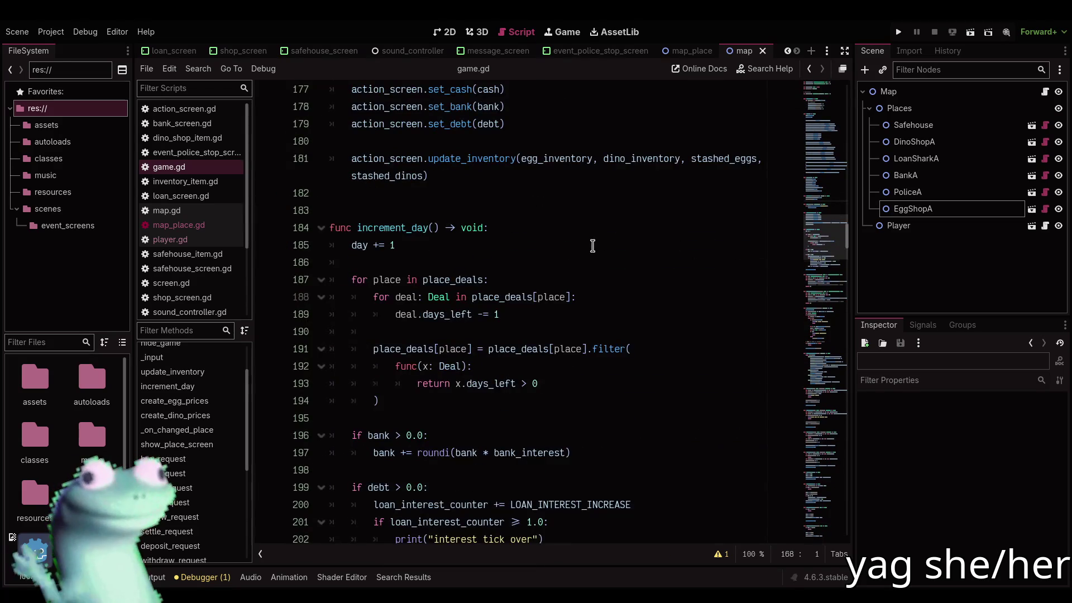
scroll(592, 245, down, 5)
scroll(598, 257, up, 4)
scroll(598, 260, up, 10)
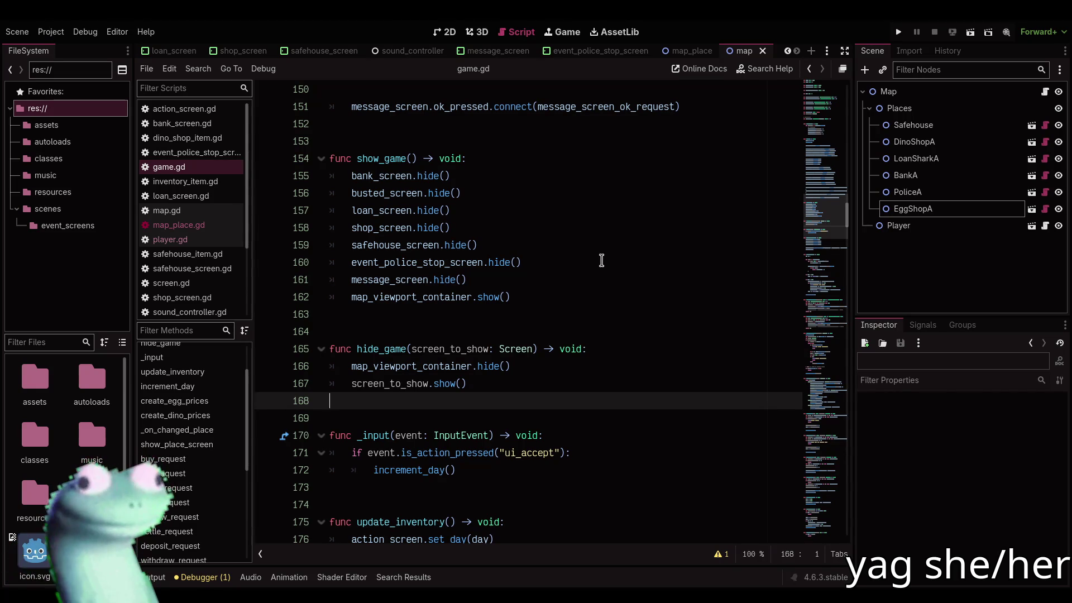
mouse_move(821, 218)
mouse_down()
mouse_move(821, 86)
mouse_move(830, 166)
mouse_up()
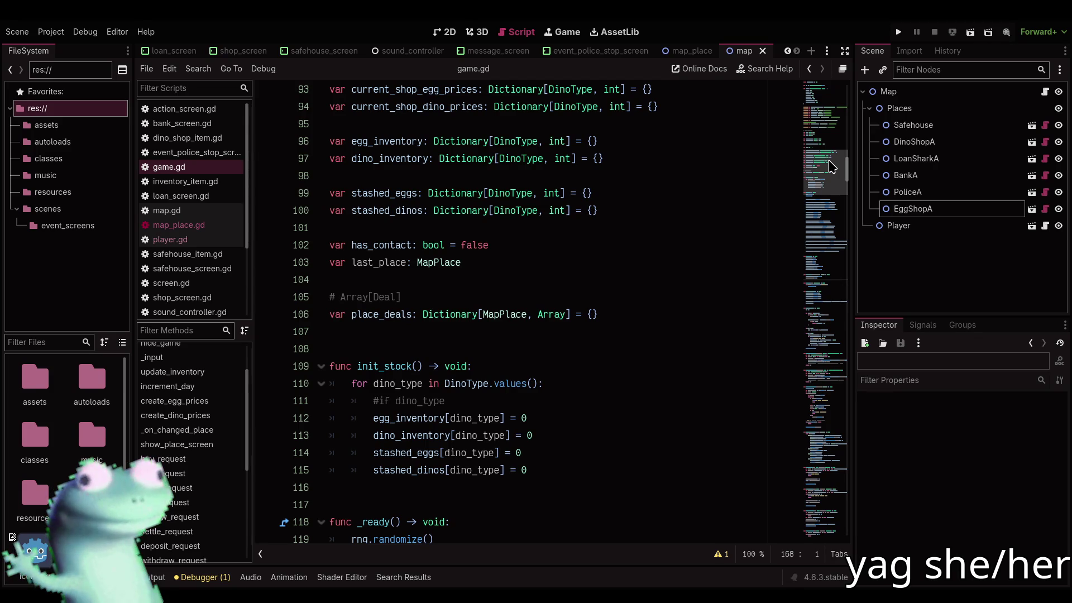
drag(832, 166, 806, 525)
click(549, 377)
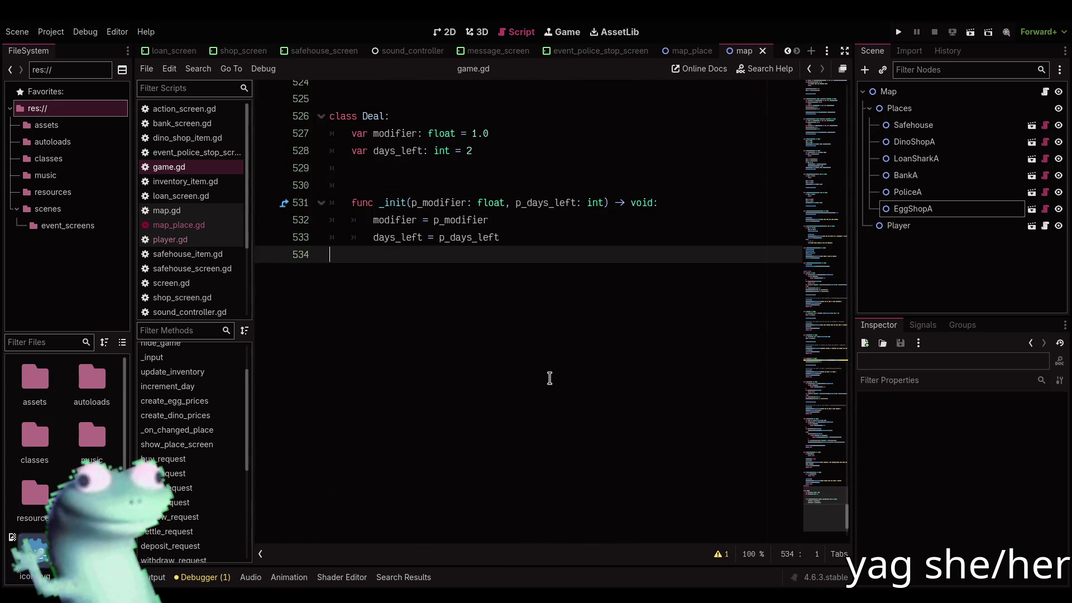
Change the Deal class's modifier default from 1.0 to 0.0 and save game.gd
click(478, 135)
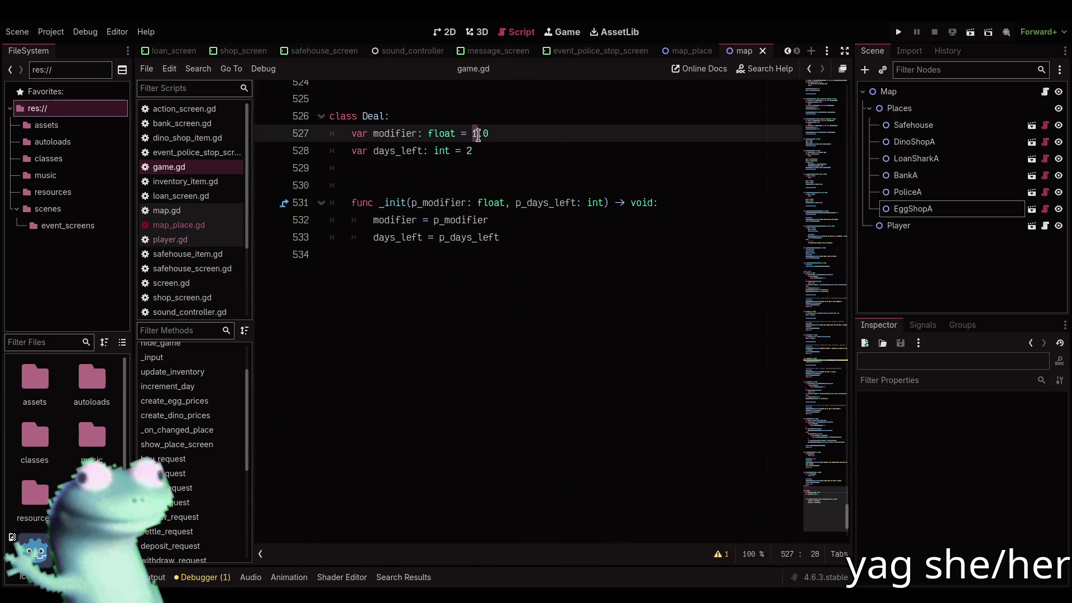
text(0)
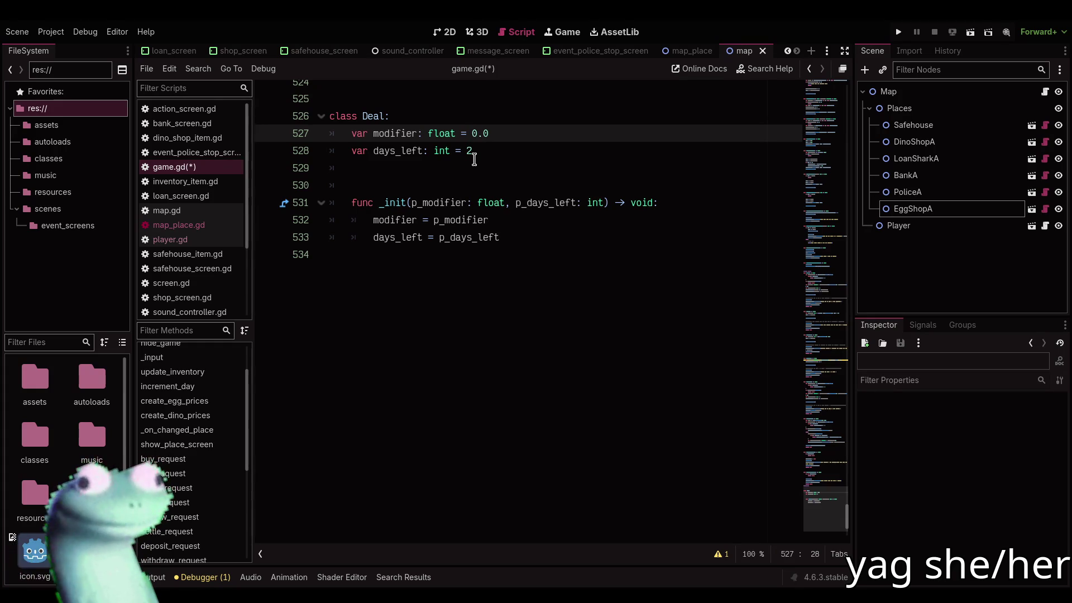
key(Down)
key(Down)
key(ctrl+s)
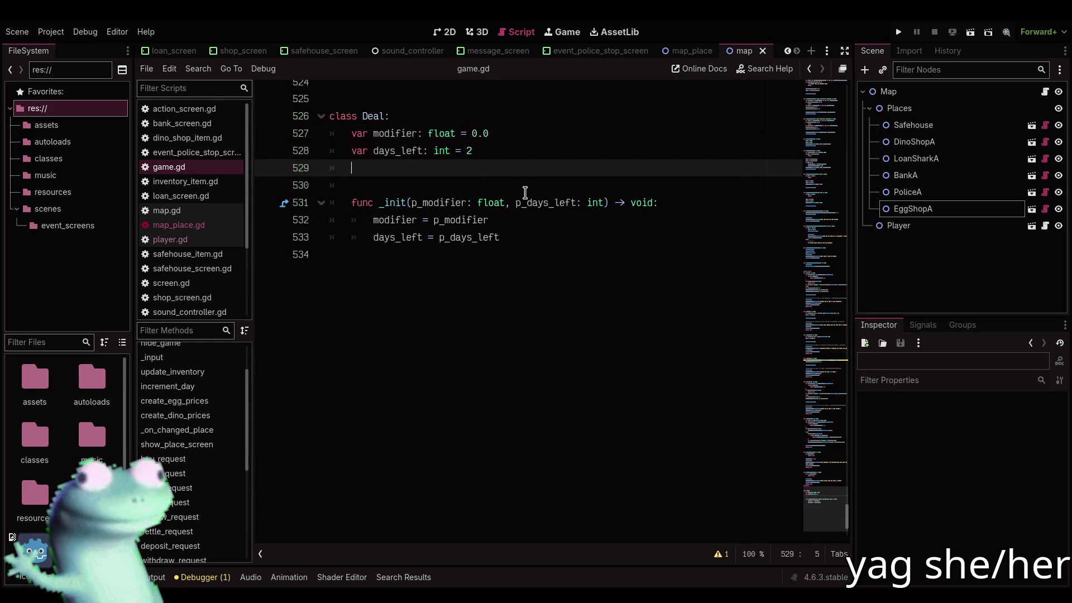
Review the place_deals Array declaration and increment_day's deal-expiry code
scroll(524, 193, up, 3)
click(502, 240)
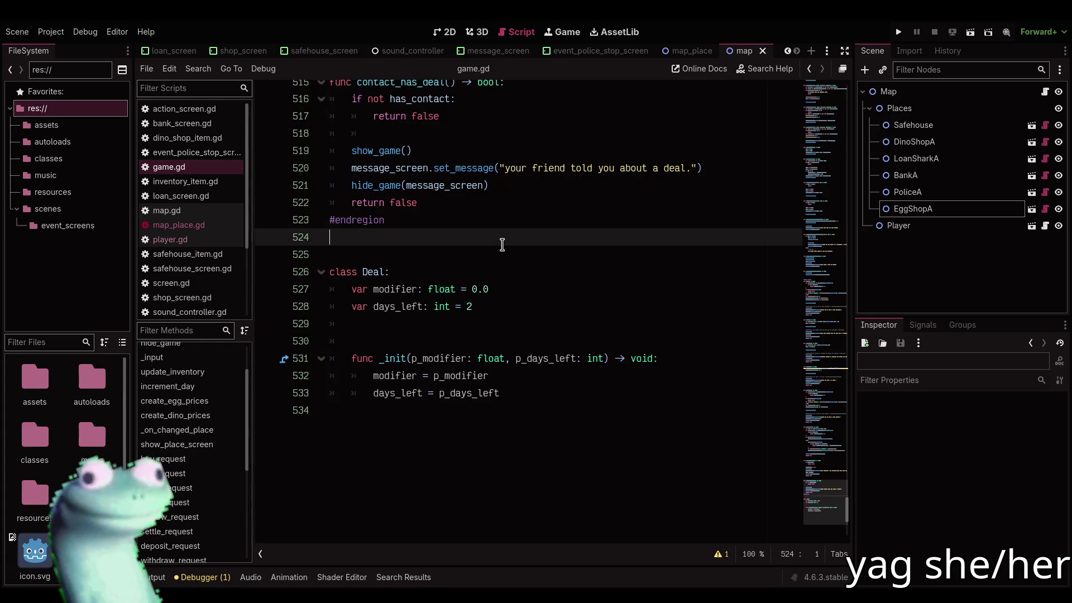
mouse_move(835, 502)
mouse_down()
mouse_move(823, 114)
mouse_move(810, 72)
mouse_move(829, 195)
mouse_move(827, 177)
mouse_up()
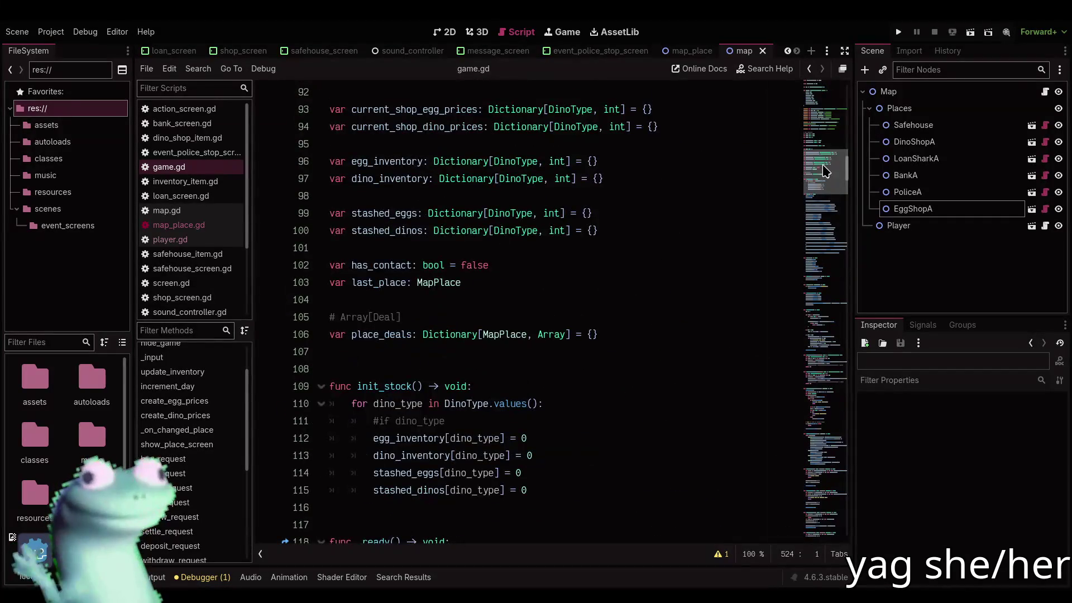
click(569, 349)
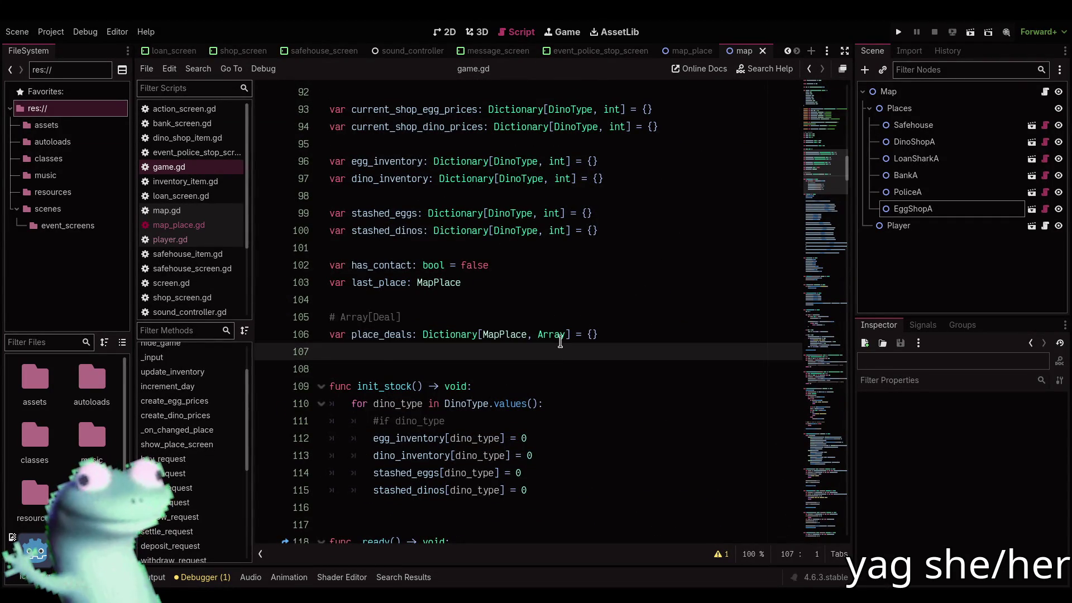
double_click(558, 336)
click(557, 350)
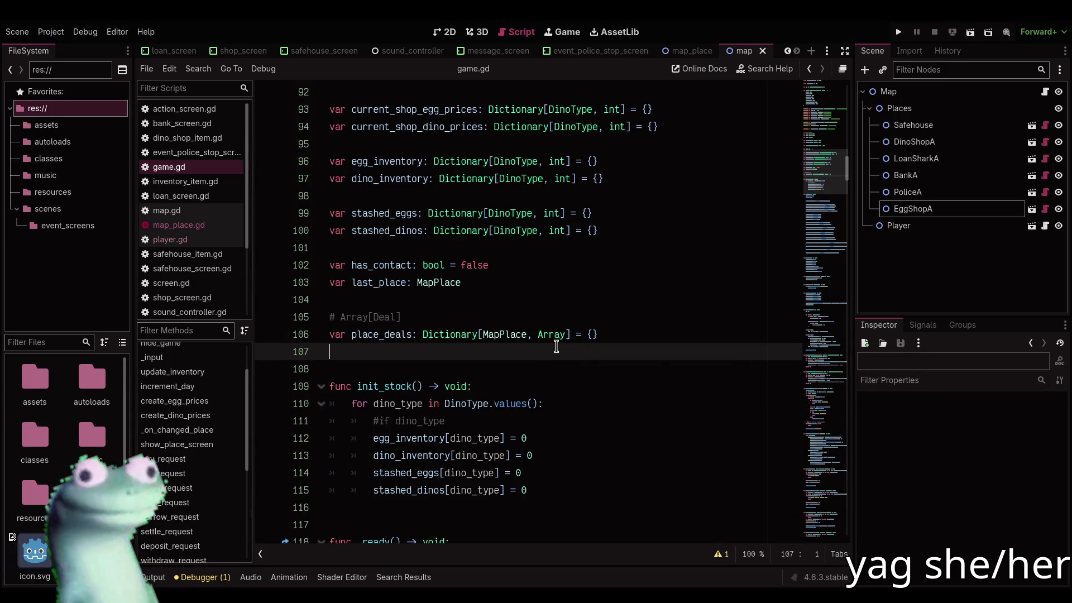
mouse_move(554, 348)
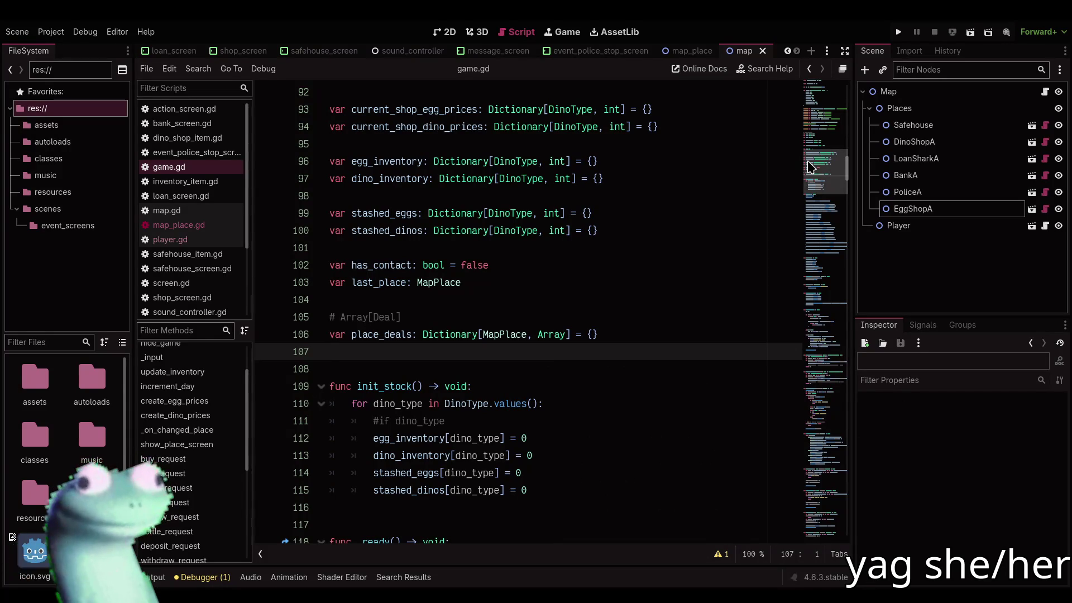
mouse_move(812, 168)
mouse_down()
mouse_move(824, 177)
mouse_move(824, 254)
mouse_up()
click(592, 245)
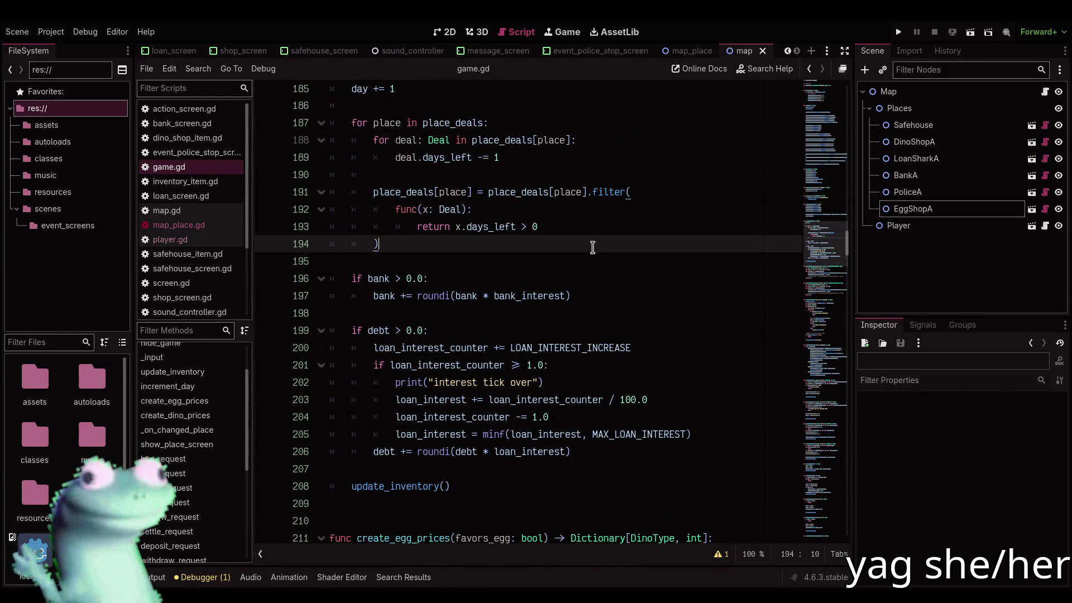
Scroll game.gd up to the state variable declarations and put the caret in last_place
scroll(593, 248, up, 2)
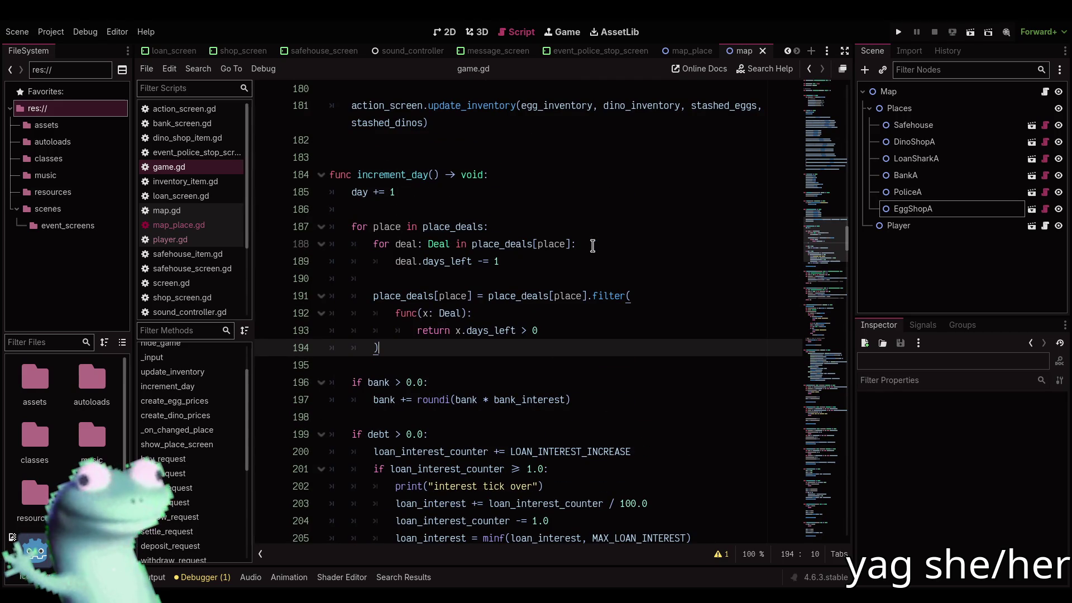
scroll(592, 246, down, 2)
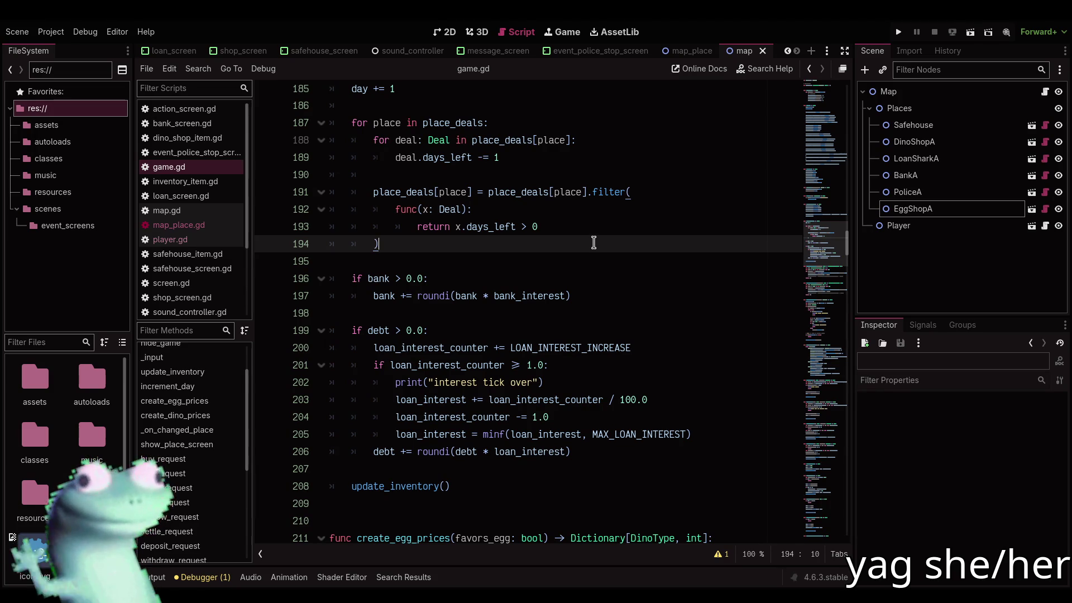
scroll(593, 243, down, 2)
scroll(593, 242, up, 2)
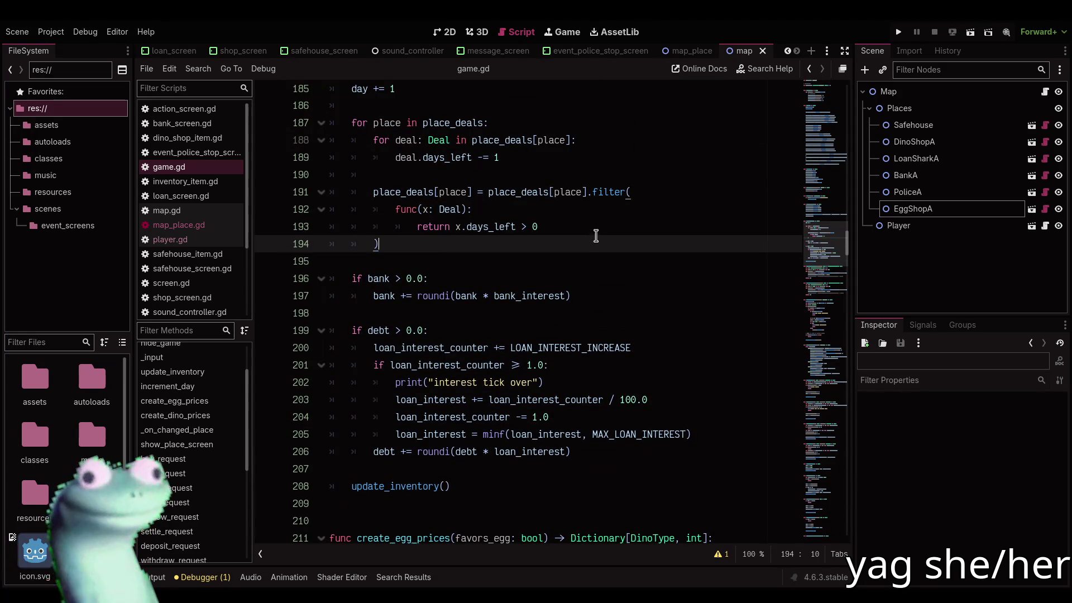
scroll(595, 235, down, 9)
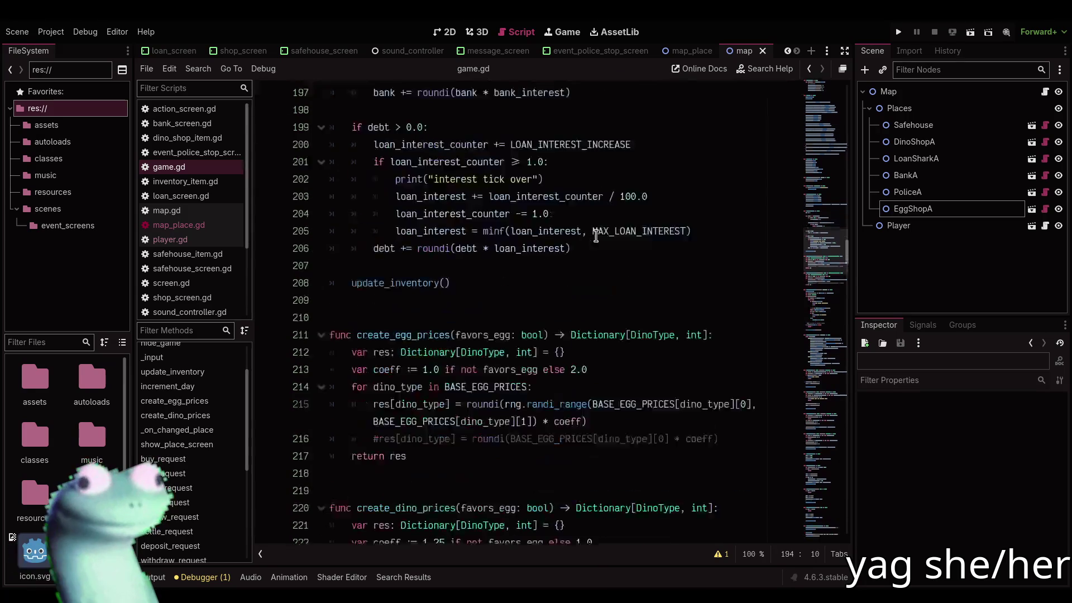
scroll(596, 235, down, 2)
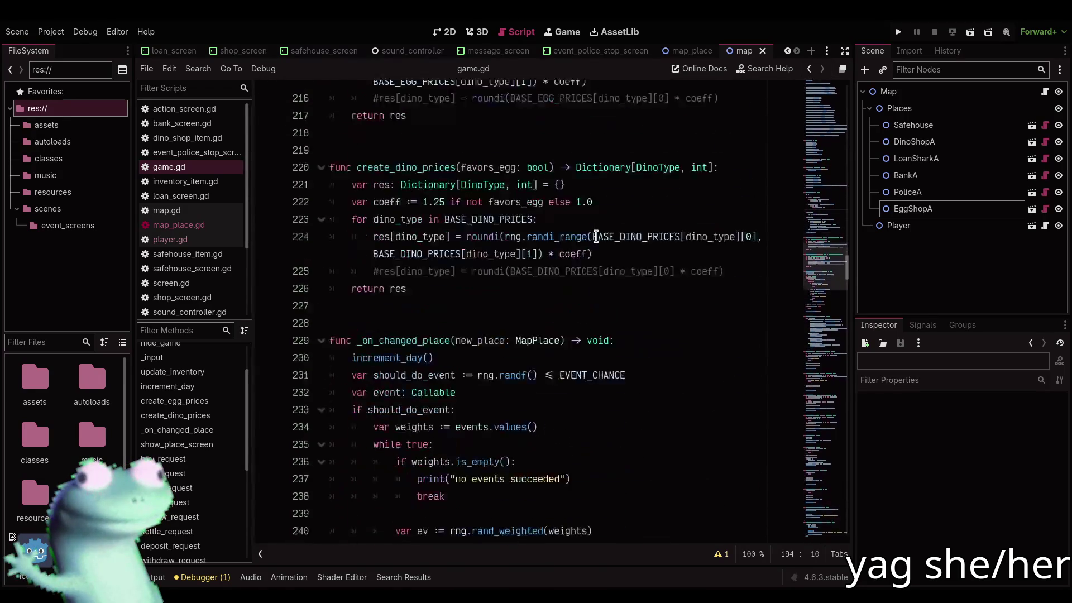
scroll(595, 235, up, 11)
scroll(596, 235, down, 10)
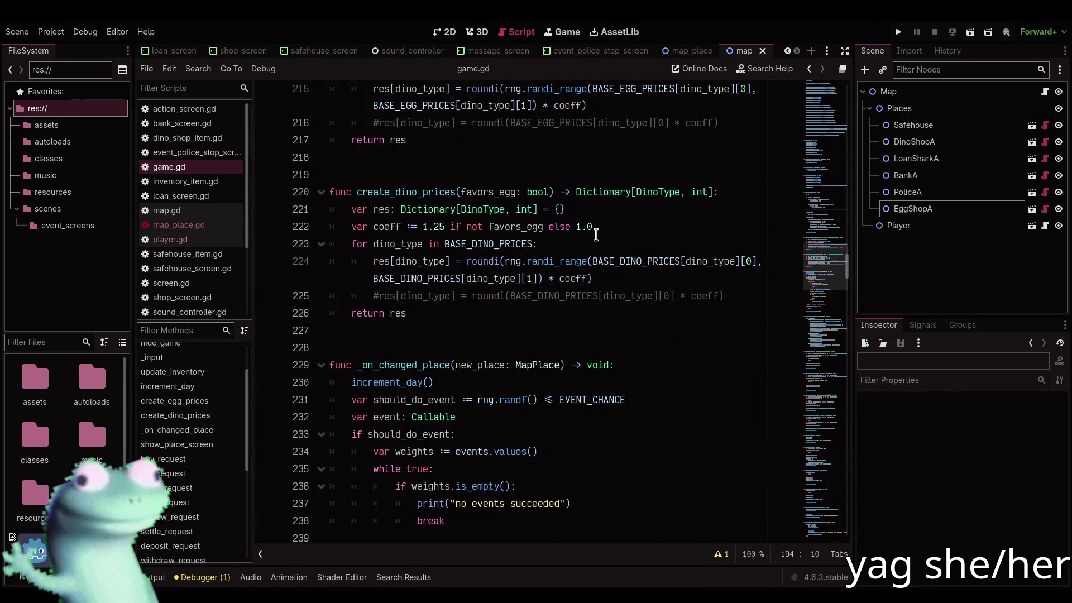
scroll(596, 236, down, 1)
scroll(595, 235, down, 7)
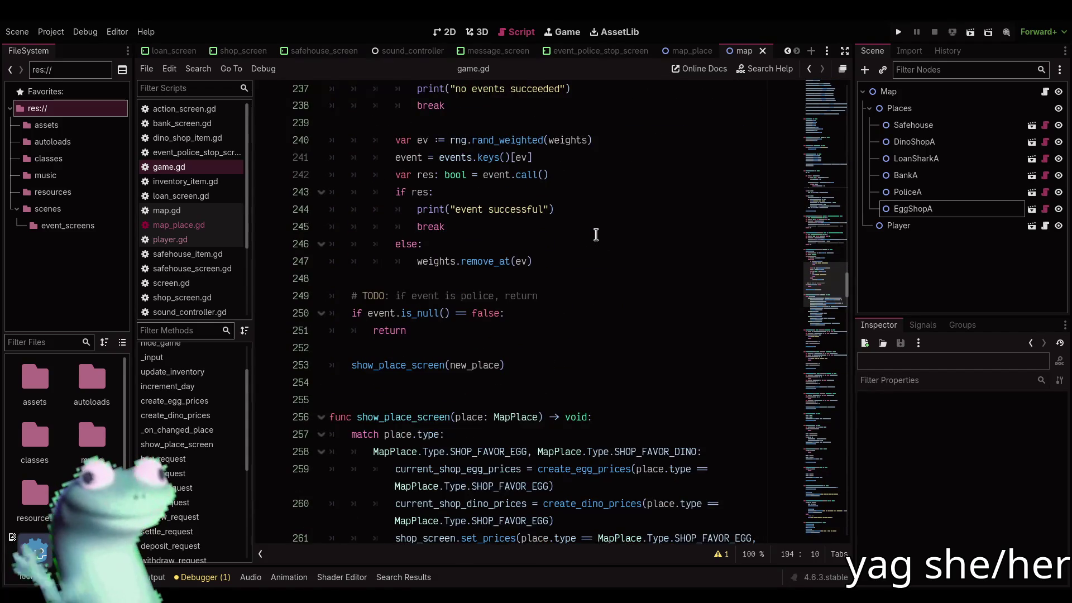
scroll(596, 235, up, 4)
mouse_move(823, 295)
mouse_down()
mouse_move(821, 156)
mouse_move(829, 349)
mouse_move(831, 146)
mouse_move(836, 177)
mouse_up()
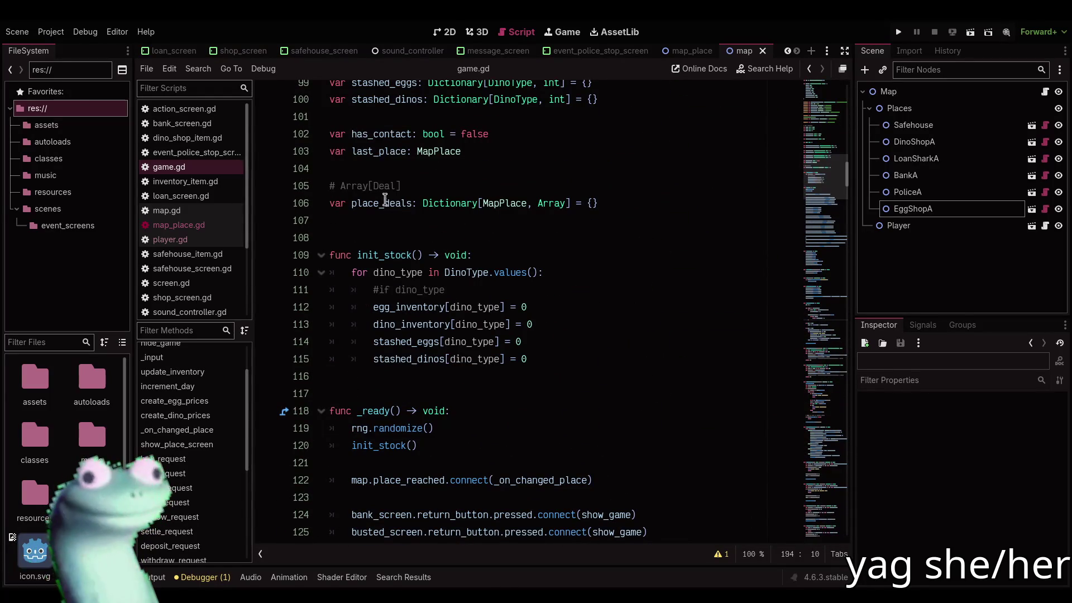
click(373, 151)
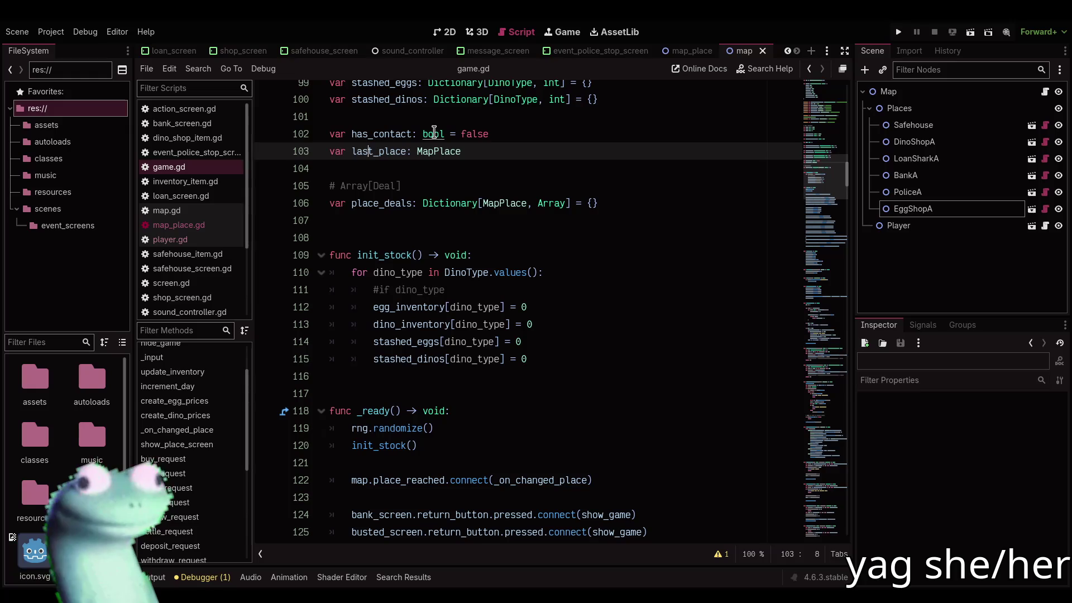
Rename the last_place variable to intended_place
key(ctrl+d)
text(intended_place)
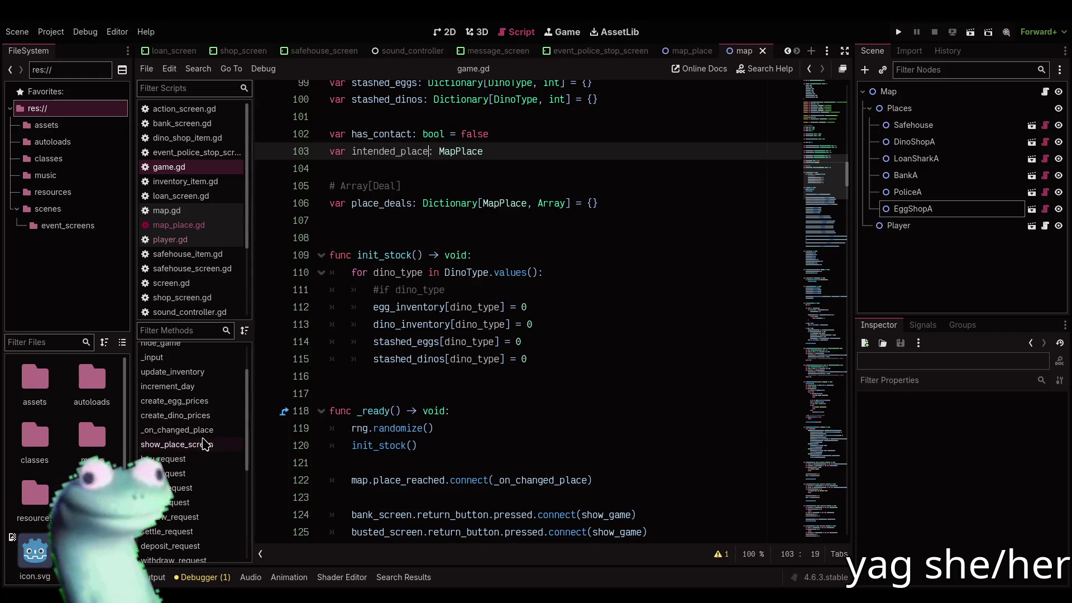
click(178, 429)
scroll(474, 265, down, 5)
scroll(473, 264, up, 2)
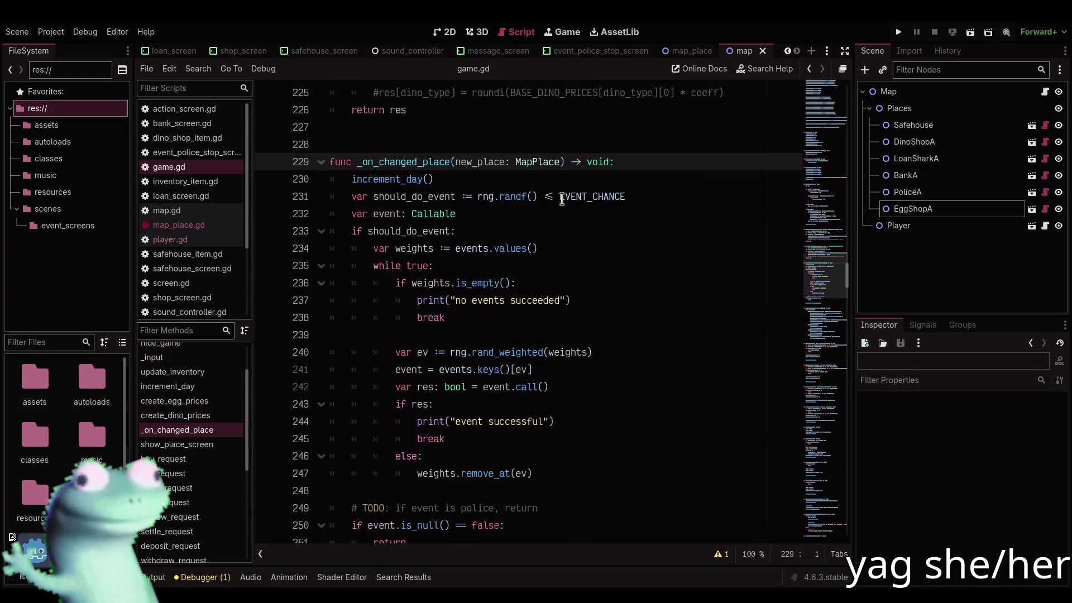
click(639, 180)
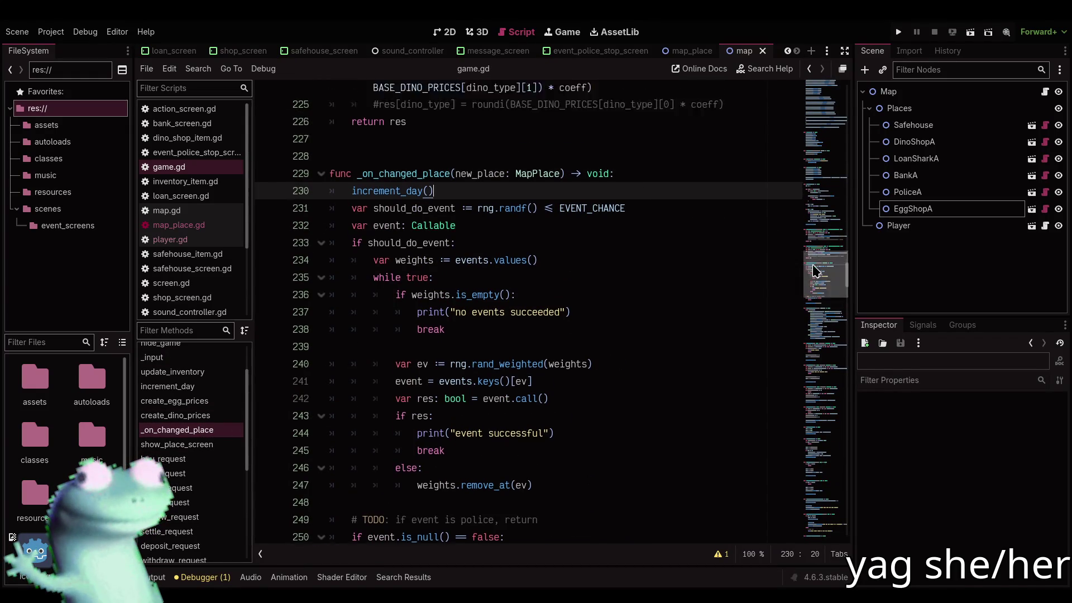
drag(834, 285, 806, 157)
Add a '# relevant for event' comment below has_contact and save game.gd
click(506, 219)
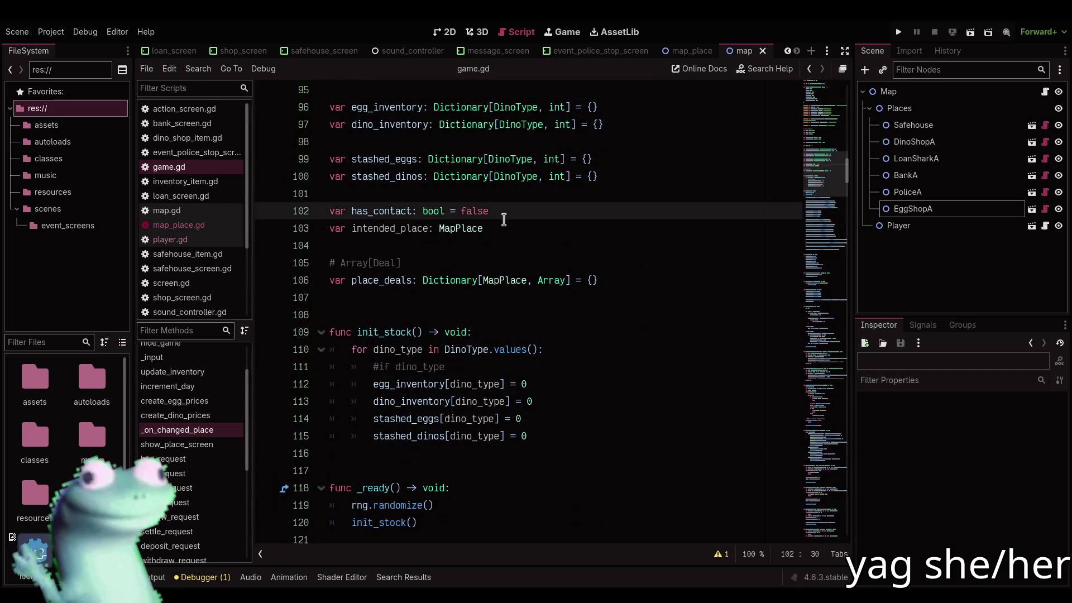
key(Return)
text(# relevant for deal)
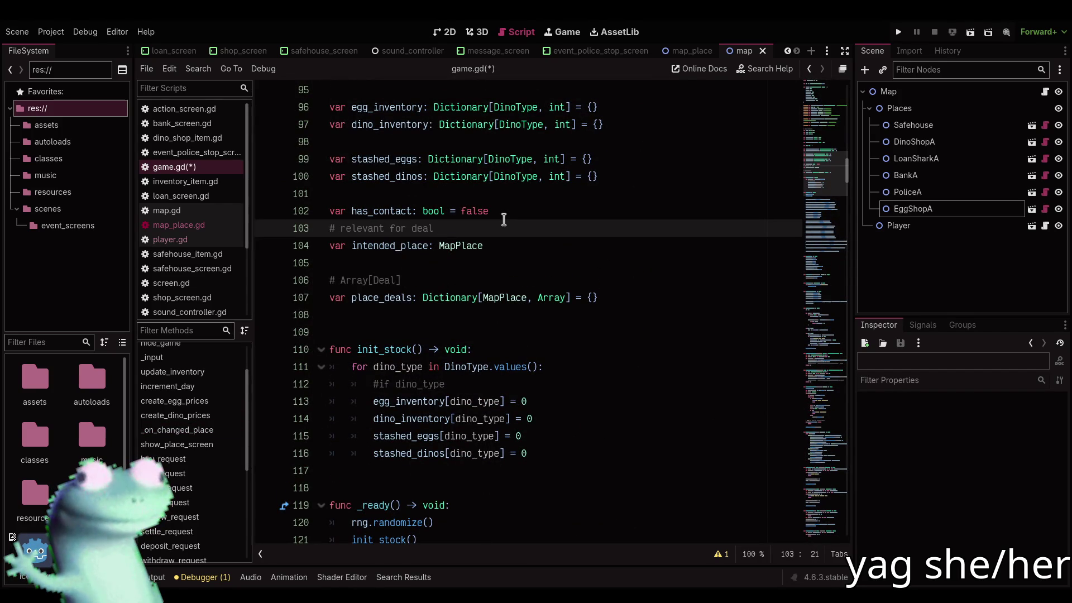
text(event)
key(ctrl+s)
Scroll down and select the blank lines 174–175 before update_inventory
scroll(528, 343, down, 7)
scroll(528, 343, down, 10)
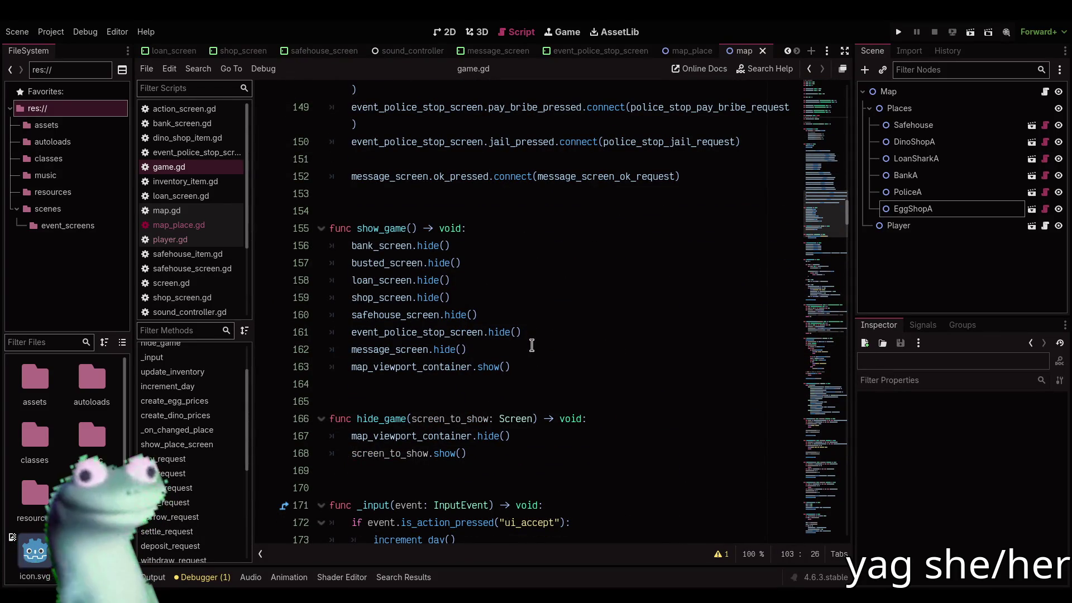
scroll(531, 346, down, 2)
scroll(531, 347, down, 2)
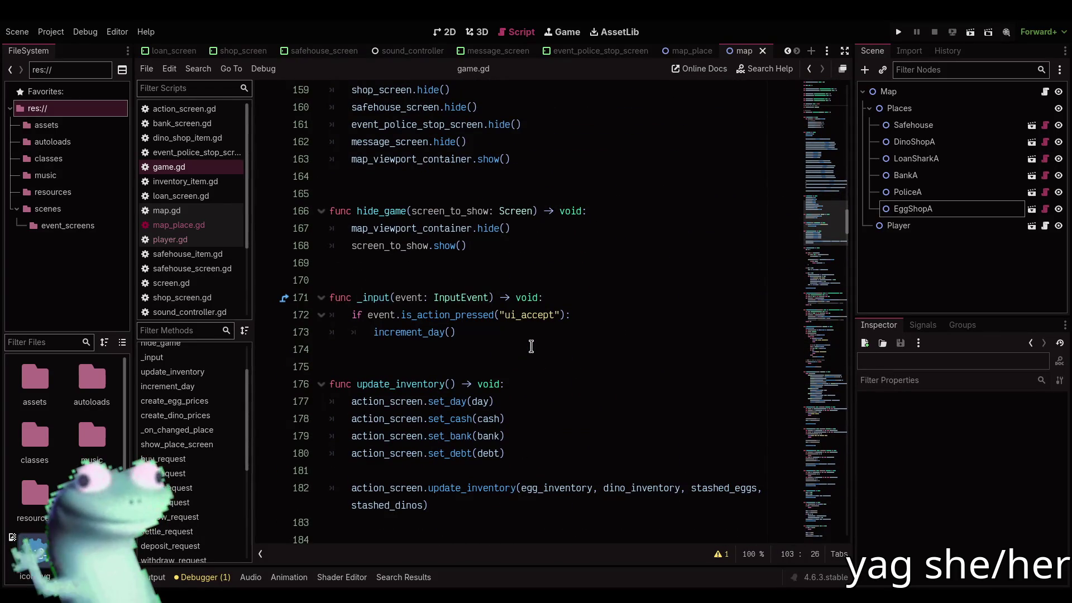
click(531, 346)
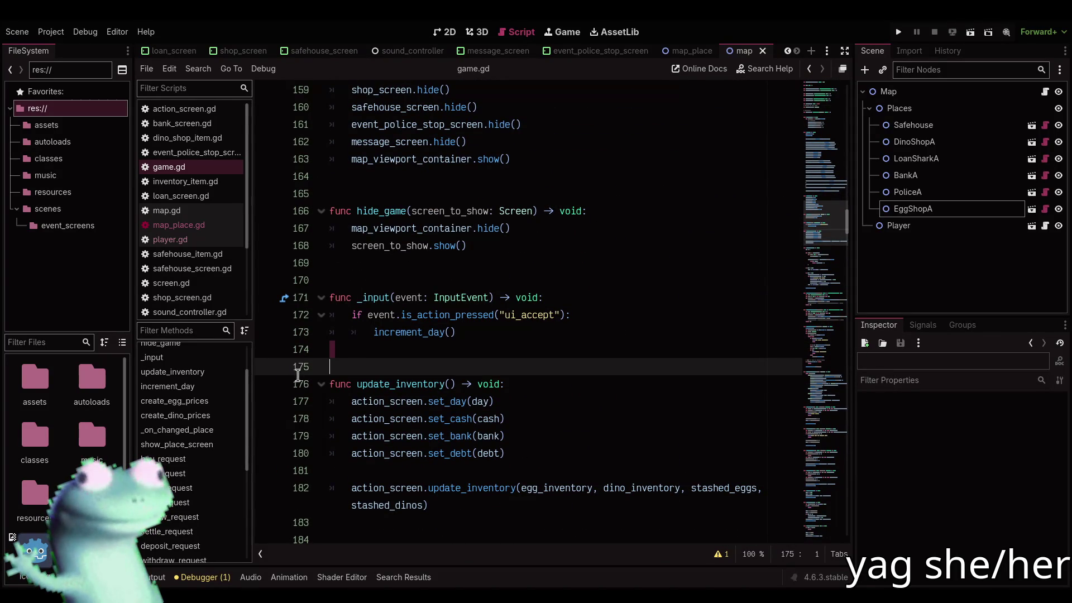
click(320, 383)
mouse_move(338, 352)
mouse_down()
mouse_move(346, 348)
mouse_move(326, 379)
mouse_up()
click(350, 357)
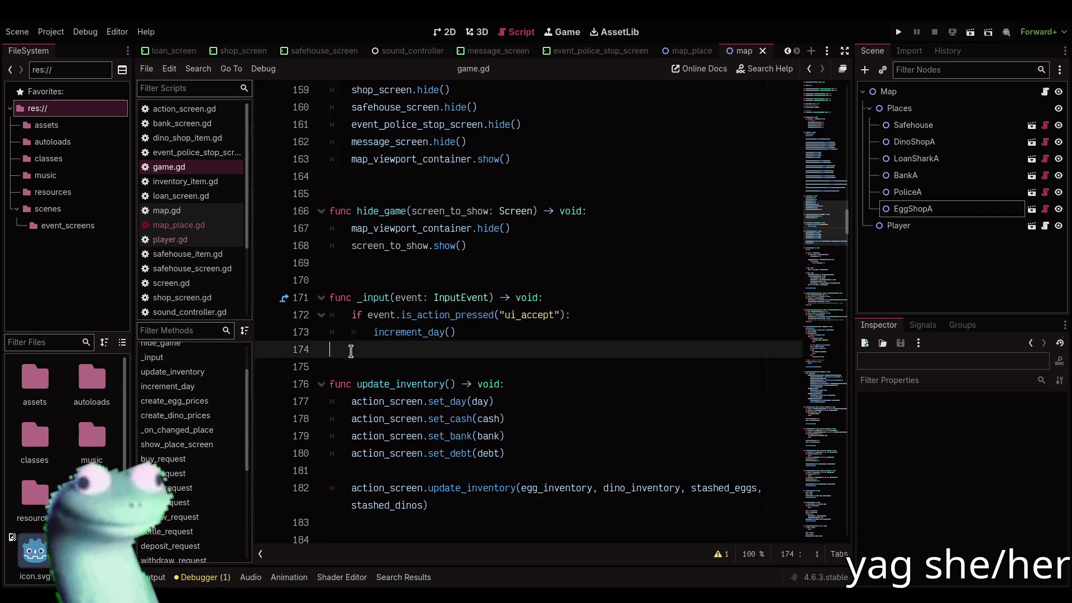
click(328, 382)
click(349, 358)
scroll(349, 357, down, 5)
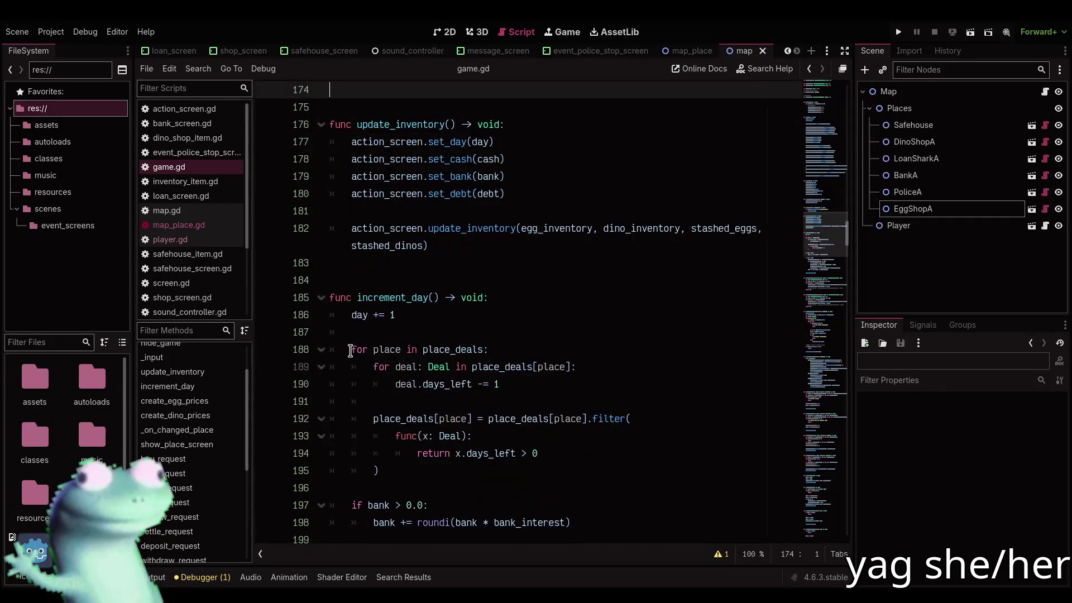
Scroll past increment_day's deal countdown to the EVENT_CHANCE check in _on_changed_place
scroll(373, 343, down, 4)
click(431, 262)
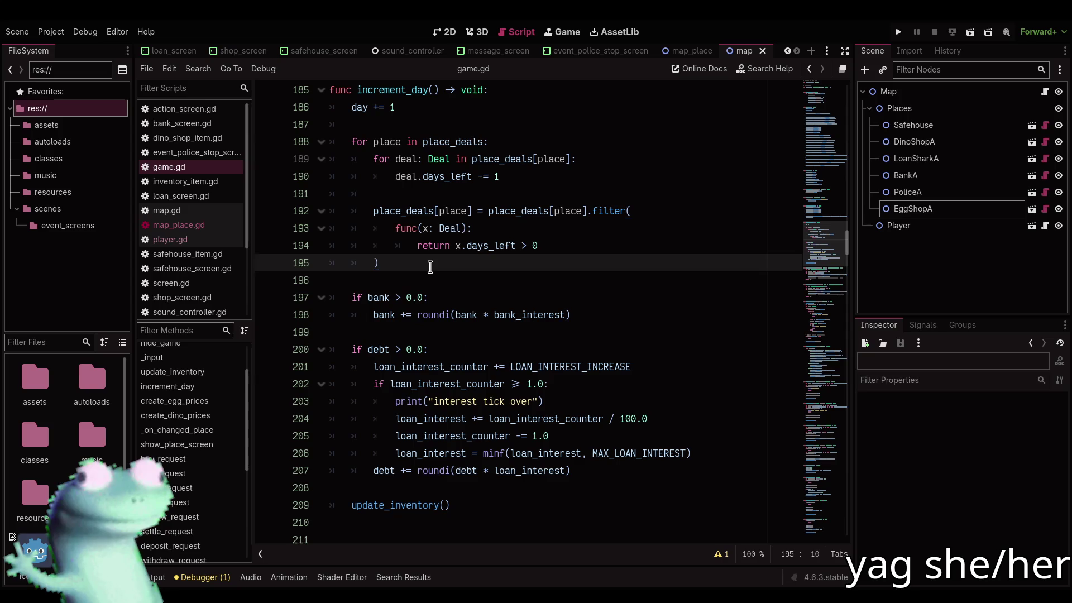
scroll(614, 272, down, 3)
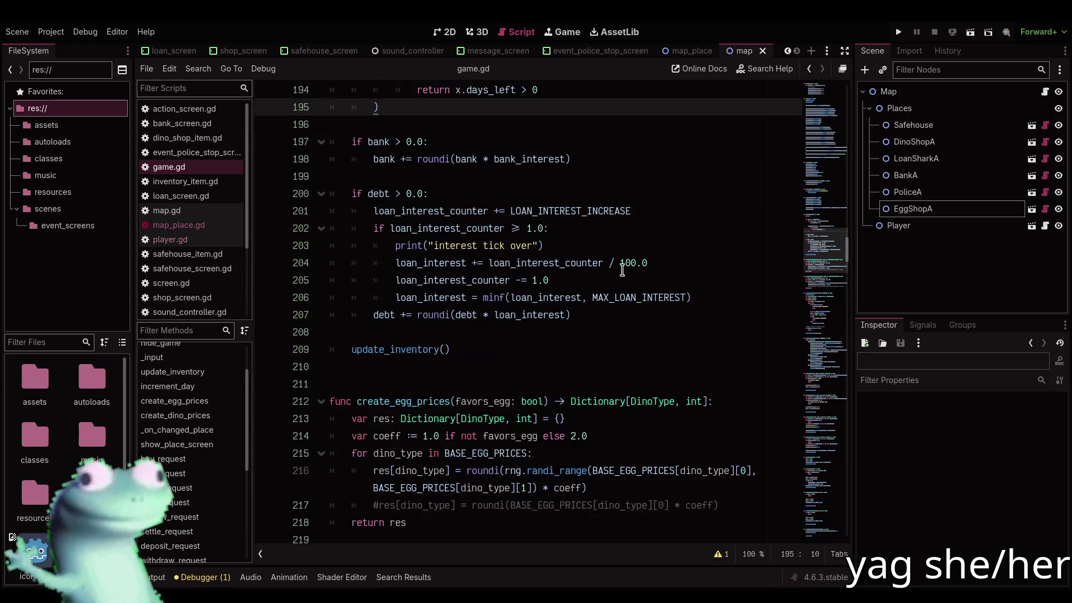
scroll(604, 277, up, 1)
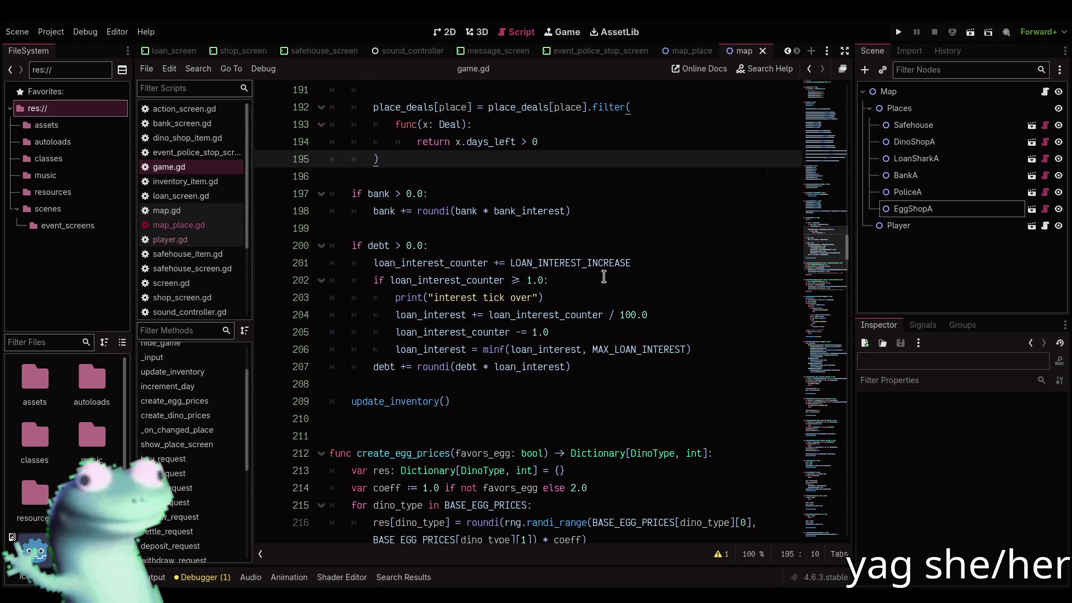
scroll(603, 277, up, 2)
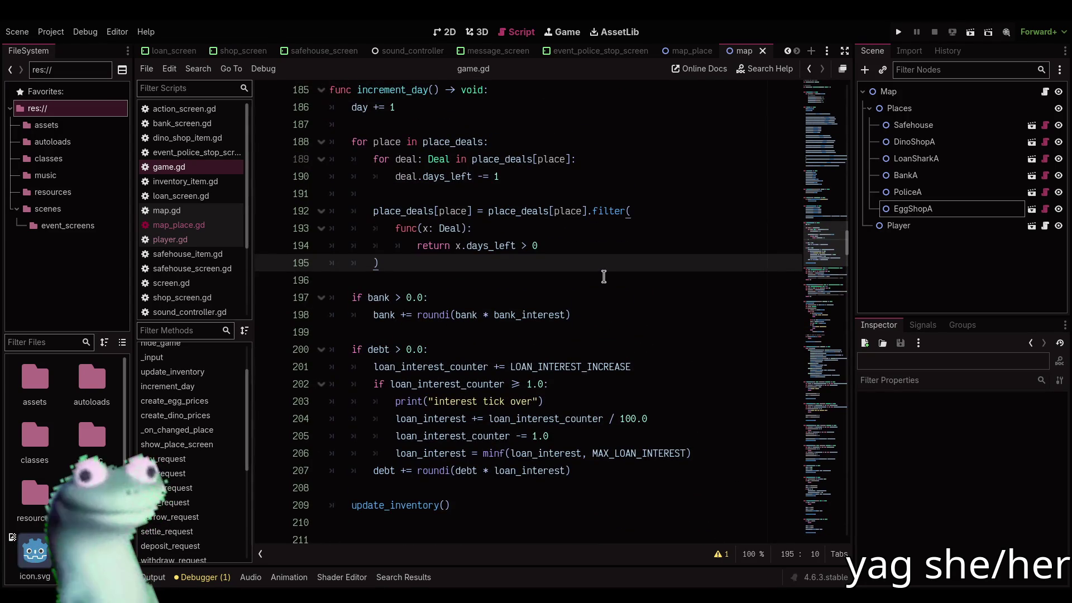
scroll(604, 277, down, 3)
scroll(603, 277, up, 3)
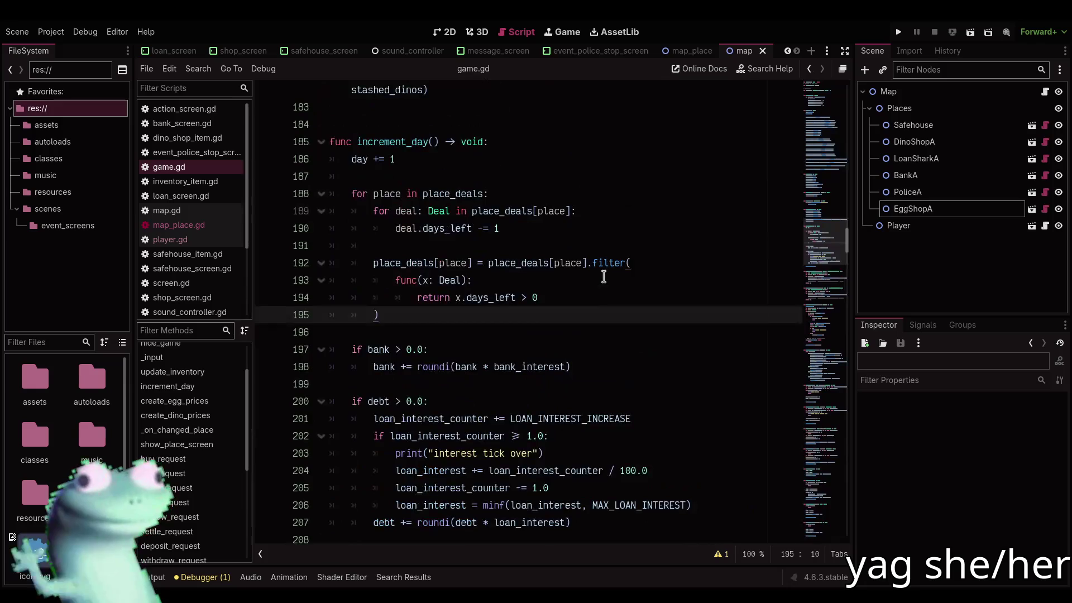
scroll(604, 277, down, 10)
scroll(604, 276, down, 4)
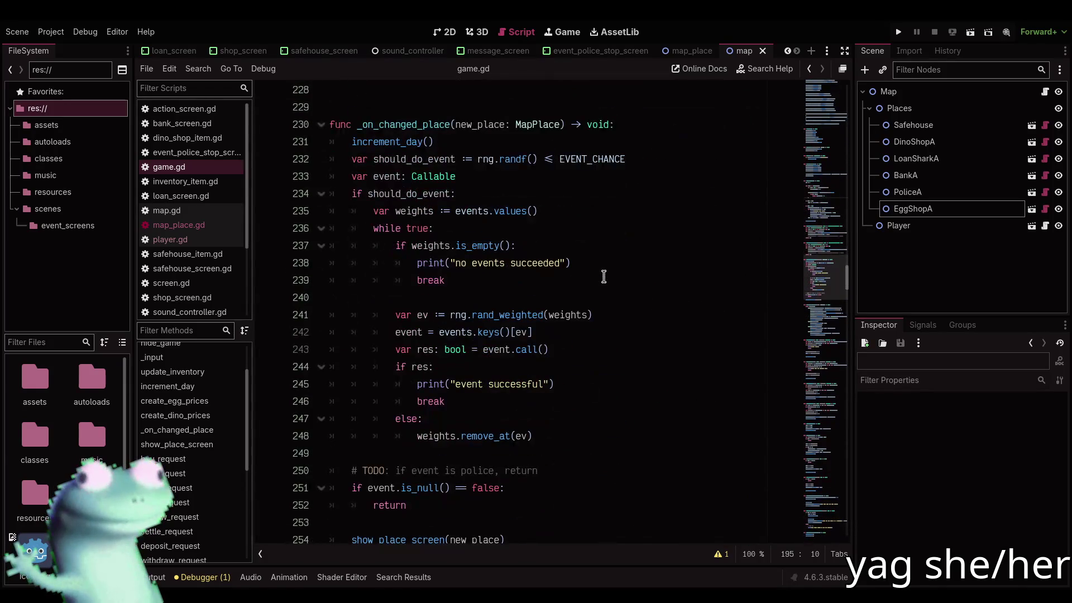
click(641, 158)
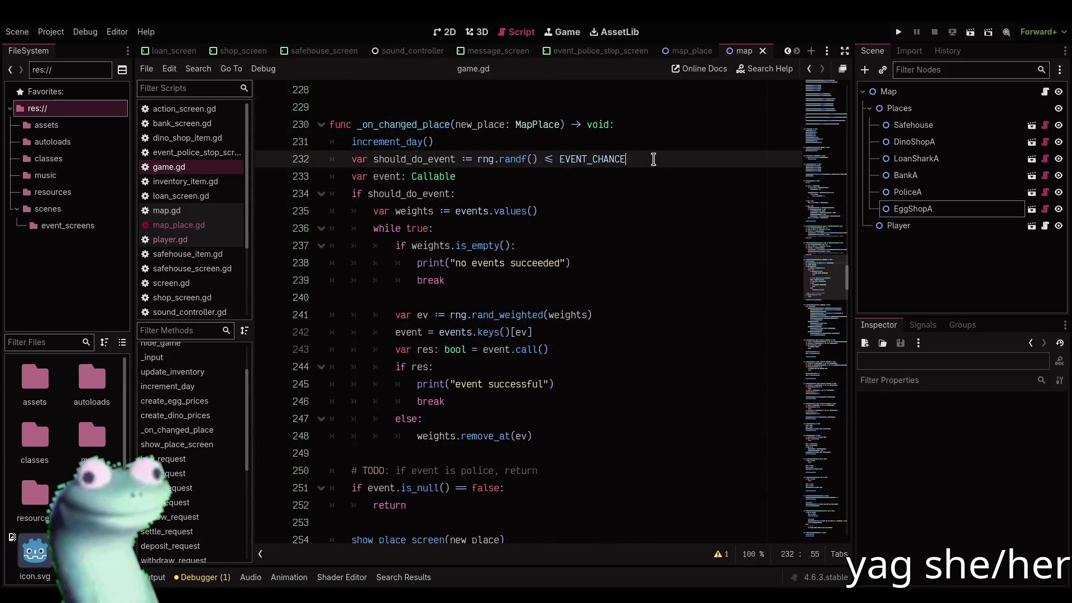
Add 'intended_place = new_place' after the EVENT_CHANCE check and save game.gd
key(Return)
text(inte)
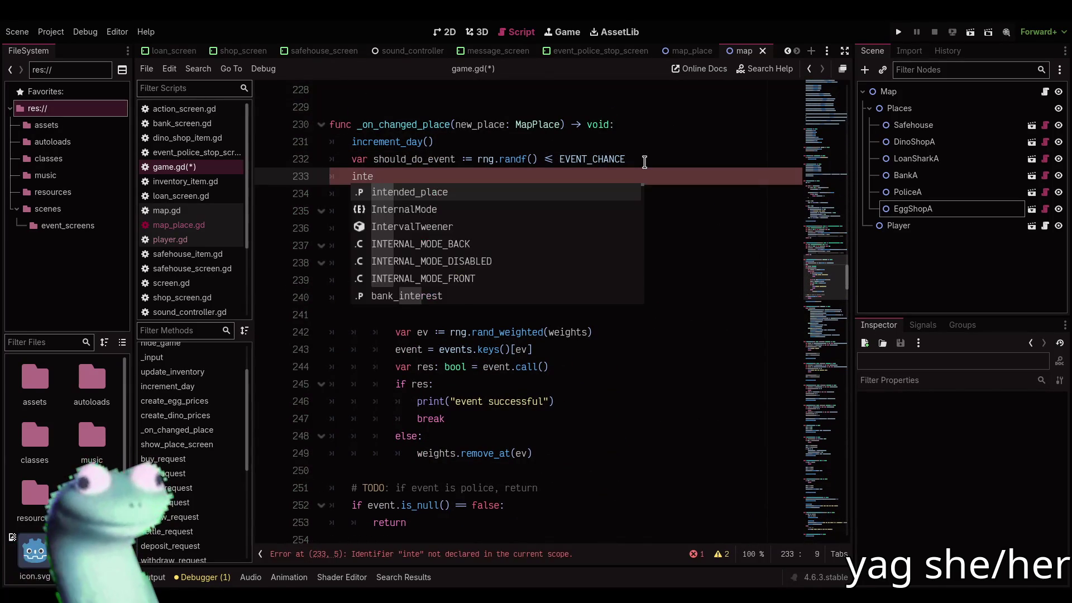
key(Return)
text(= p)
key(BackSpace)
text(new)
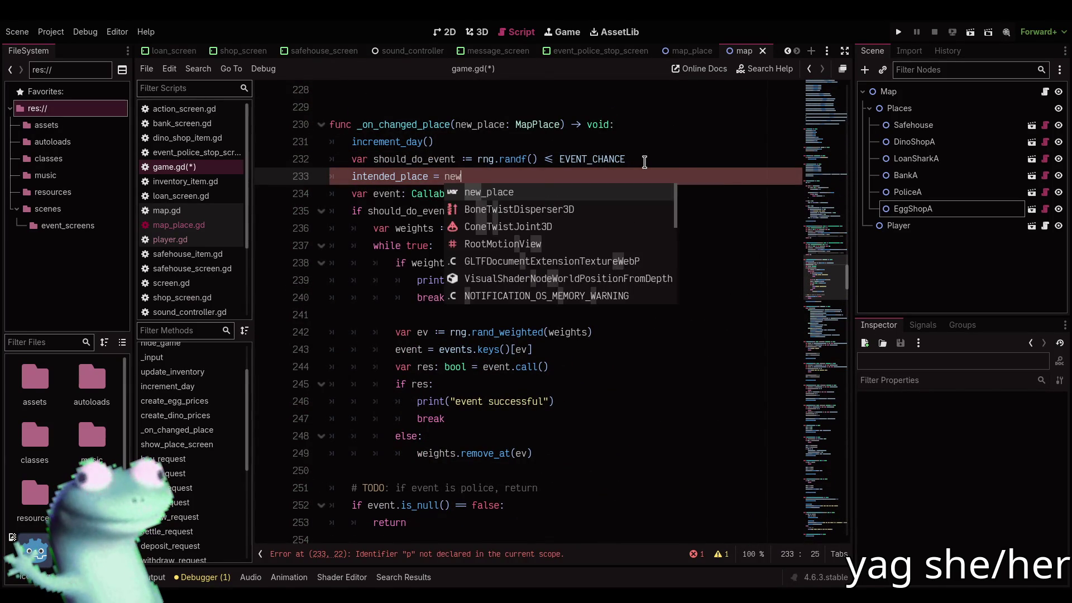
key(Return)
key(ctrl+s)
scroll(611, 207, down, 2)
scroll(611, 207, down, 1)
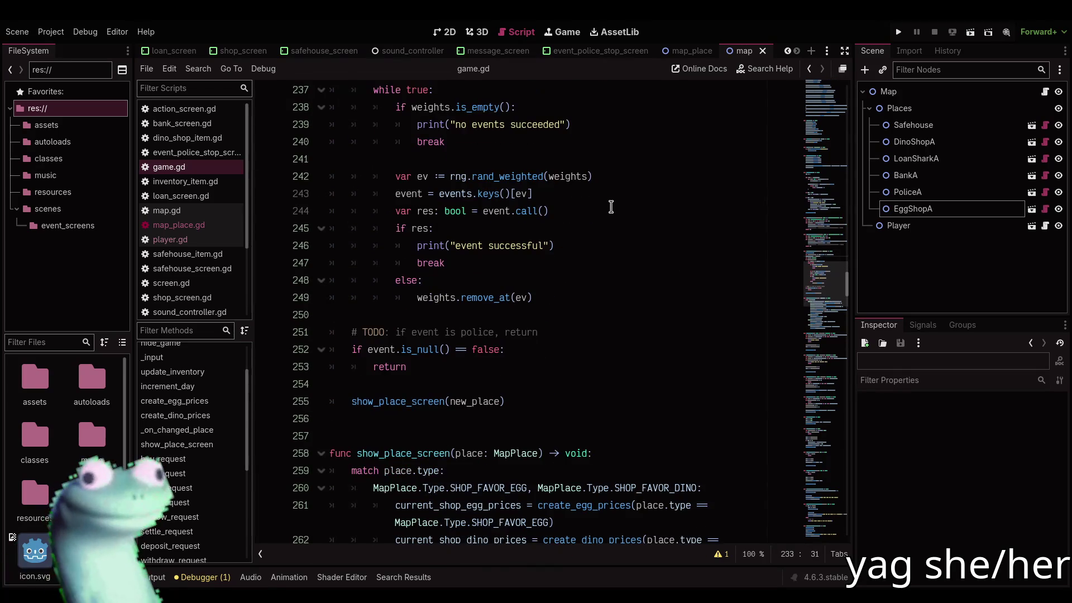
scroll(596, 274, down, 2)
scroll(597, 274, down, 5)
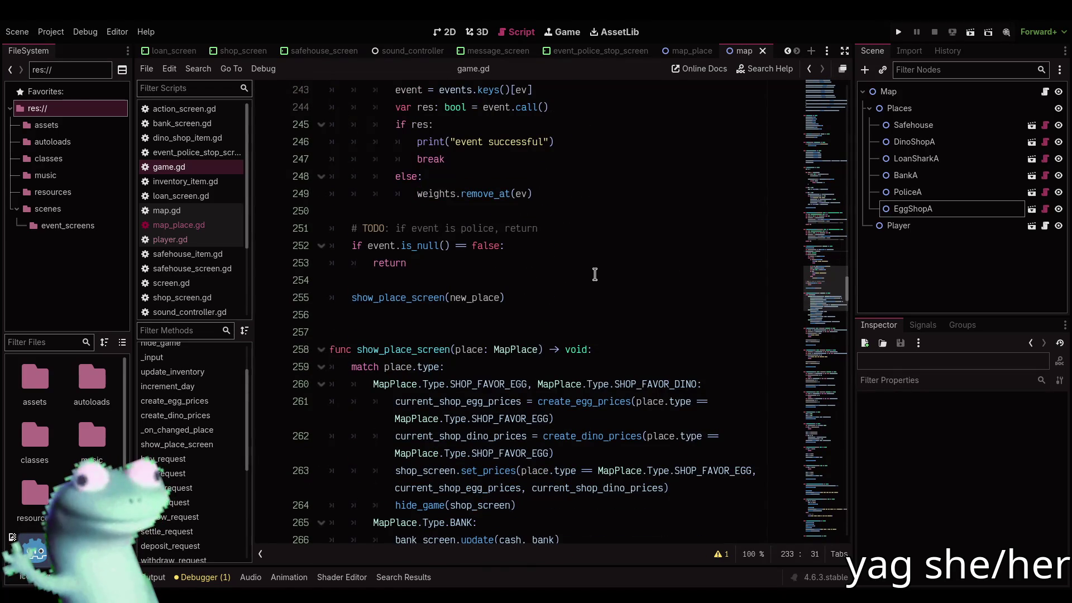
Append 'at some store' after 'deal' in the contact_has_deal message and save
mouse_move(830, 302)
mouse_down()
mouse_move(818, 518)
mouse_move(815, 508)
mouse_up()
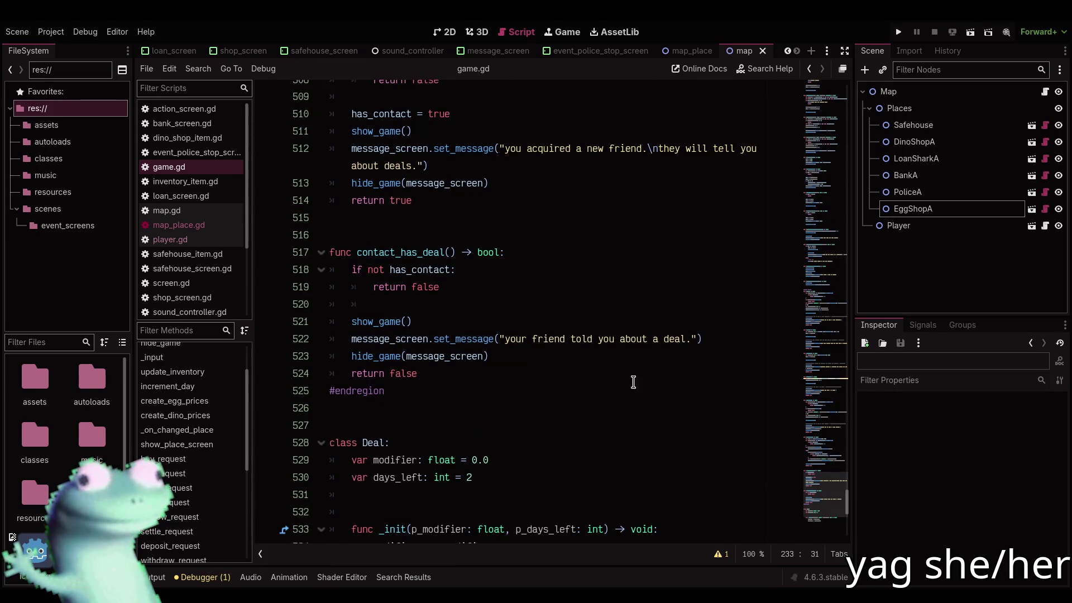
click(594, 324)
click(689, 338)
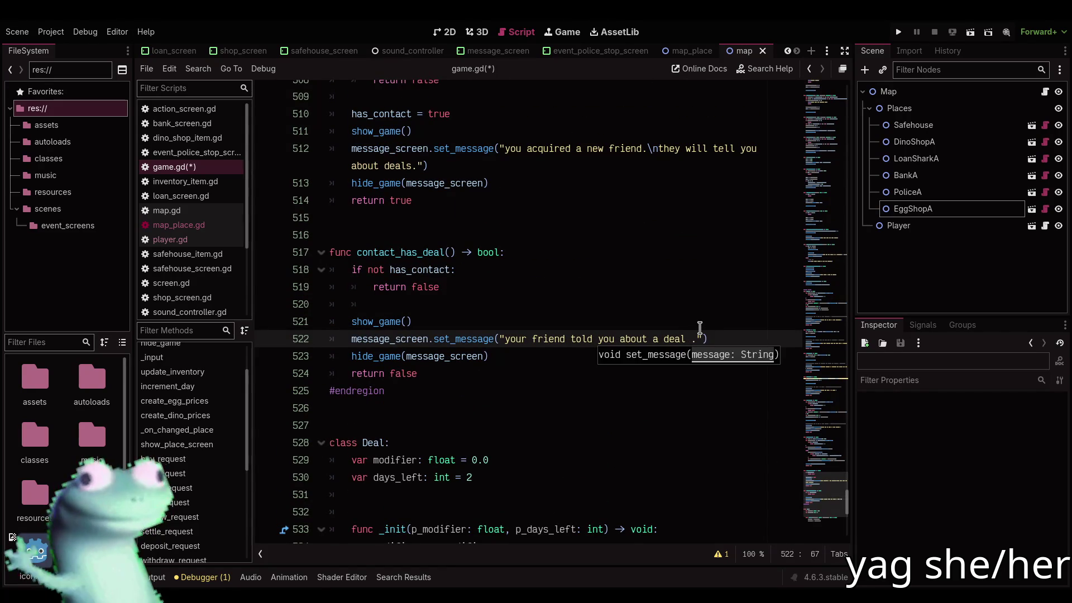
text(at some store)
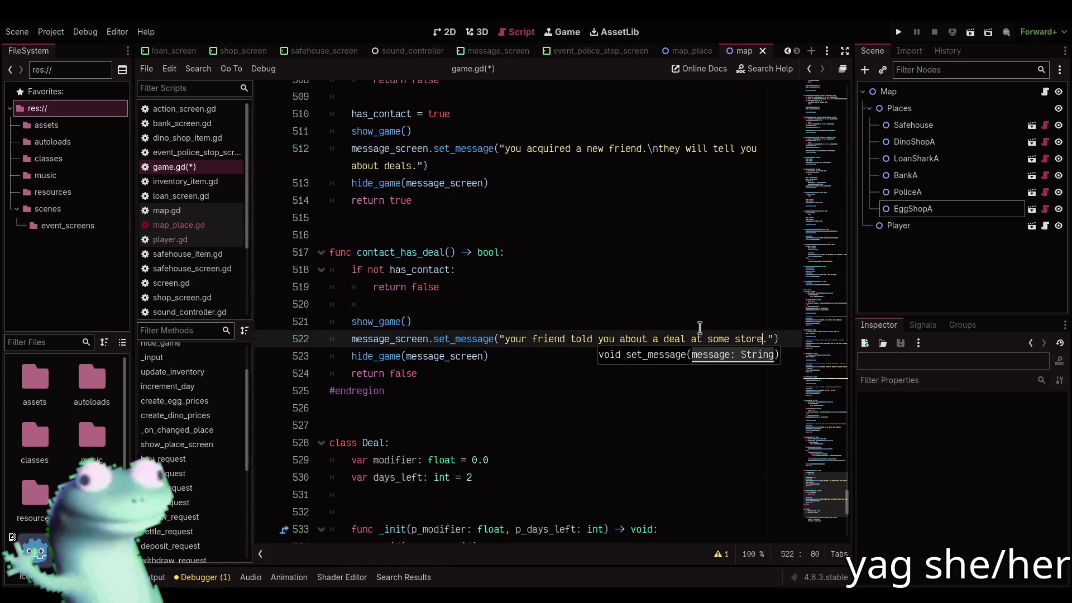
key(ctrl+s)
click(699, 326)
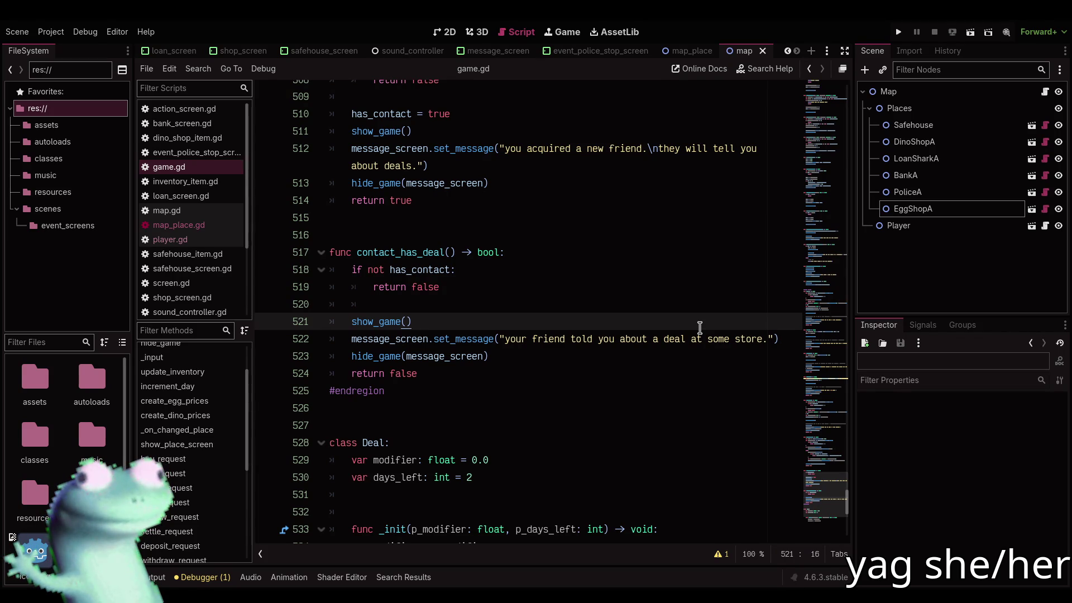
Switch to the 2D view and look around the map scene
click(447, 31)
scroll(506, 217, up, 7)
mouse_move(506, 217)
mouse_down()
mouse_move(584, 216)
mouse_move(562, 189)
mouse_up()
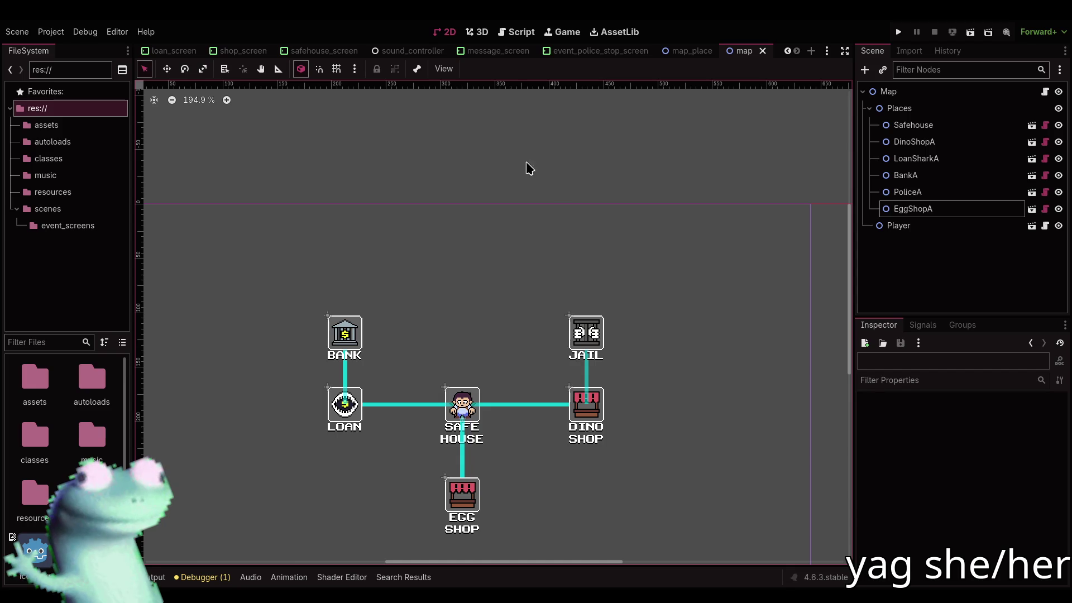
scroll(686, 53, up, 2)
scroll(686, 53, down, 2)
Check the map_place scene, go back to the map scene, then return to game.gd
click(687, 51)
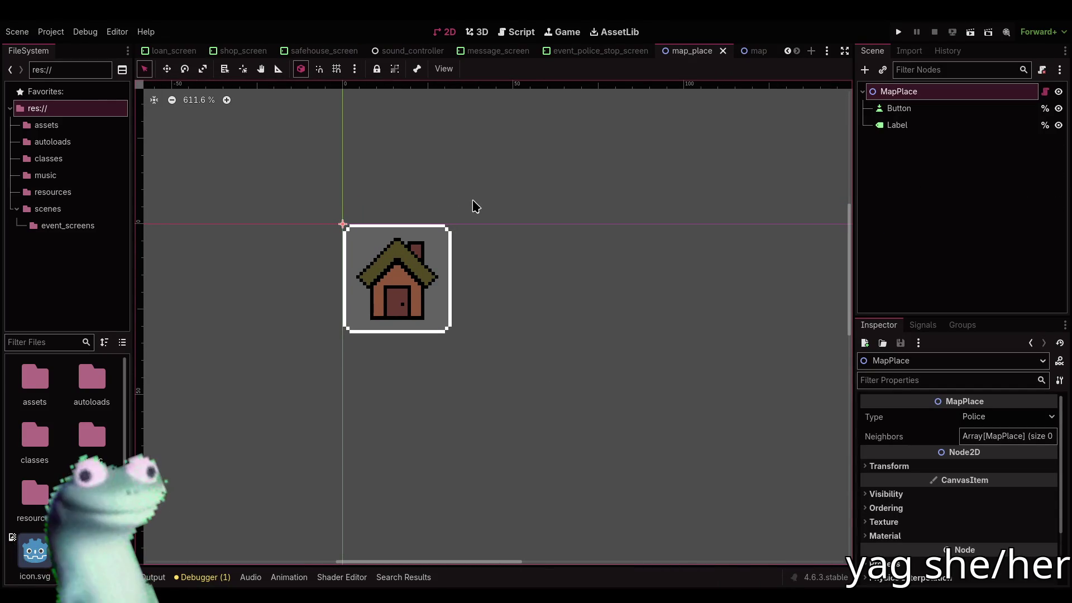
click(755, 51)
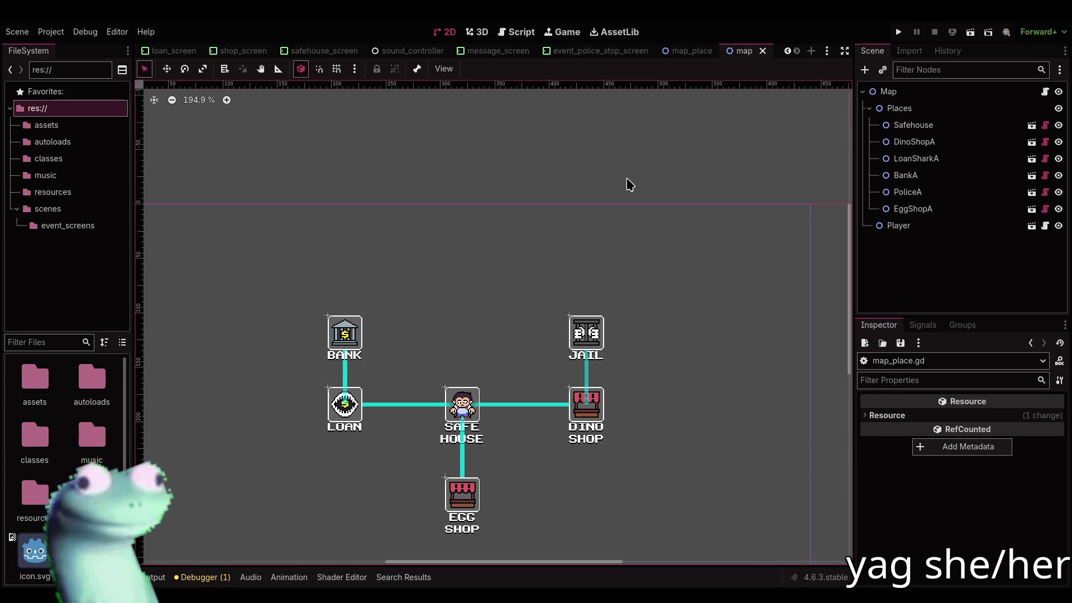
click(688, 52)
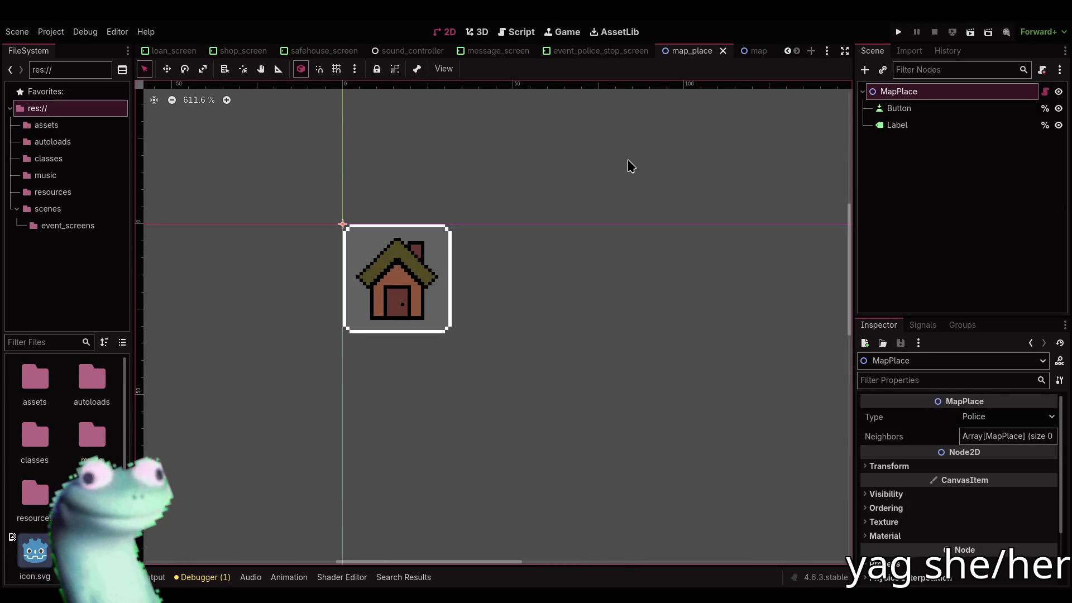
mouse_move(748, 56)
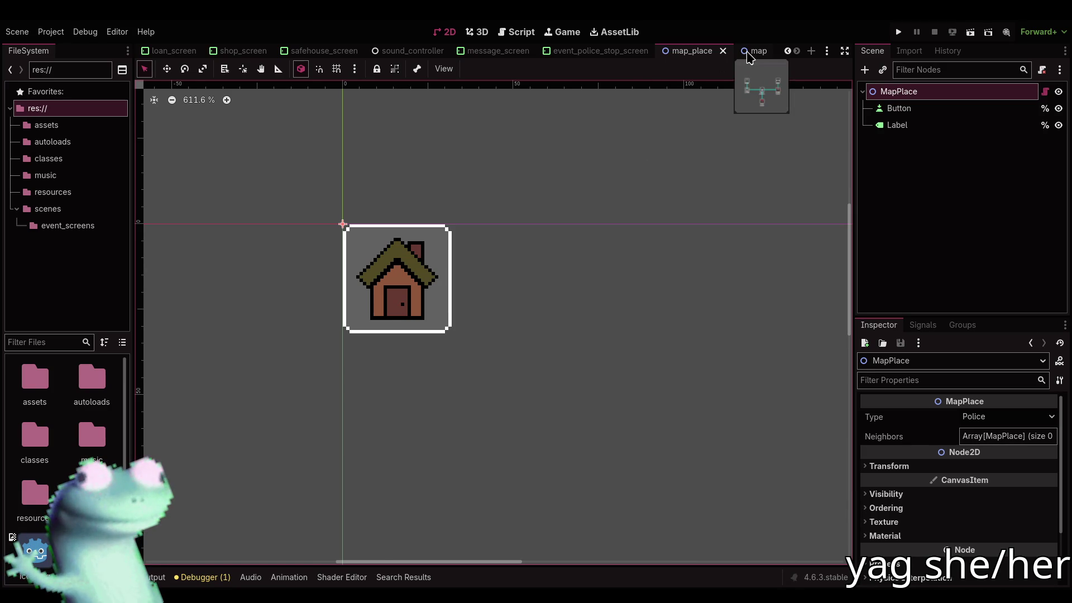
click(748, 53)
click(517, 32)
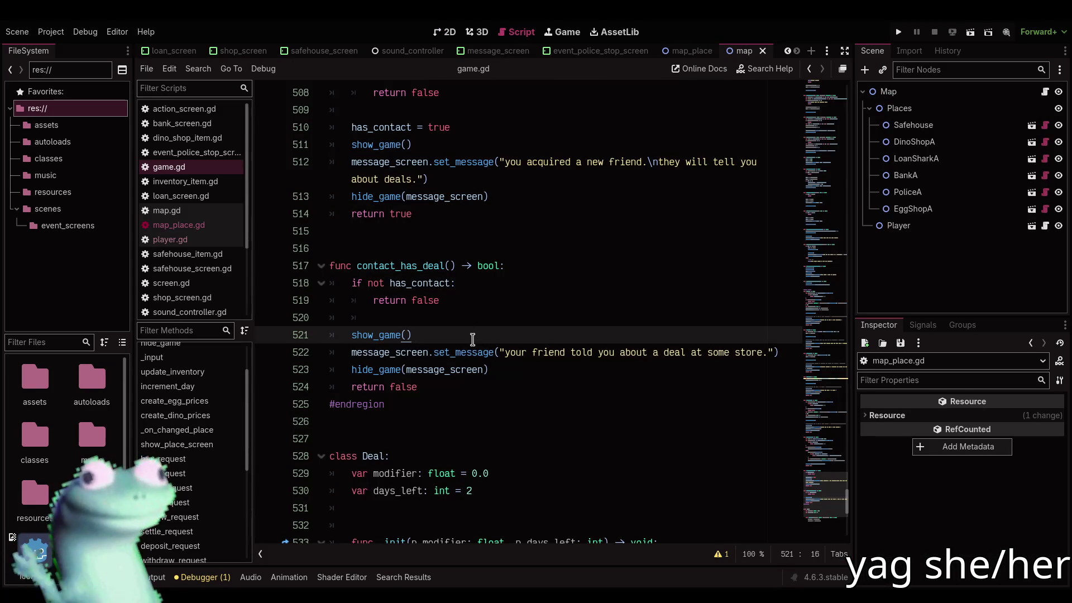
scroll(471, 341, up, 2)
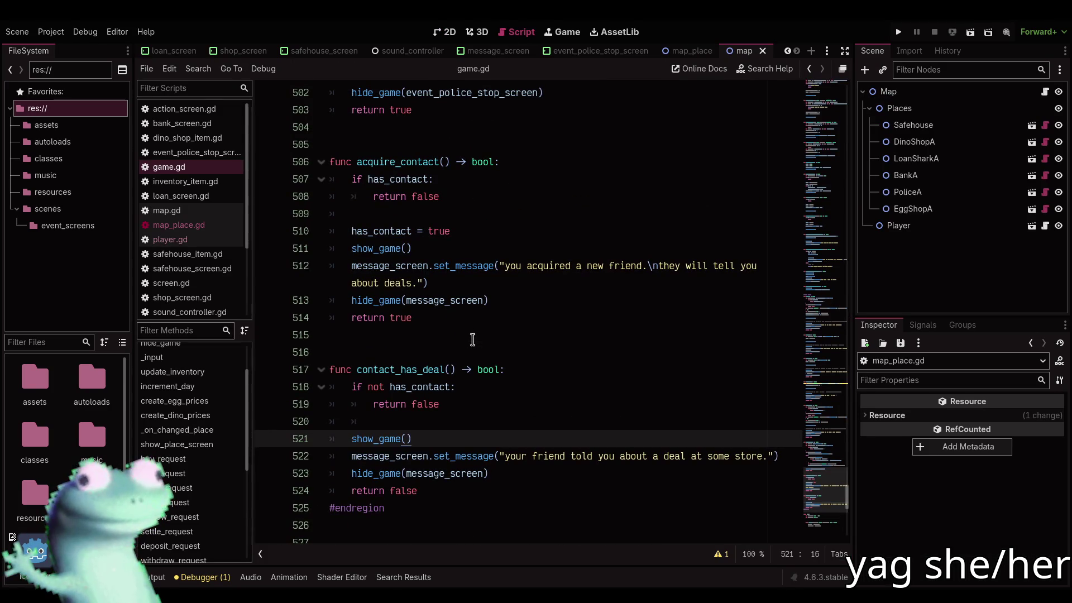
scroll(473, 340, down, 2)
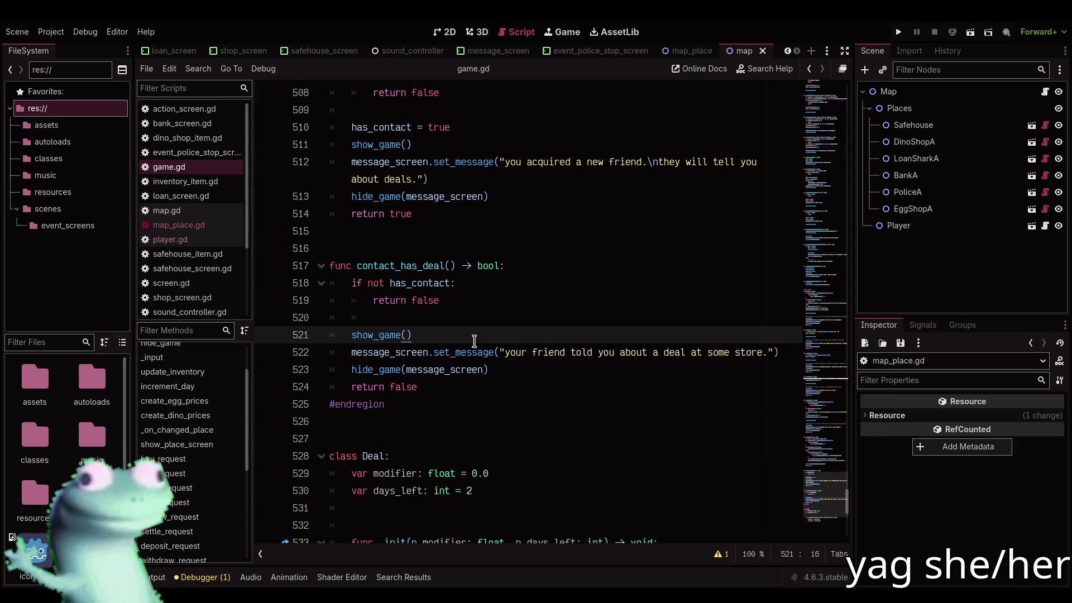
click(473, 320)
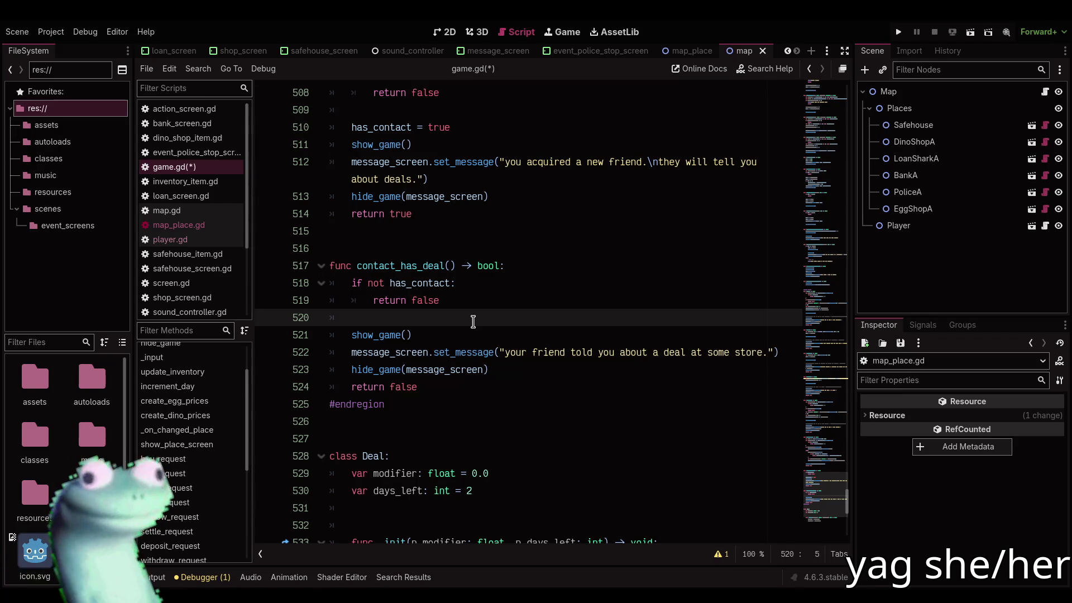
Add a 'while true:' loop in contact_has_deal
key(BackSpace)
key(Return)
key(Return)
key(Up)
text(while true:)
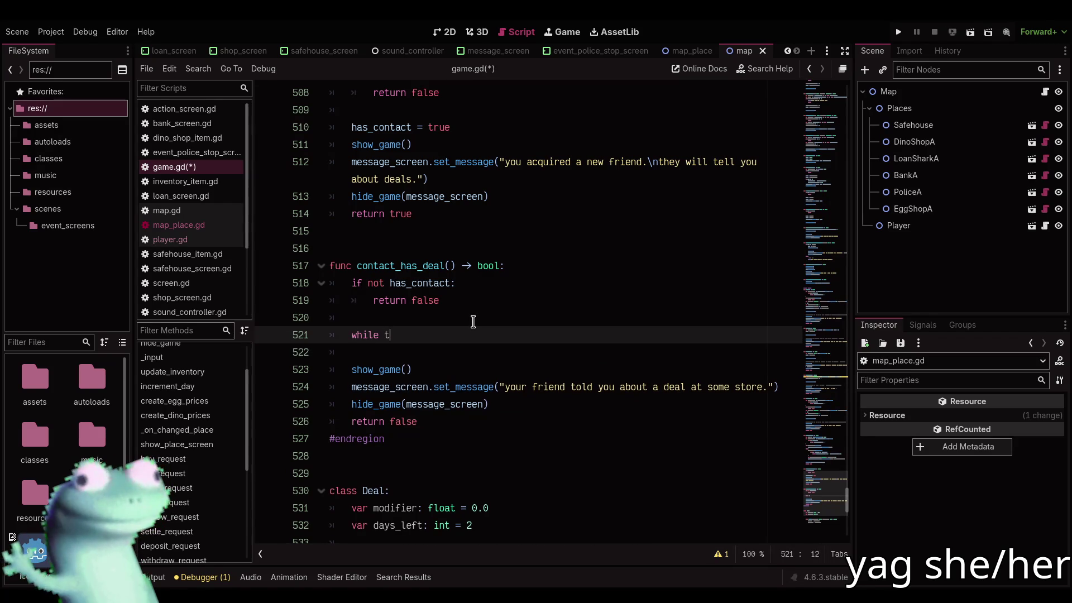
key(Return)
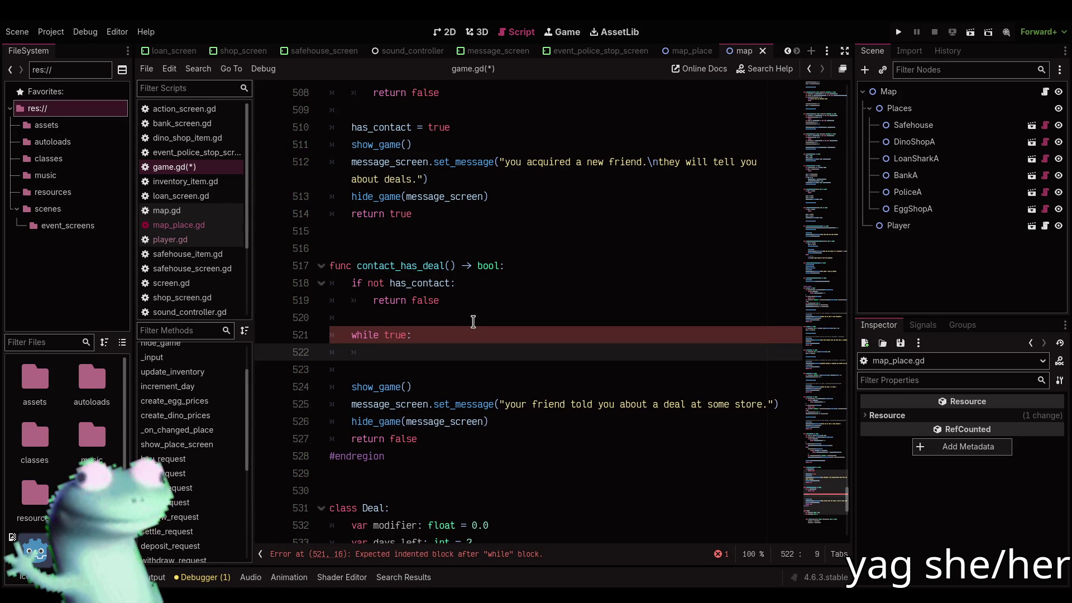
Declare 'var shop_to_add_deal: MapPlace' above the while loop
click(473, 321)
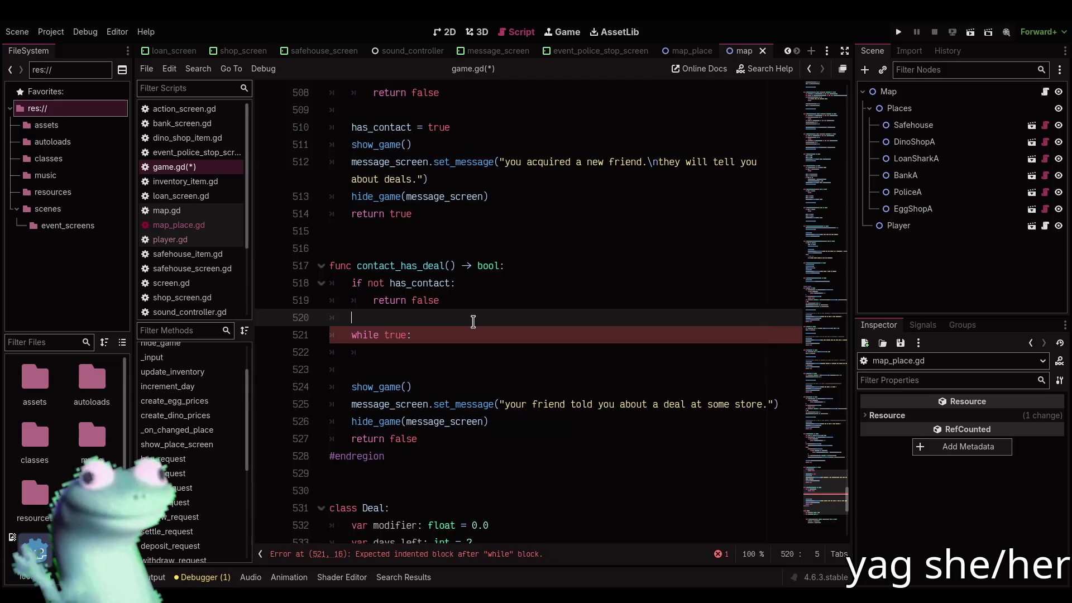
key(Return)
text(var place: MapPlace)
key(Left)
key(Left)
key(Left)
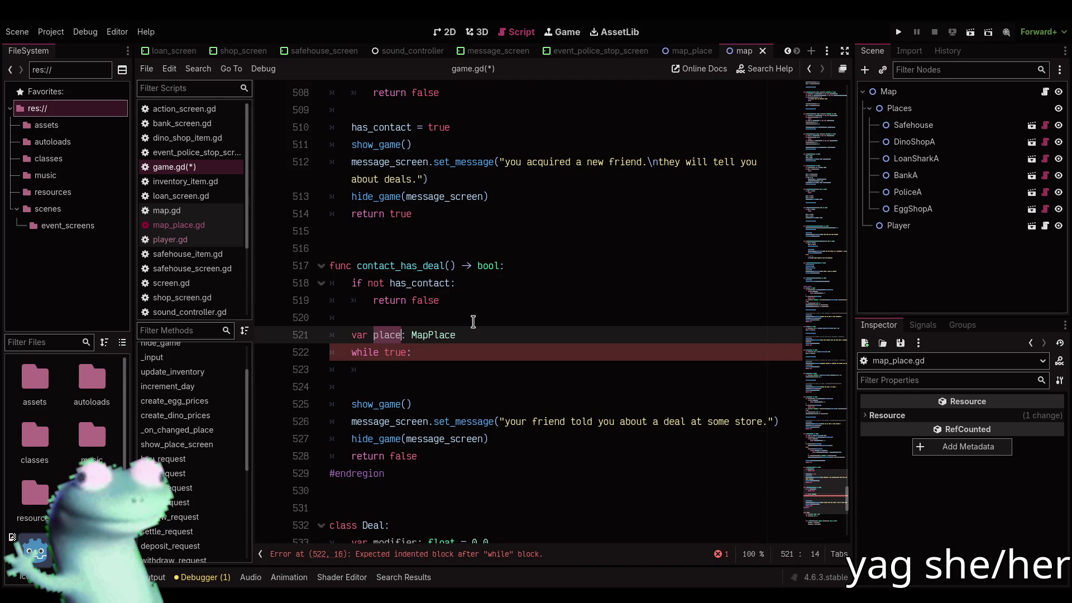
text(shop_to_at)
key(BackSpace)
text(dd_deal)
Write 'shop_to_add_deal = place_deals.keys()' inside the loop body
key(Down)
key(Down)
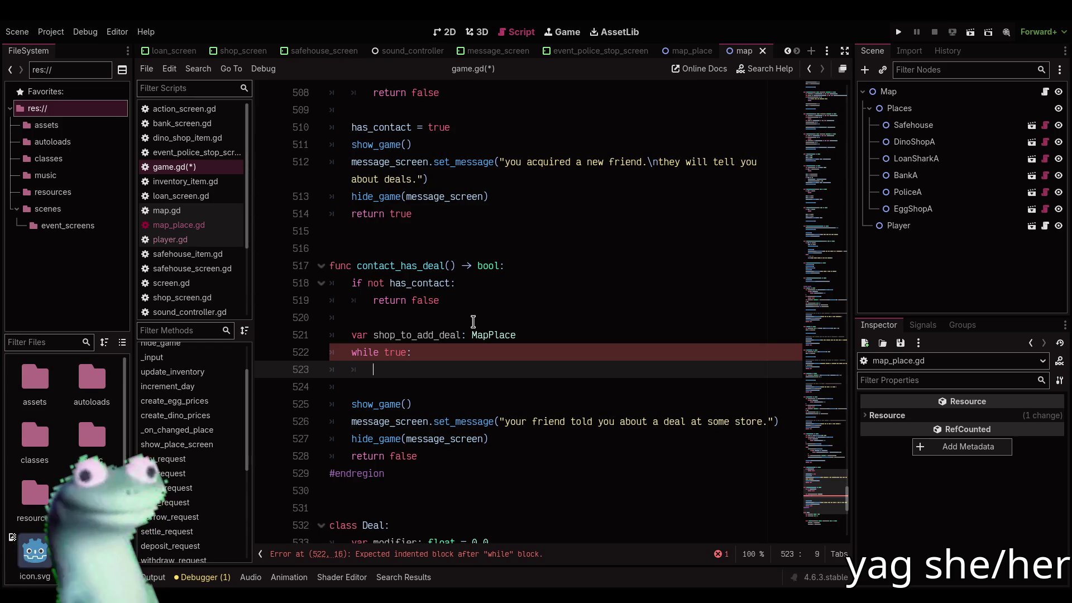
text(shop_to)
key(Return)
text(= pl)
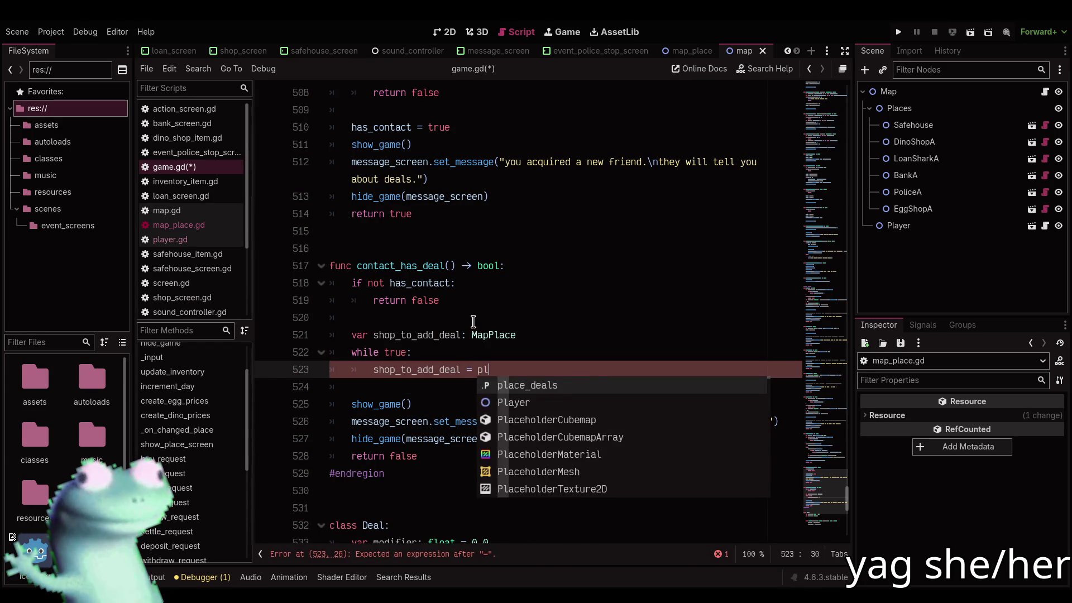
key(Return)
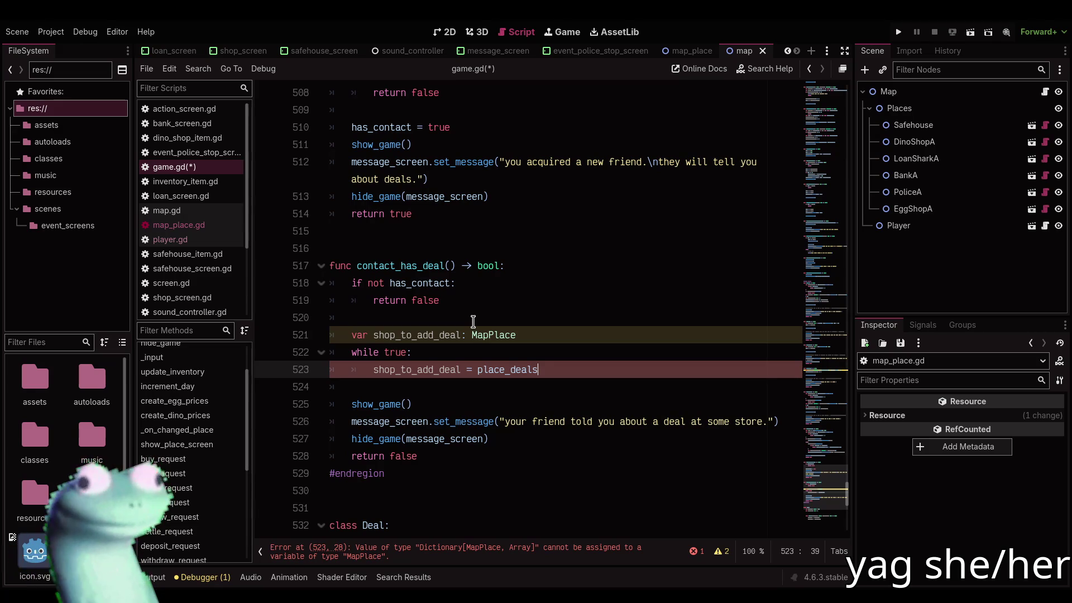
text(.keys())
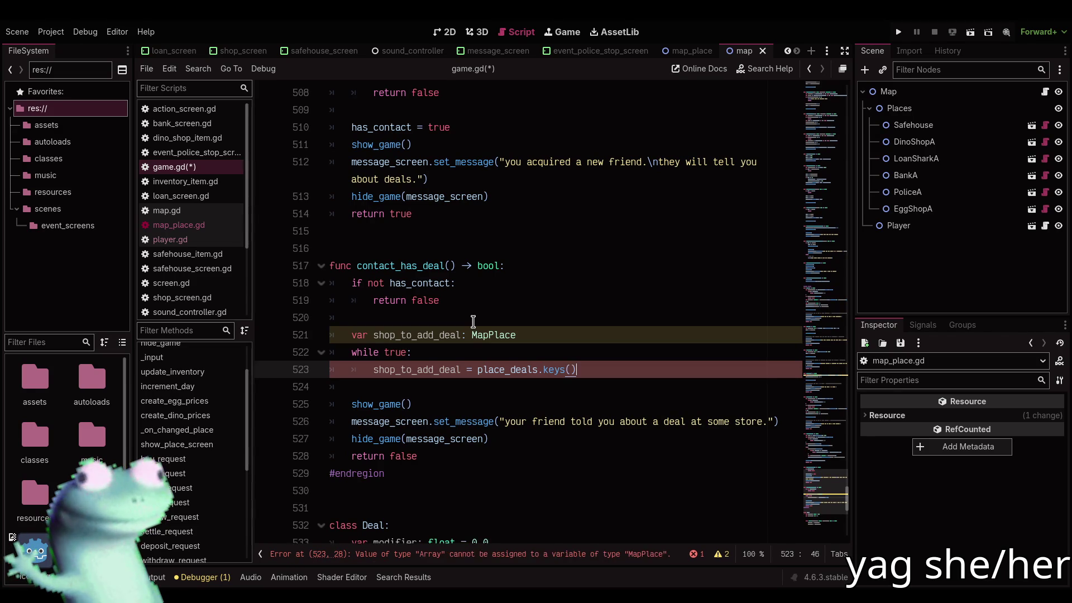
Extend it to index the keys with '[rng.randi(', hiding the docks for room
key(Up)
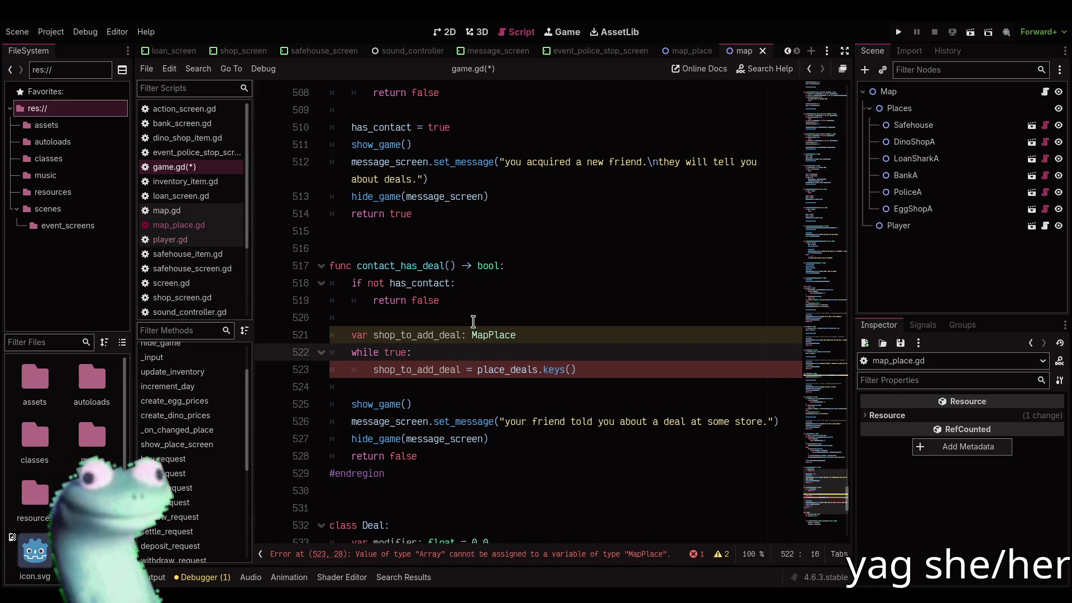
key(Down)
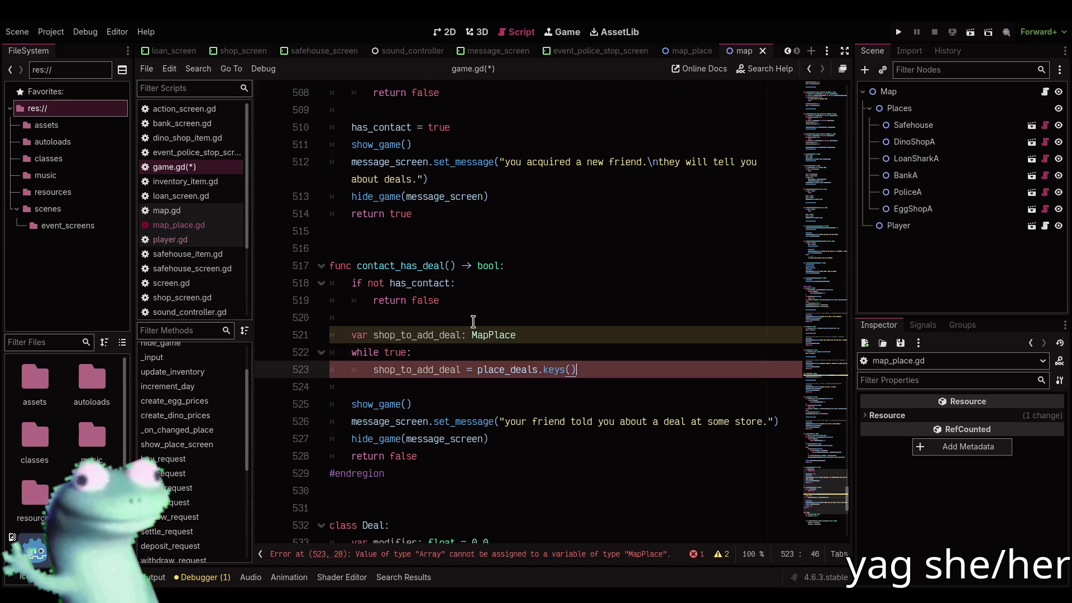
key(ctrl+shift+Left)
key(ctrl+shift+Left)
key(ctrl+shift+Left)
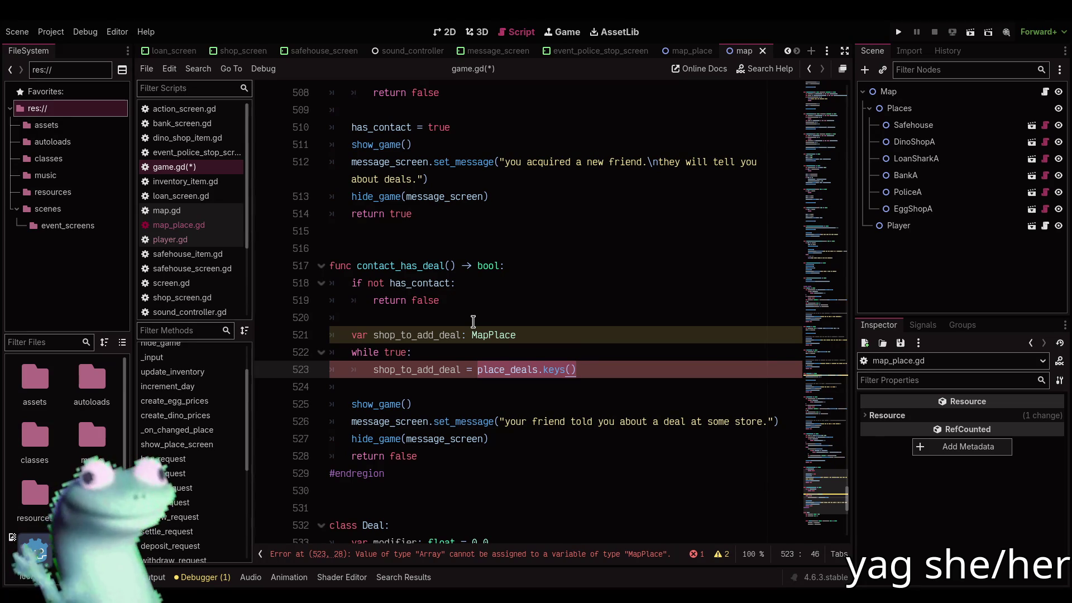
key(Right)
text([)
key(ctrl+shift+F11)
text(rng.)
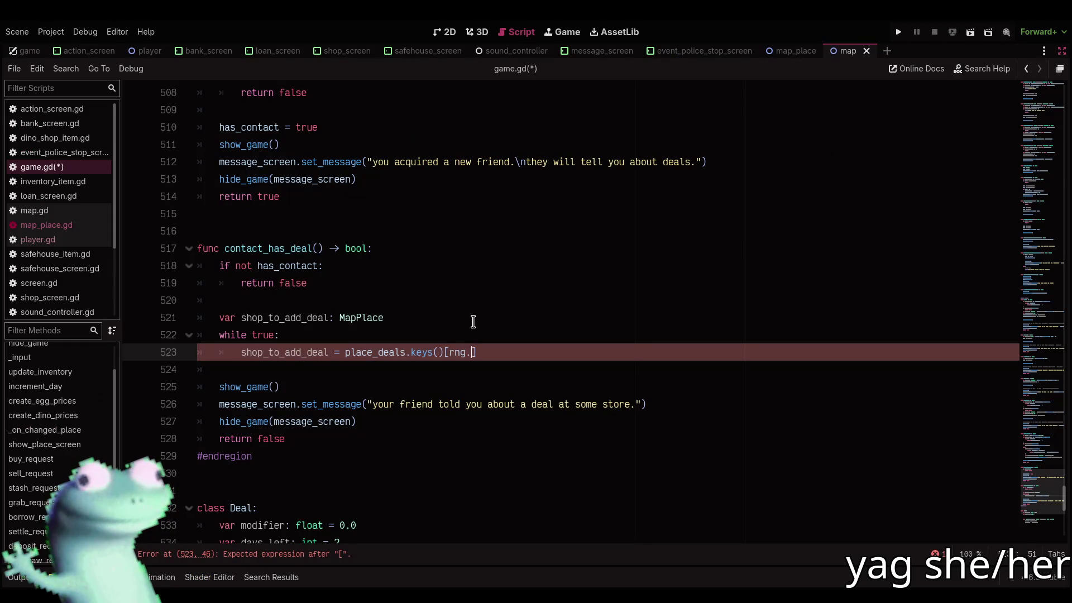
text(randi(()
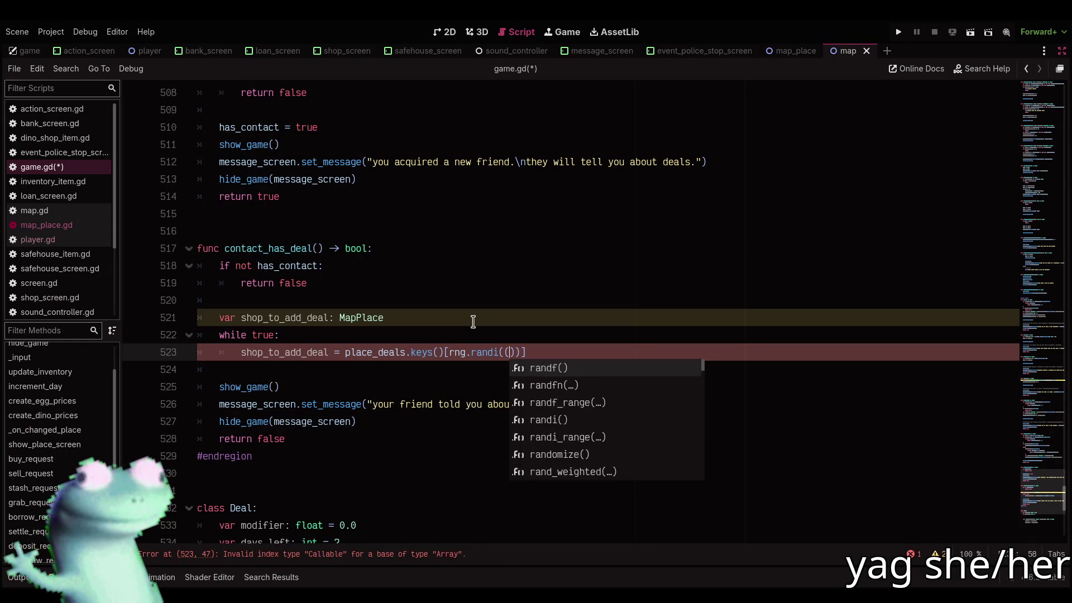
Pick the shop index with rng.randi_range(0, place_deals.size())
key(BackSpace)
key(Left)
text(_range)
key(Right)
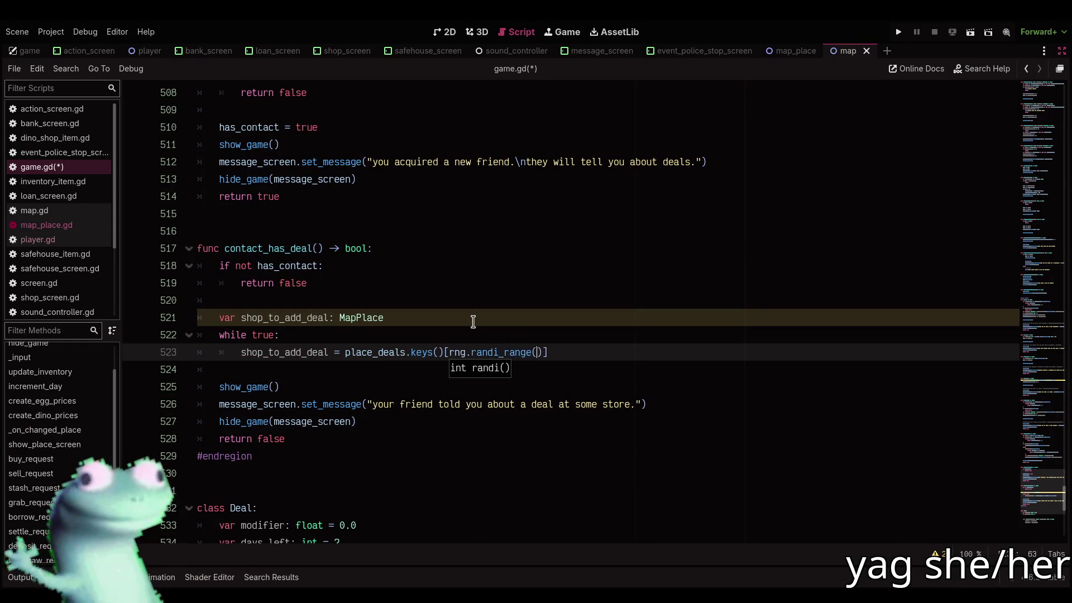
text(0, place_deals.size())
key(Right)
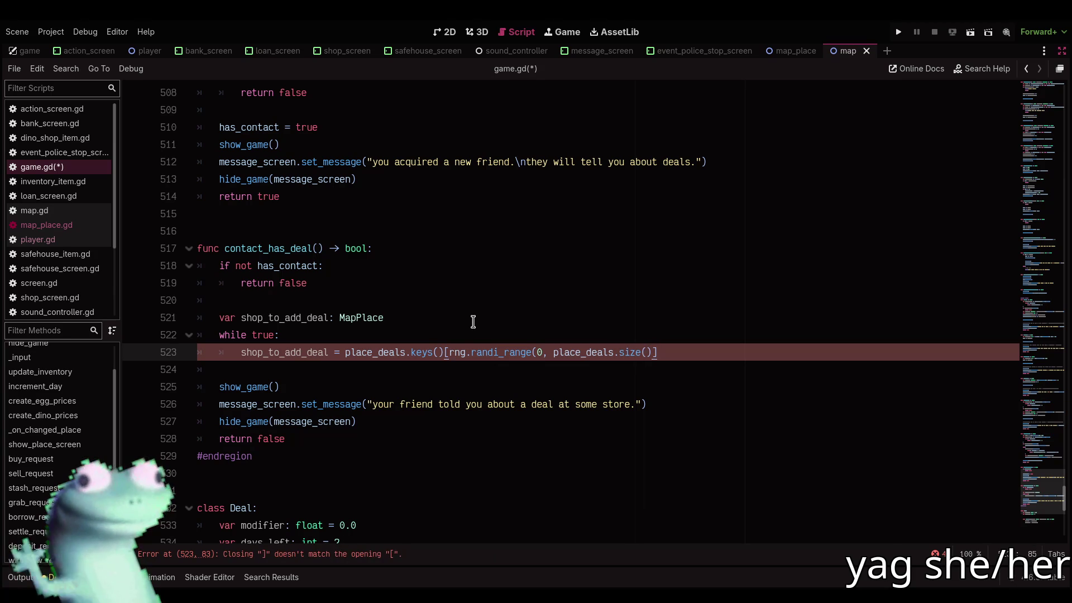
key(Left)
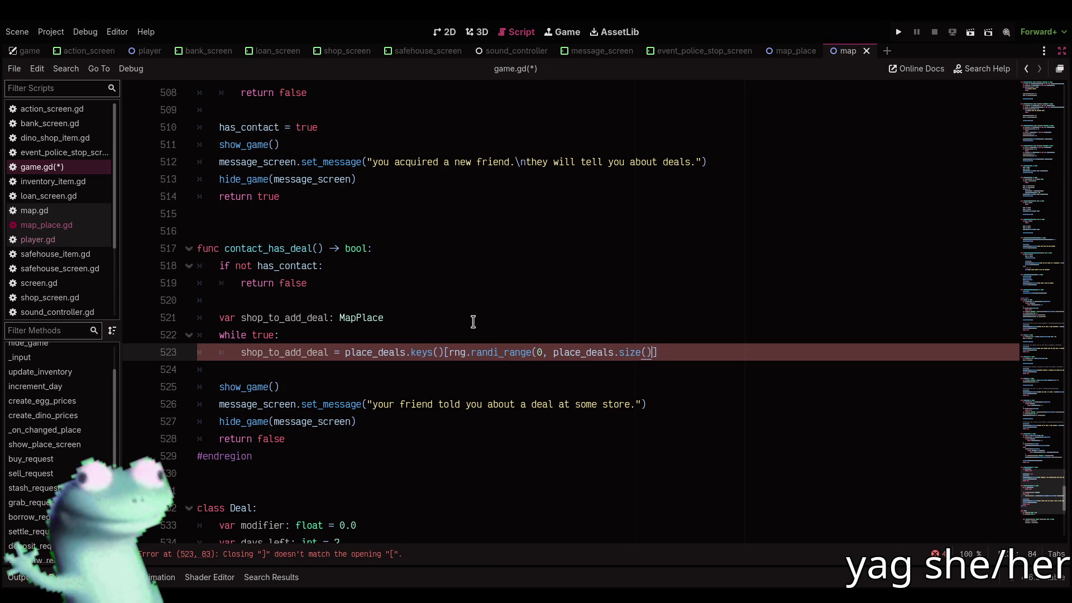
text())
key(Right)
Add an 'if shop_to_add_deal' line, then start a new var line below the declaration
key(Return)
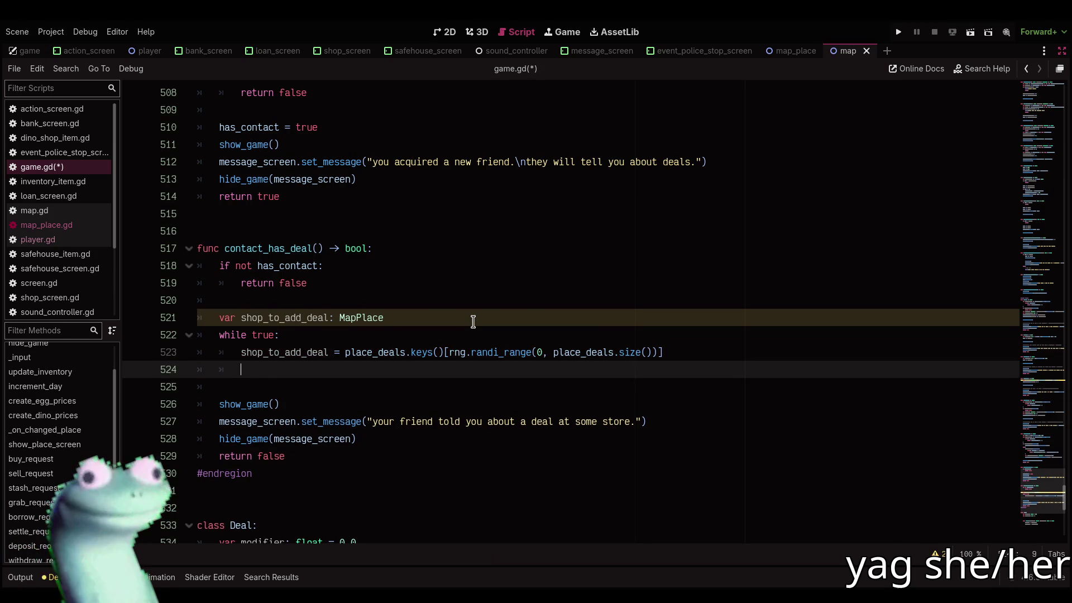
key(Up)
key(Down)
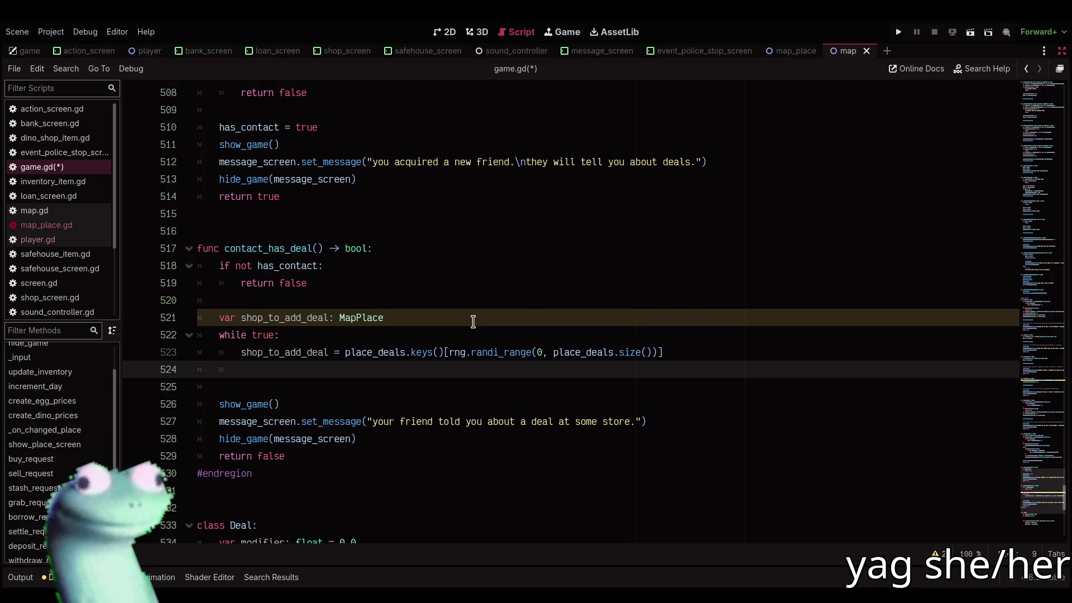
text(if shop)
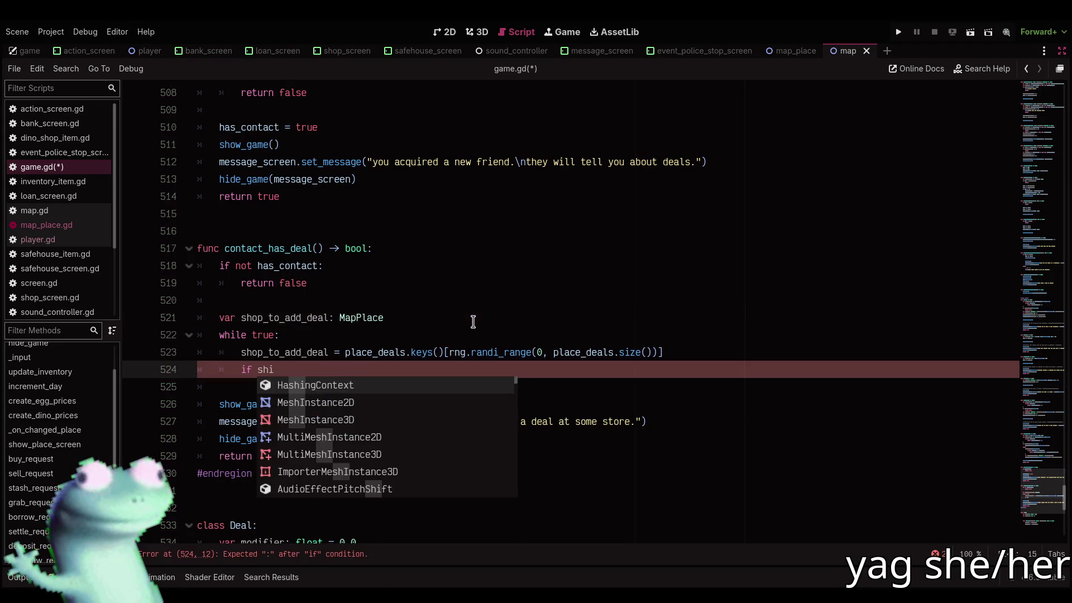
key(Down)
key(Return)
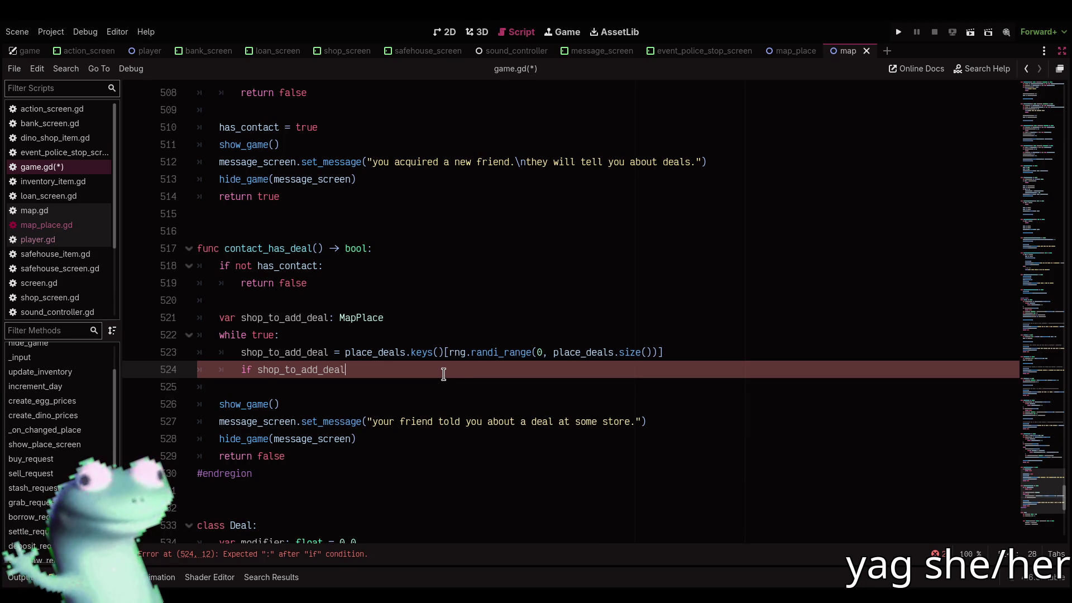
click(425, 316)
key(Return)
text(var)
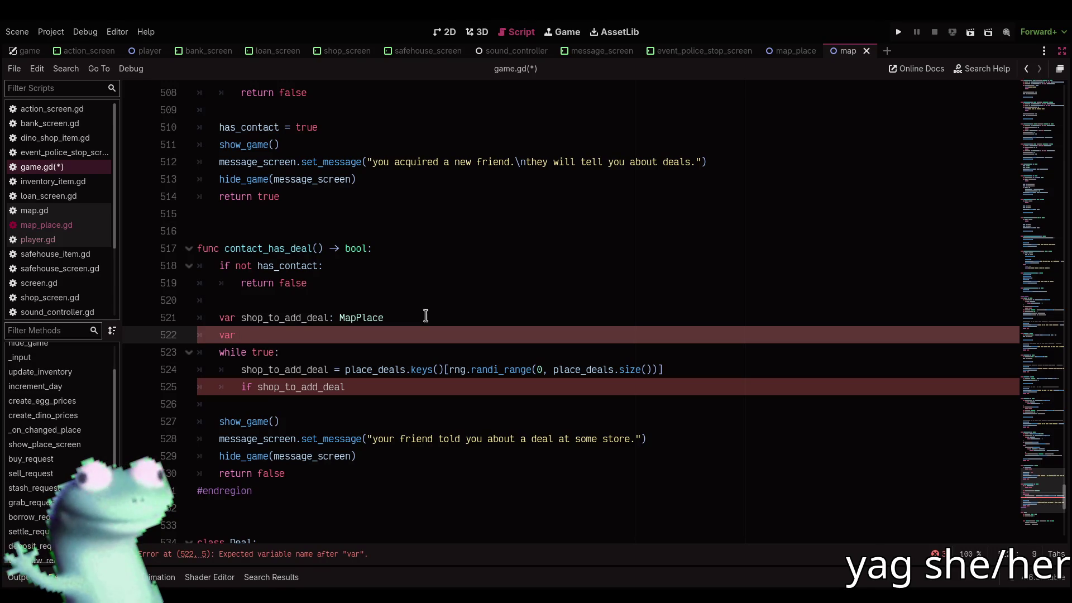
key(BackSpace)
key(BackSpace)
key(BackSpace)
key(Down)
key(shift+Down)
key(shift+Down)
key(ctrl+k)
click(425, 316)
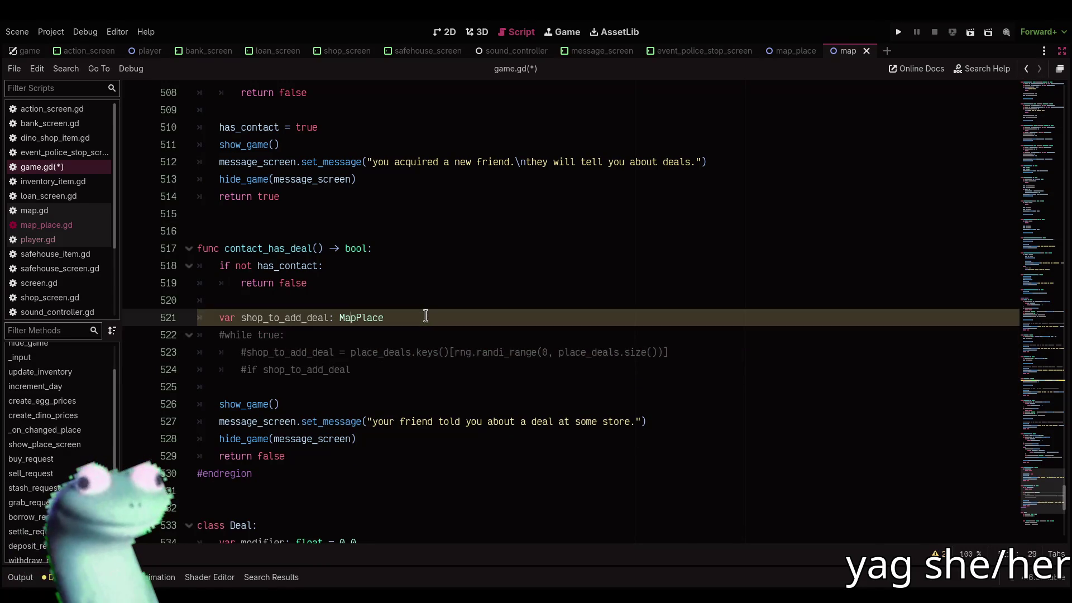
key(Home)
key(Return)
key(Return)
key(Up)
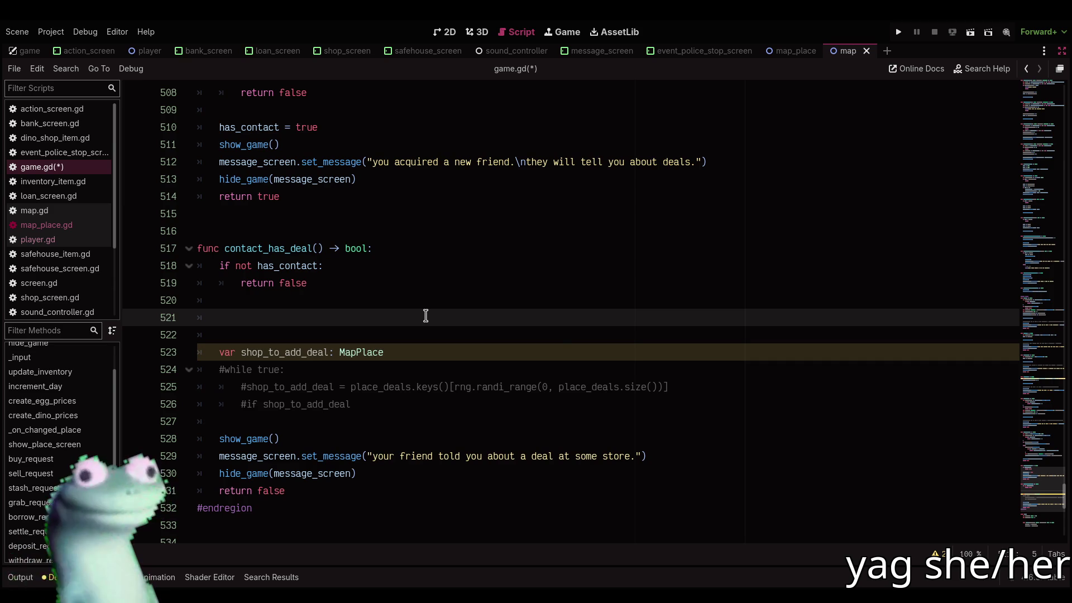
right_click(425, 316)
right_click(425, 308)
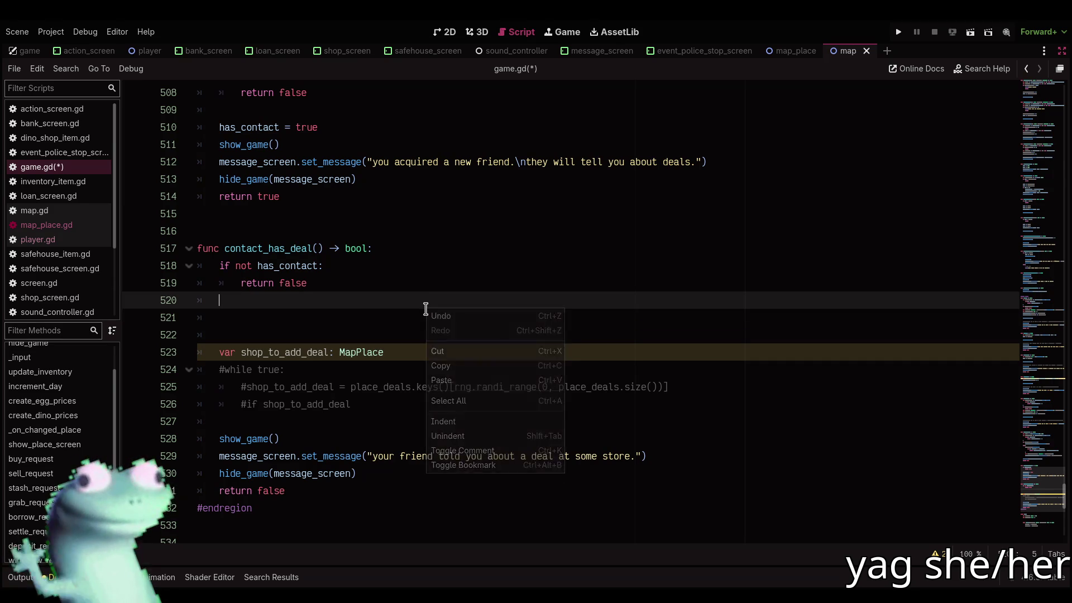
click(425, 308)
right_click(424, 308)
right_click(421, 309)
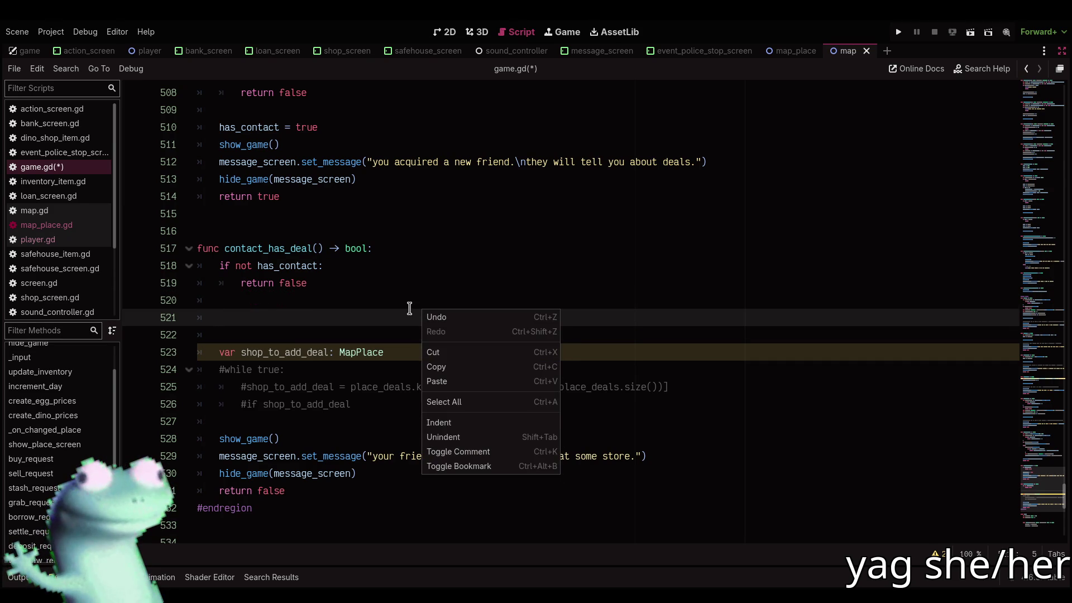
click(406, 316)
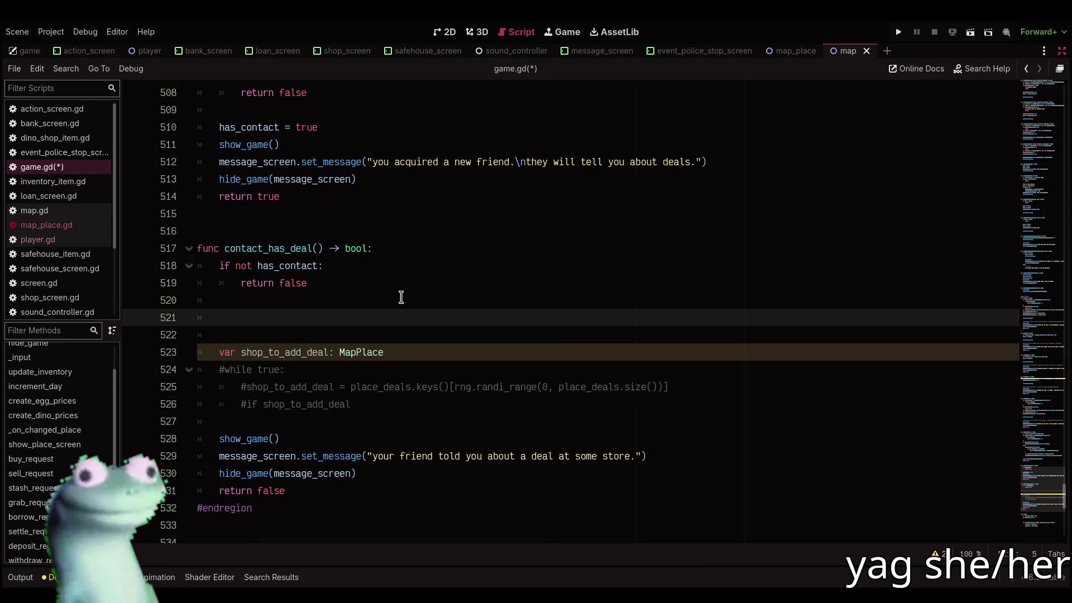
Save and run the game, buy velociraptor eggs at the Dino Shop, and visit the Safe House
key(F5)
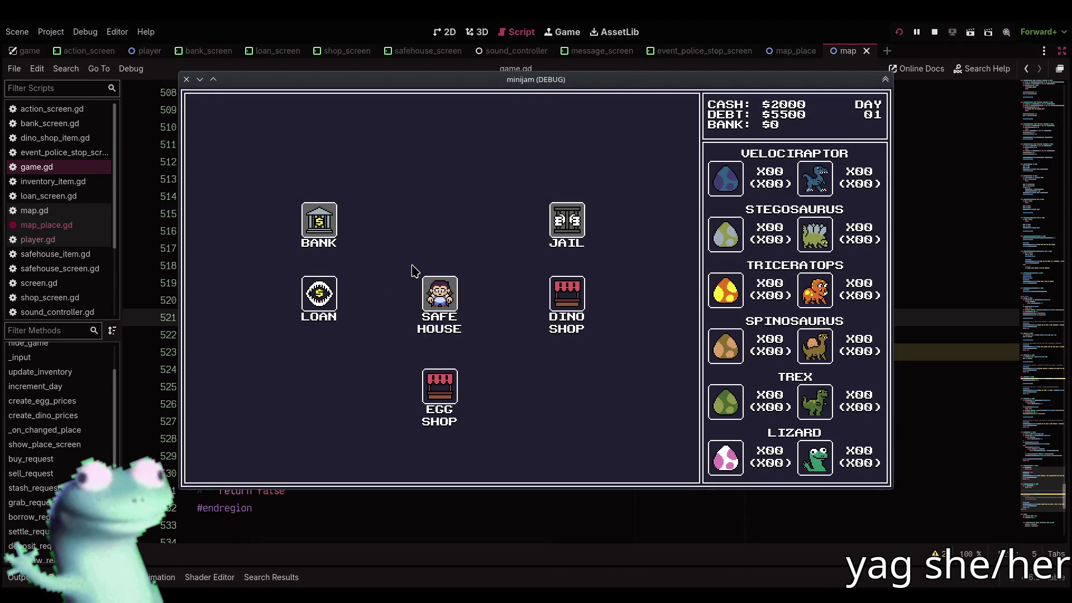
drag(412, 268, 418, 268)
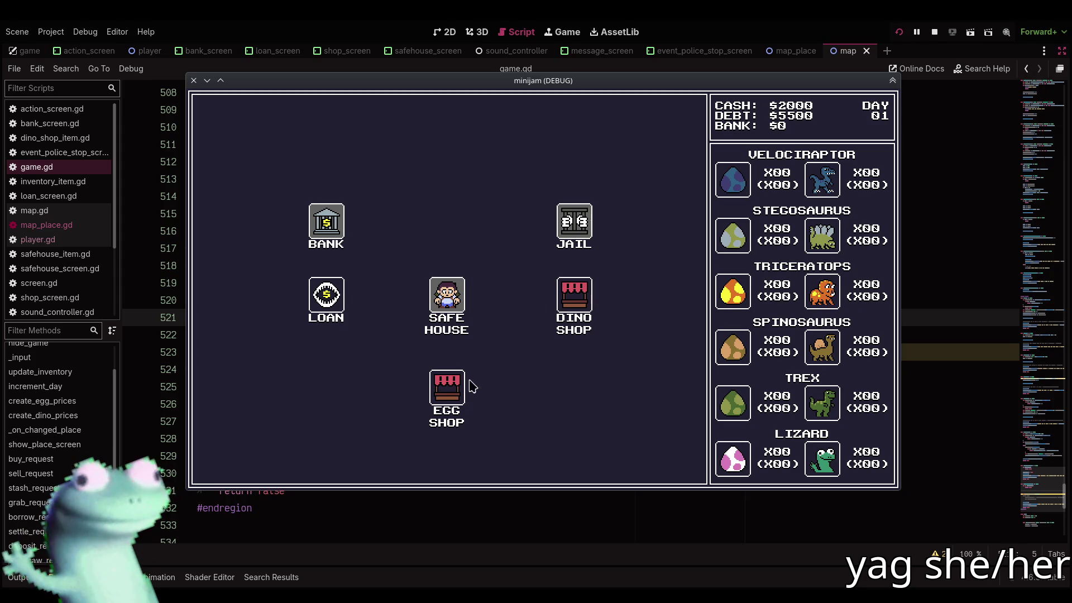
click(574, 295)
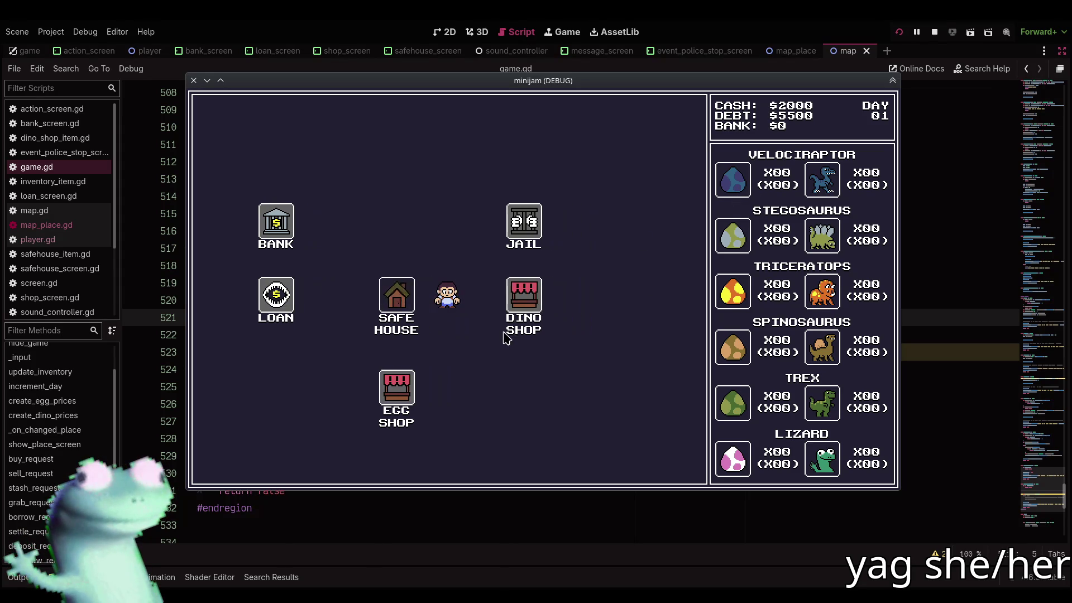
click(384, 152)
click(384, 151)
click(384, 152)
click(384, 151)
click(384, 152)
click(384, 151)
click(228, 464)
click(317, 301)
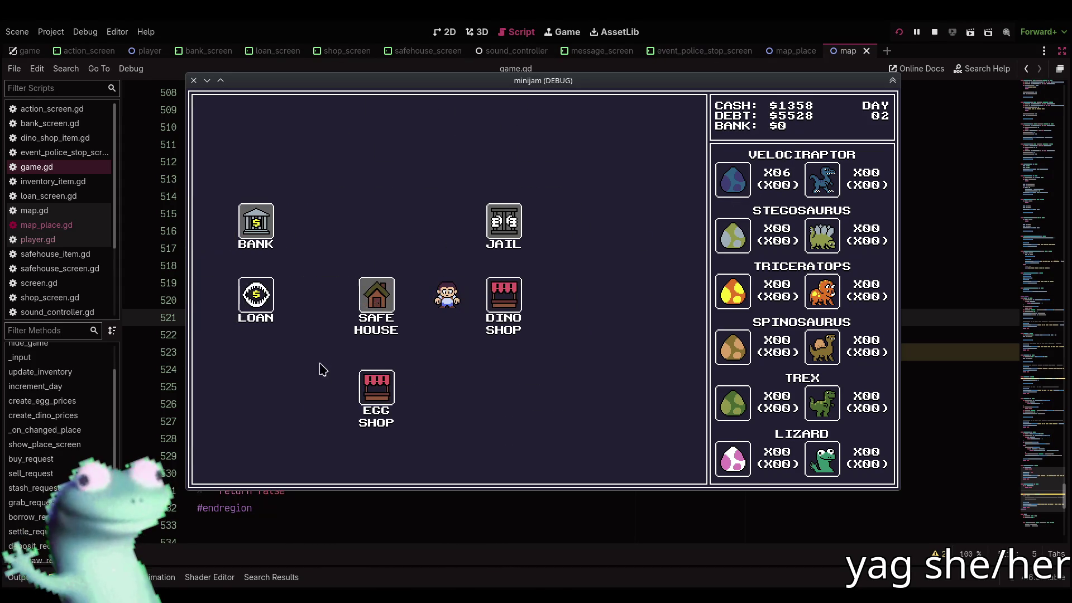
click(234, 463)
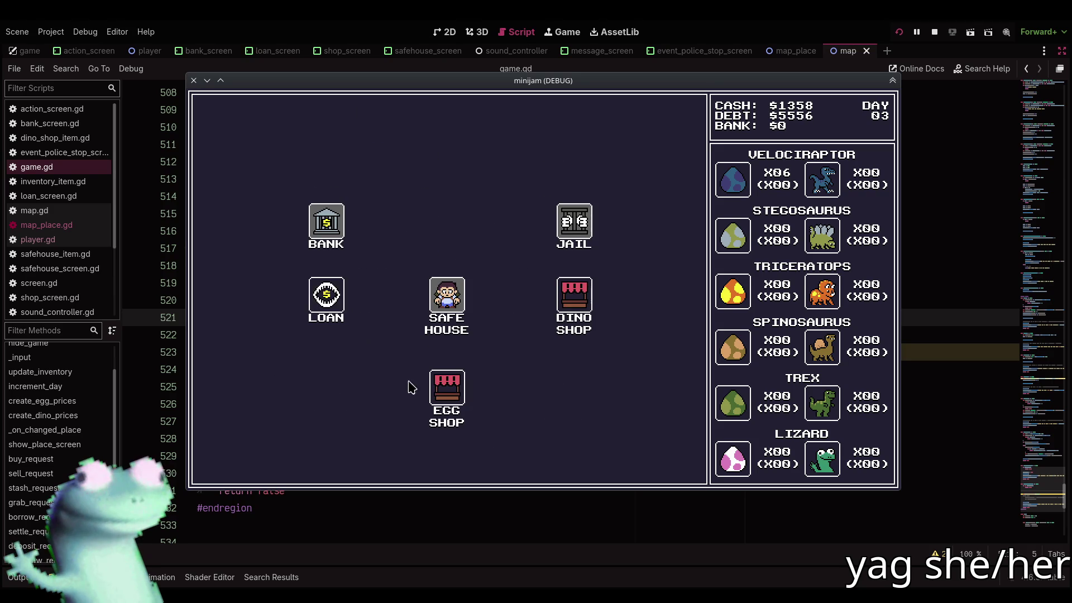
Pay the $375 police bribe, sell the velociraptor eggs at the Egg Shop, and return to the Dino Shop
click(457, 375)
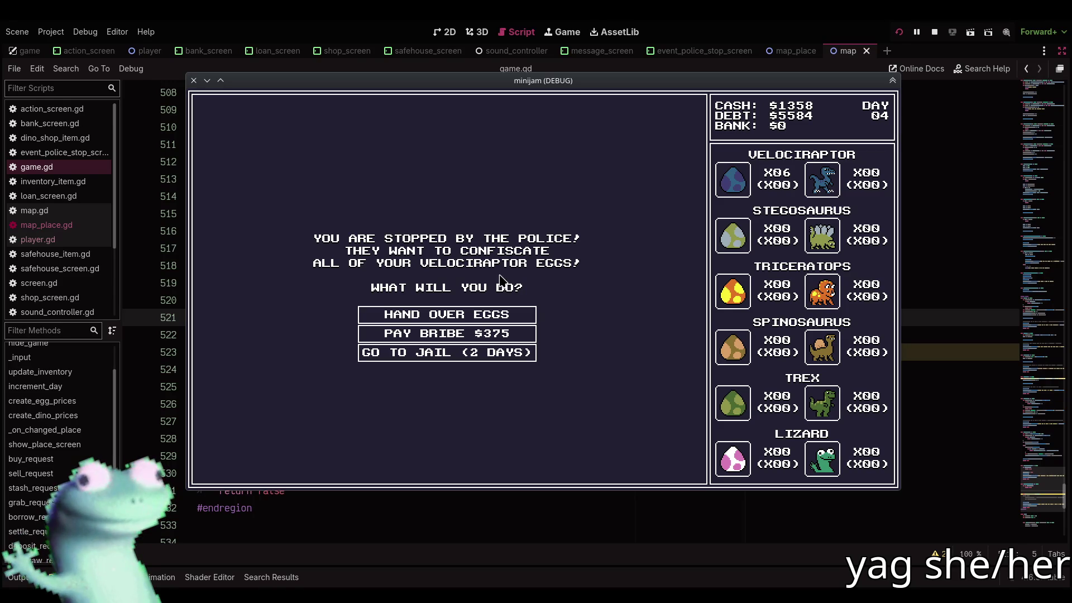
click(503, 336)
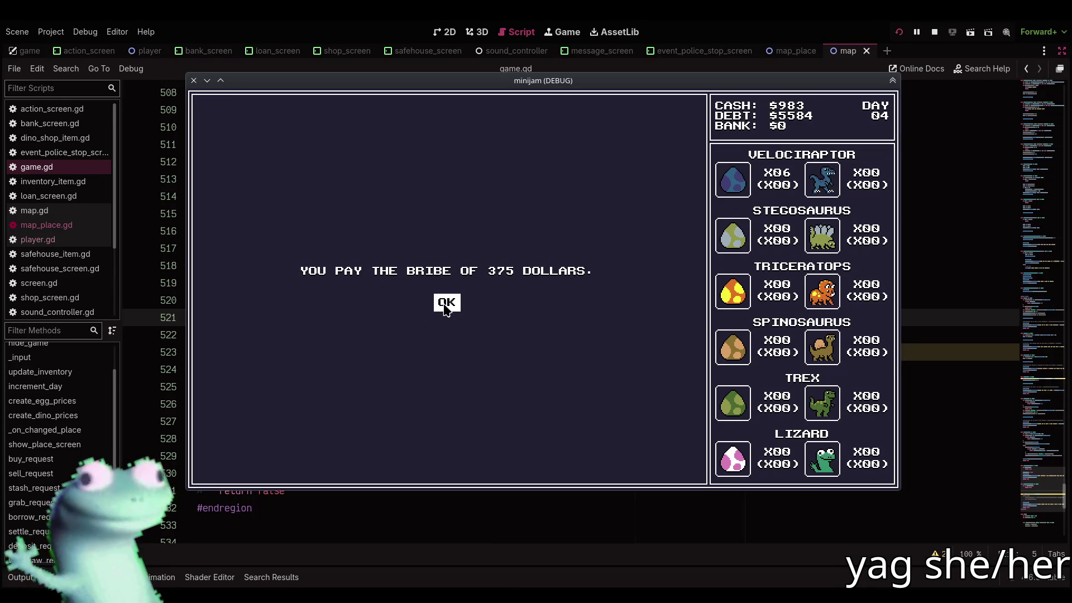
click(446, 305)
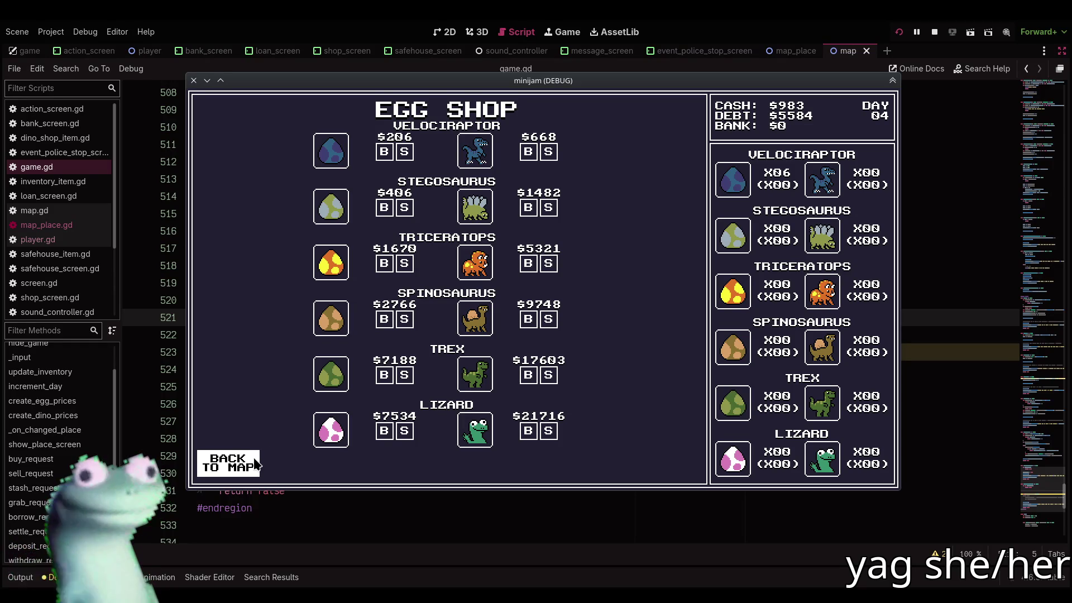
click(403, 154)
click(404, 153)
click(404, 153)
click(403, 154)
click(404, 154)
click(403, 154)
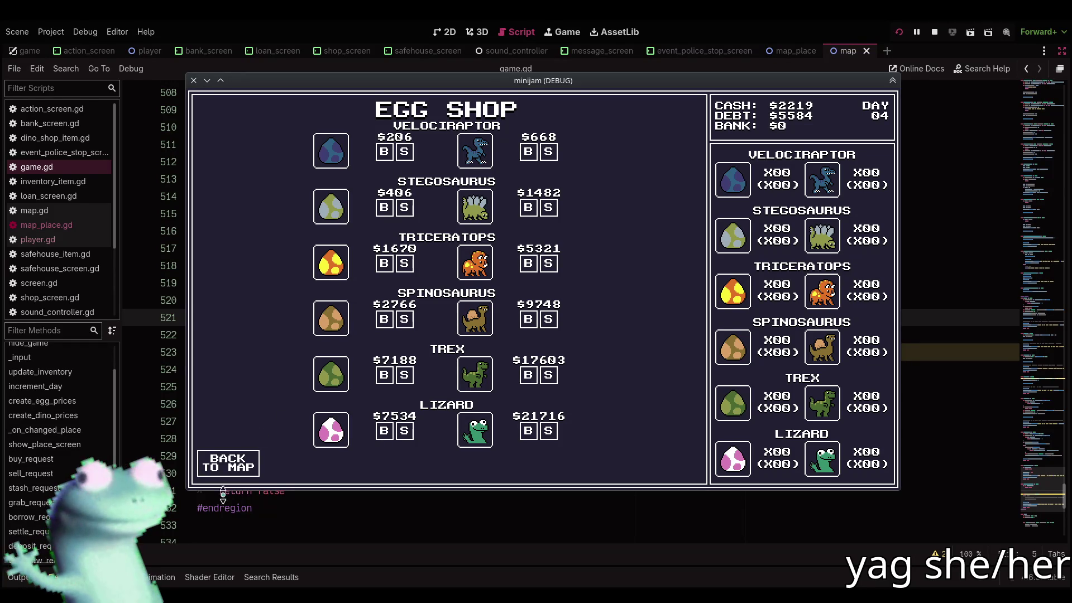
click(239, 459)
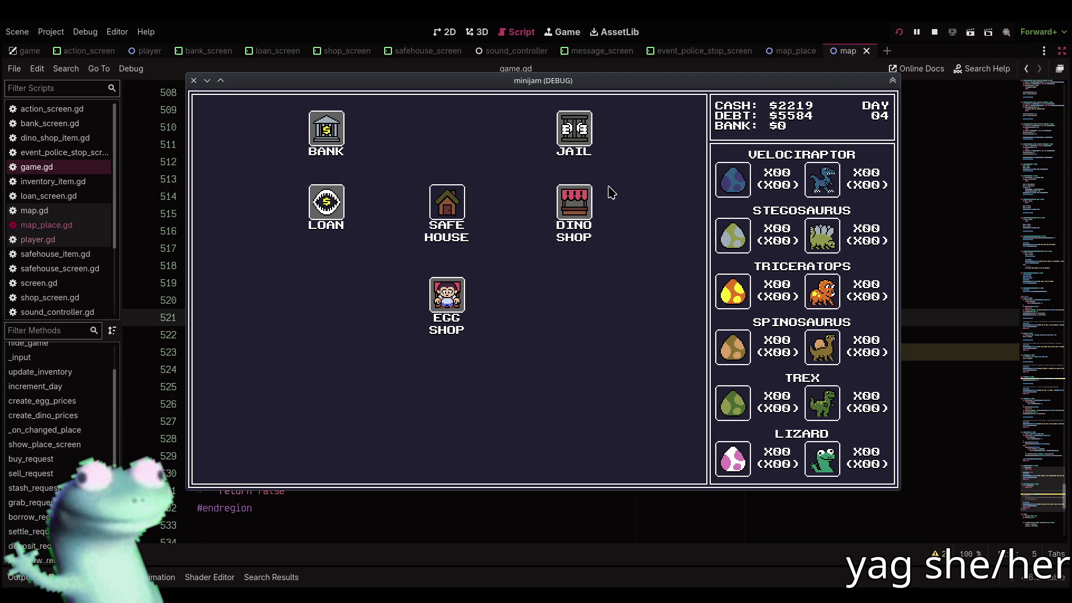
click(457, 211)
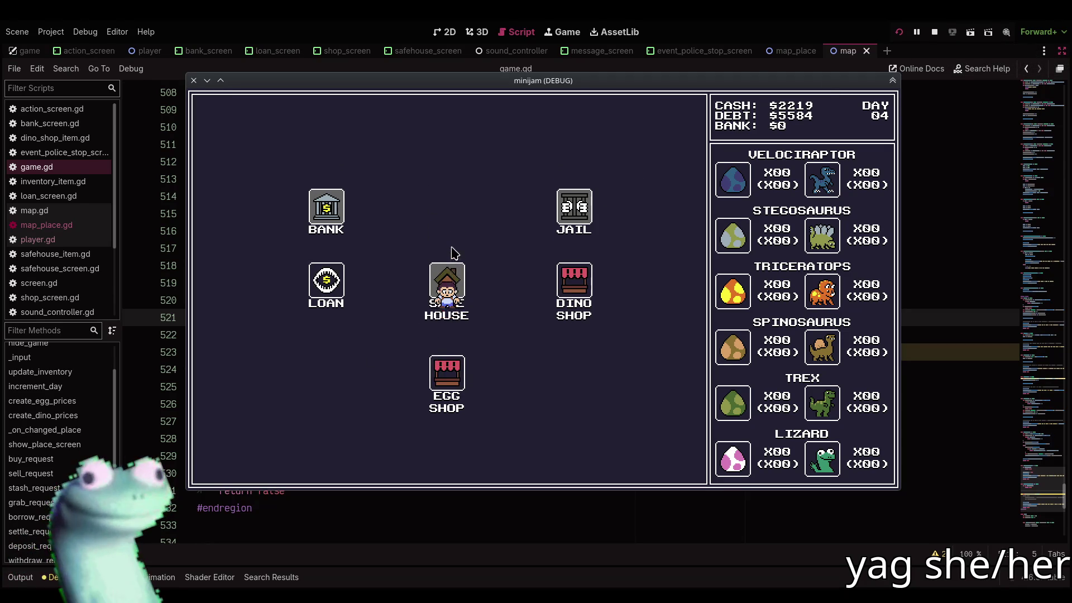
click(228, 461)
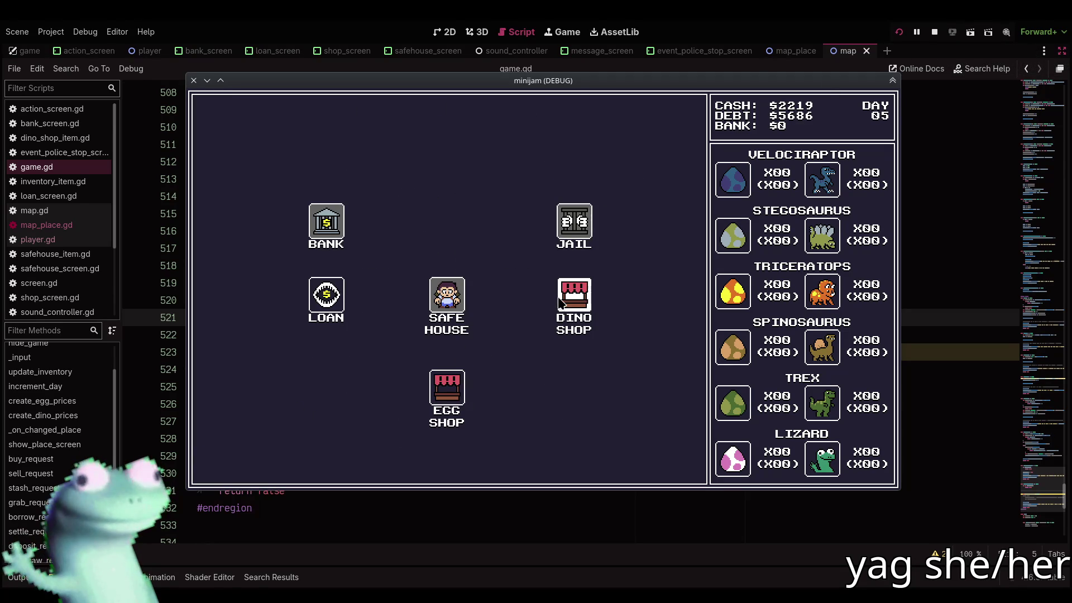
click(586, 302)
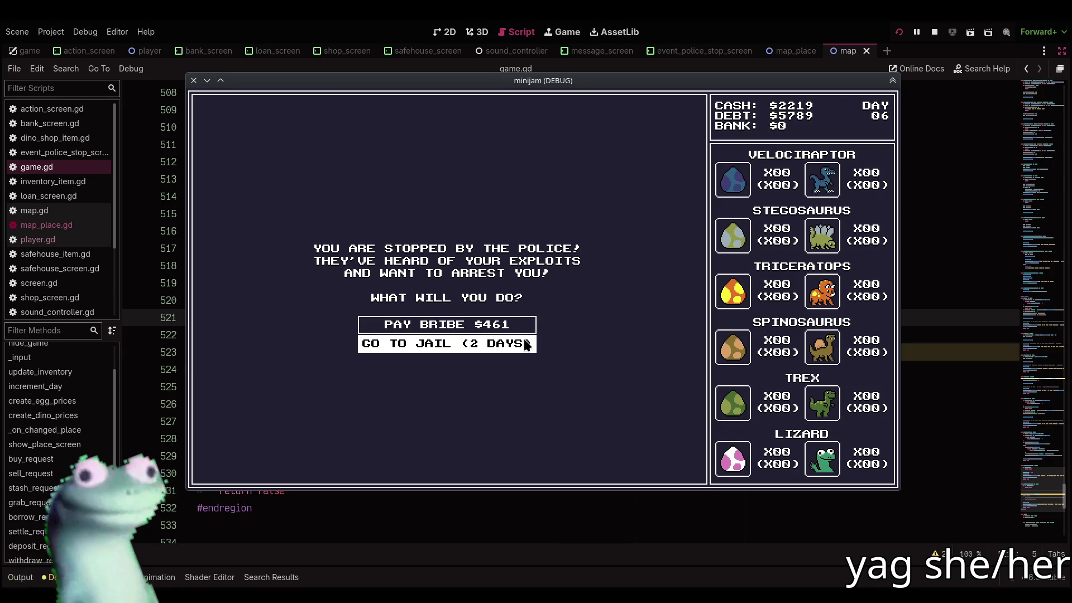
key(alt+Tab)
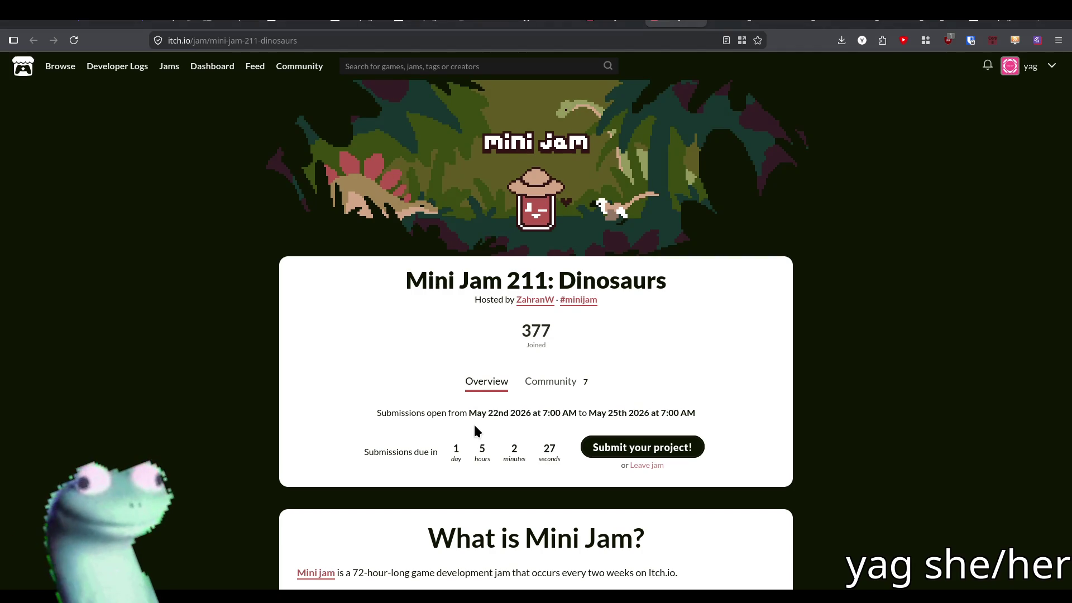
key(alt+Tab)
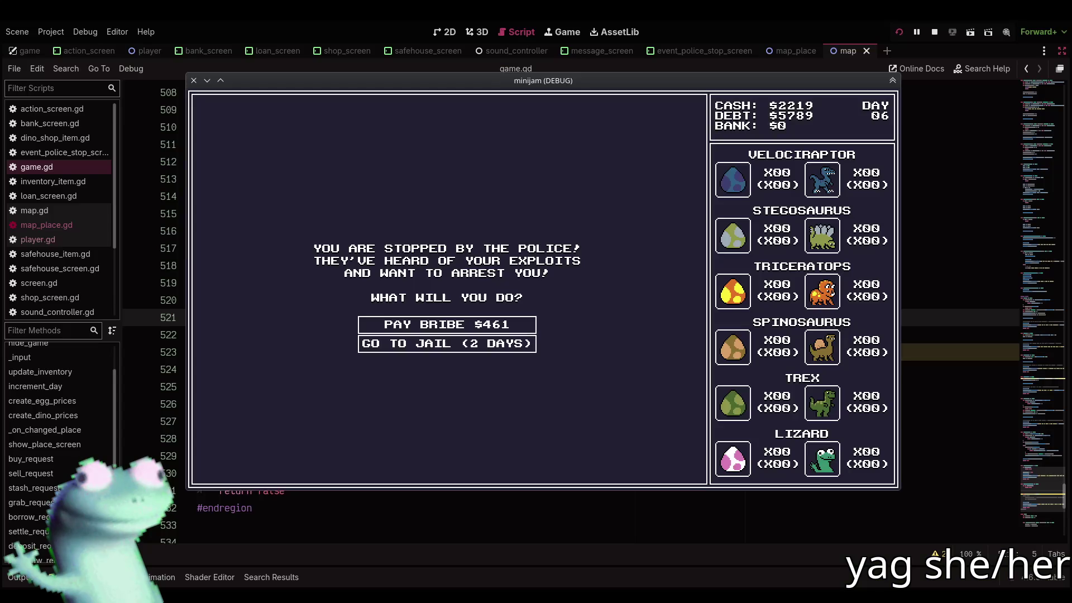
Accept 2 days in jail, then visit the Dino Shop and Safe House, dismissing the egg messages
click(483, 346)
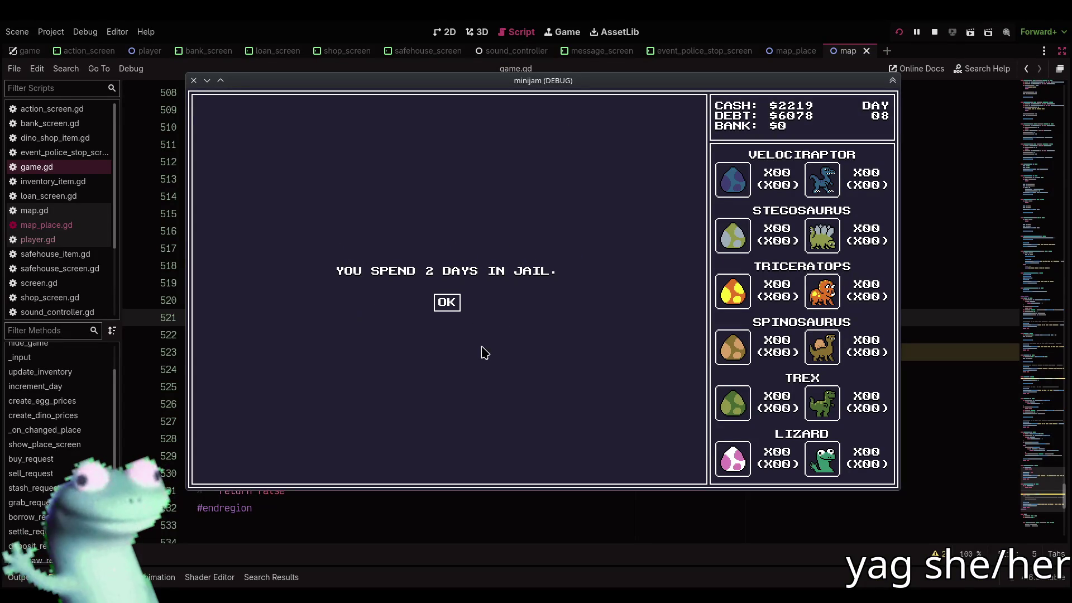
click(447, 302)
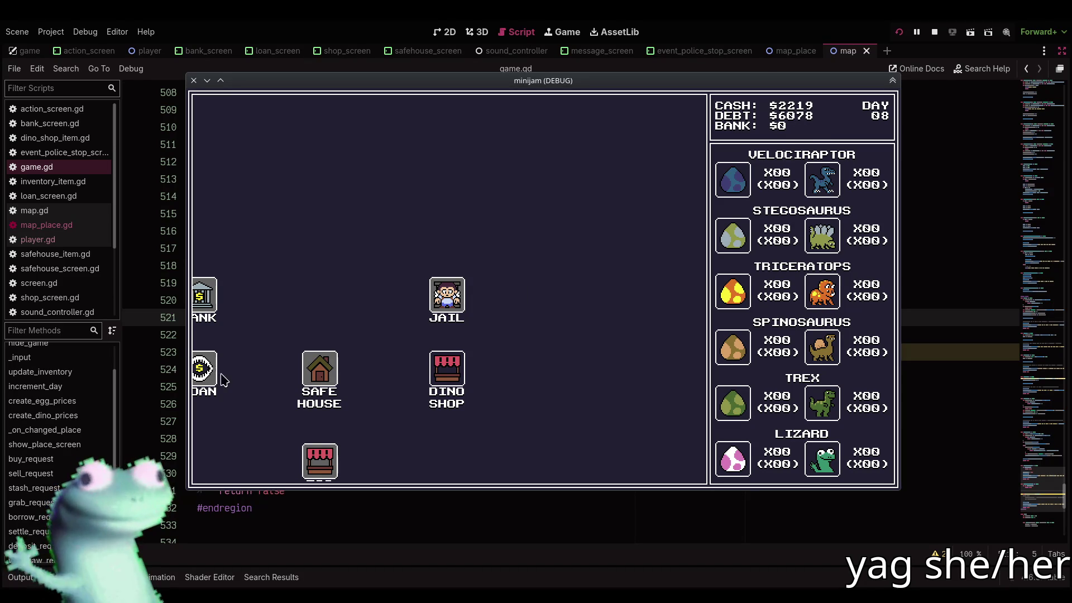
scroll(455, 368, down, 1)
click(455, 369)
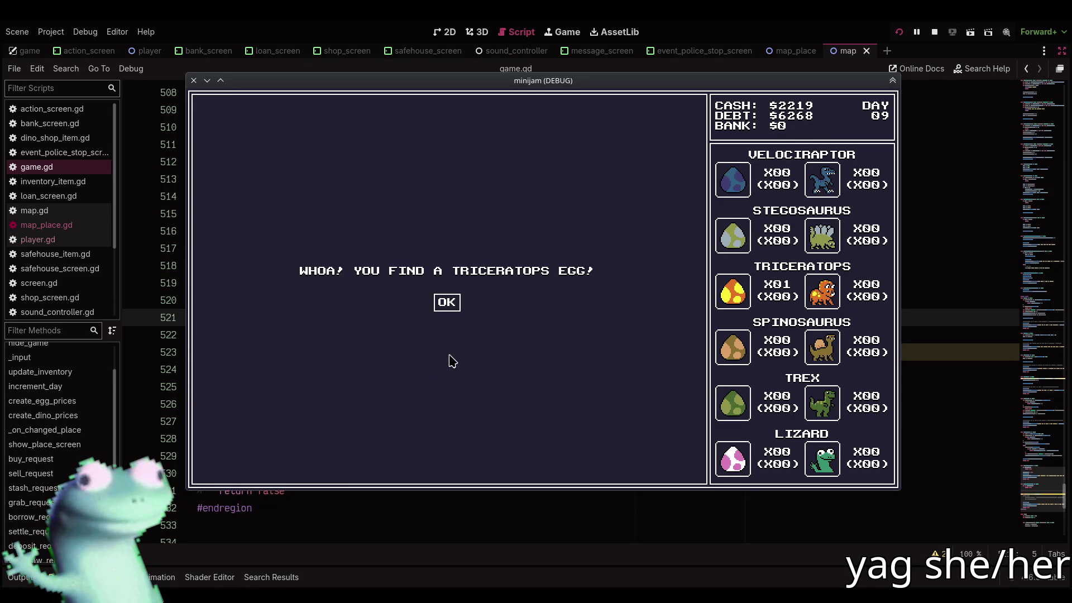
click(444, 306)
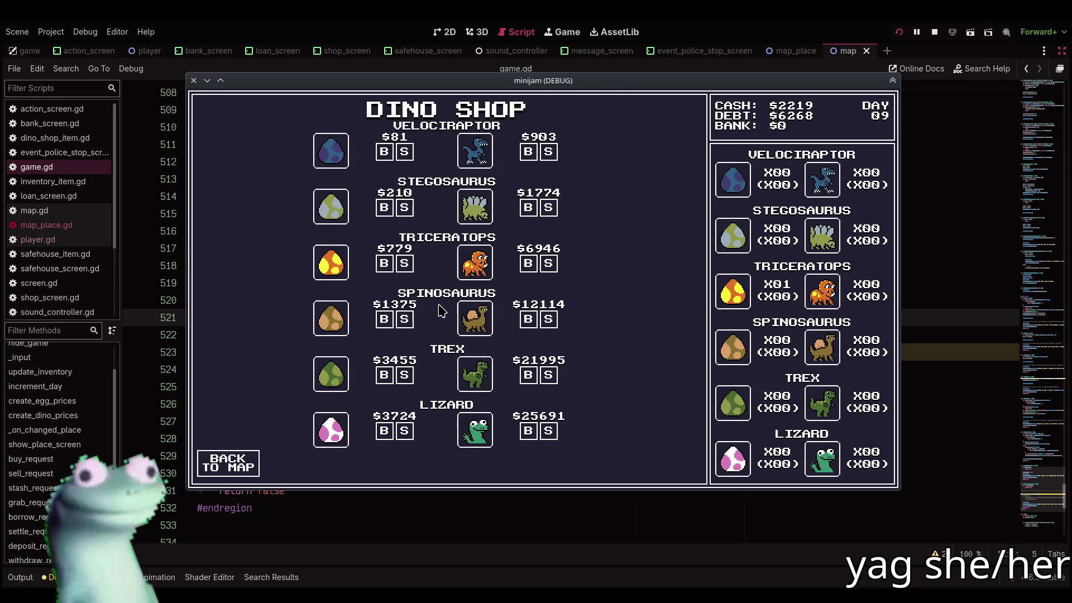
click(212, 474)
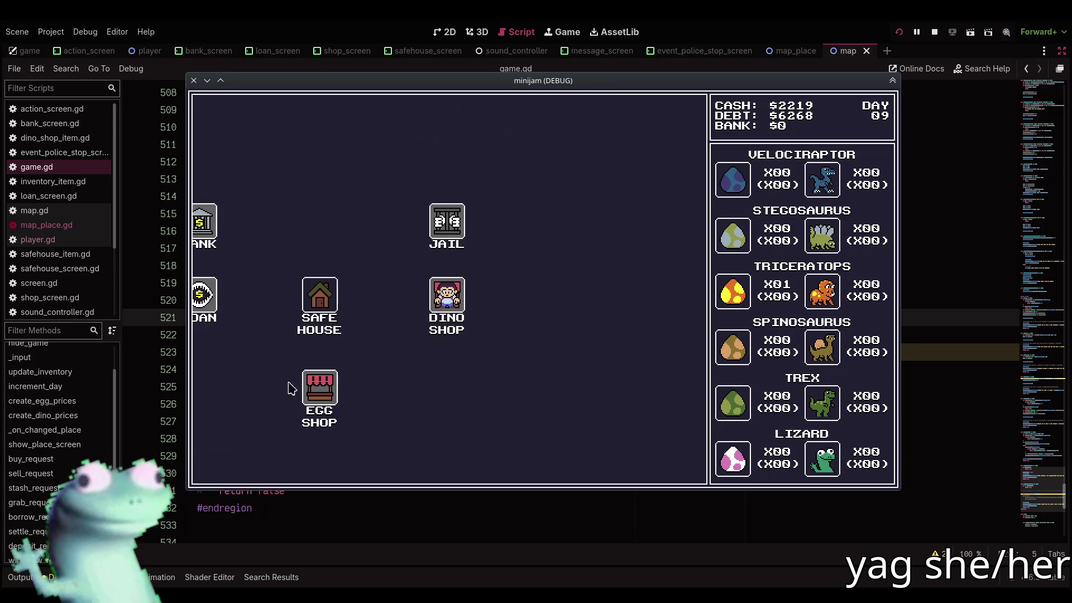
click(330, 304)
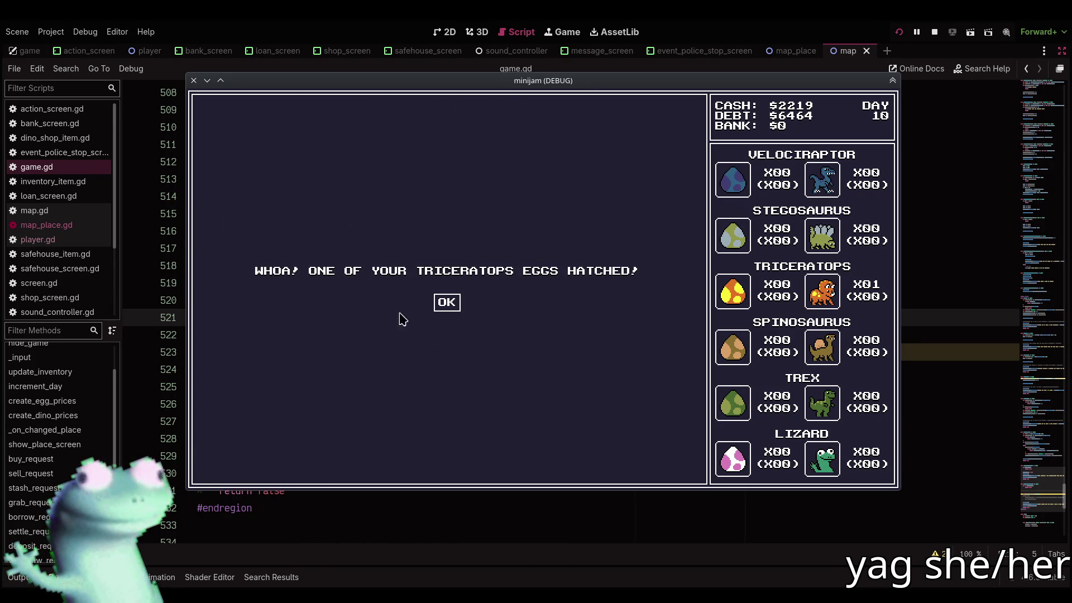
click(446, 307)
click(228, 464)
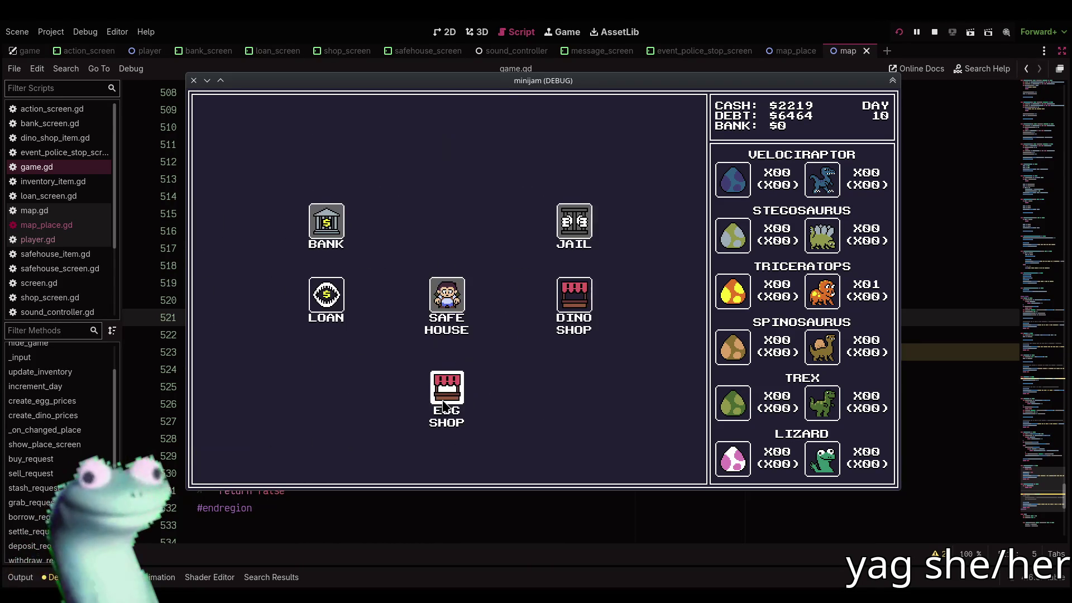
Get past the Egg Shop robbery and sell the Triceratops at the Dino Shop
click(440, 406)
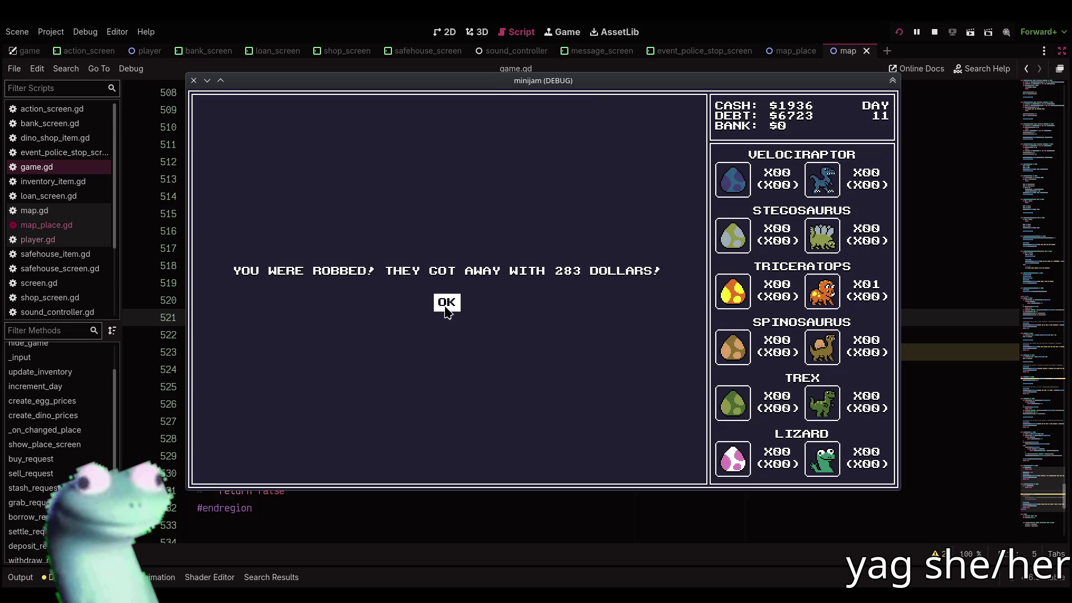
click(446, 305)
click(230, 459)
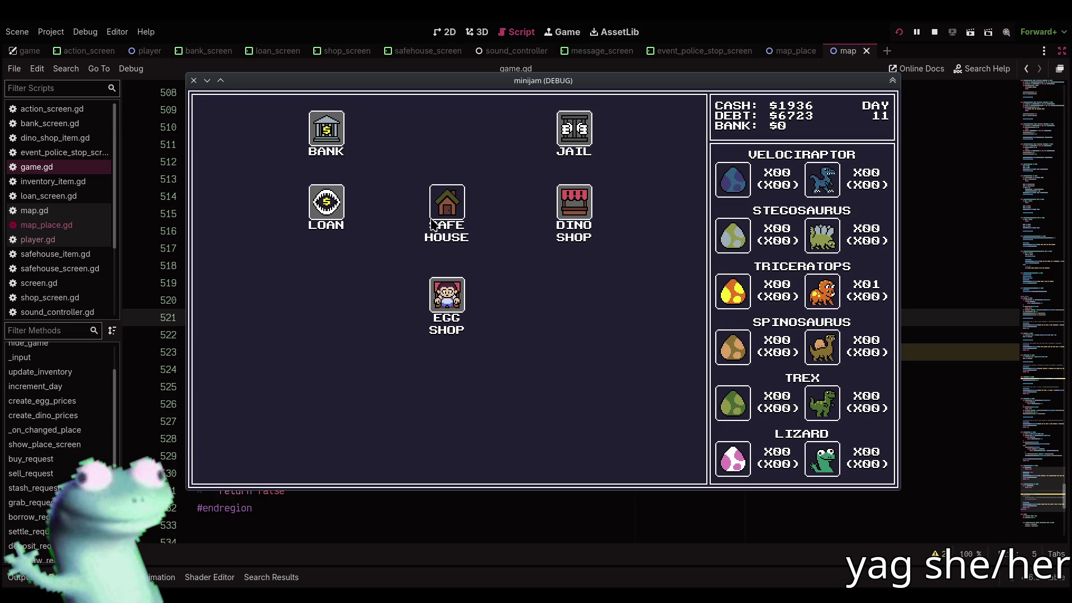
click(444, 243)
click(220, 467)
click(566, 289)
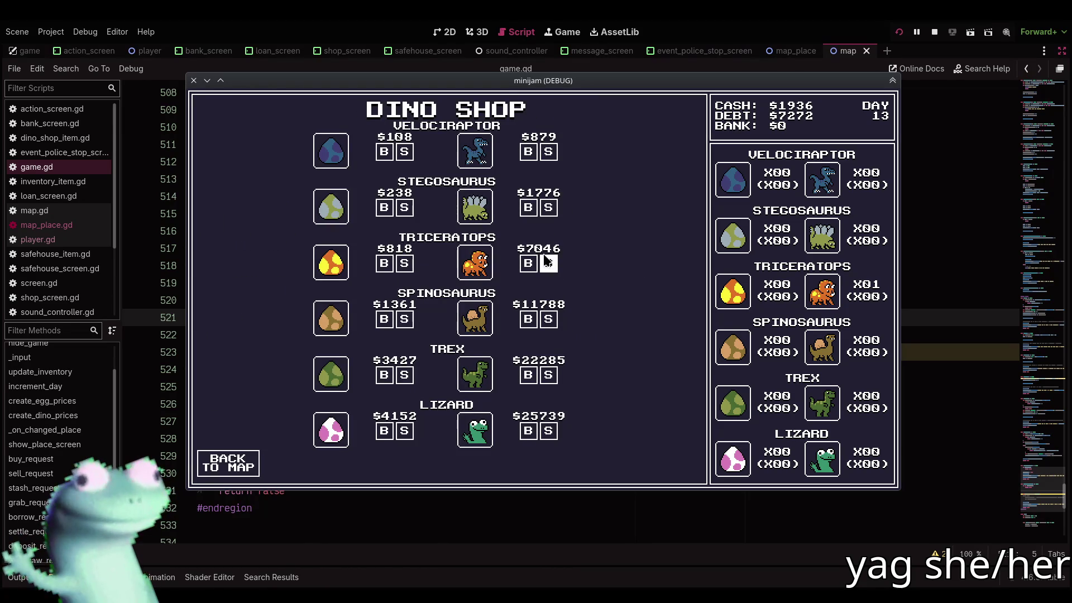
click(548, 263)
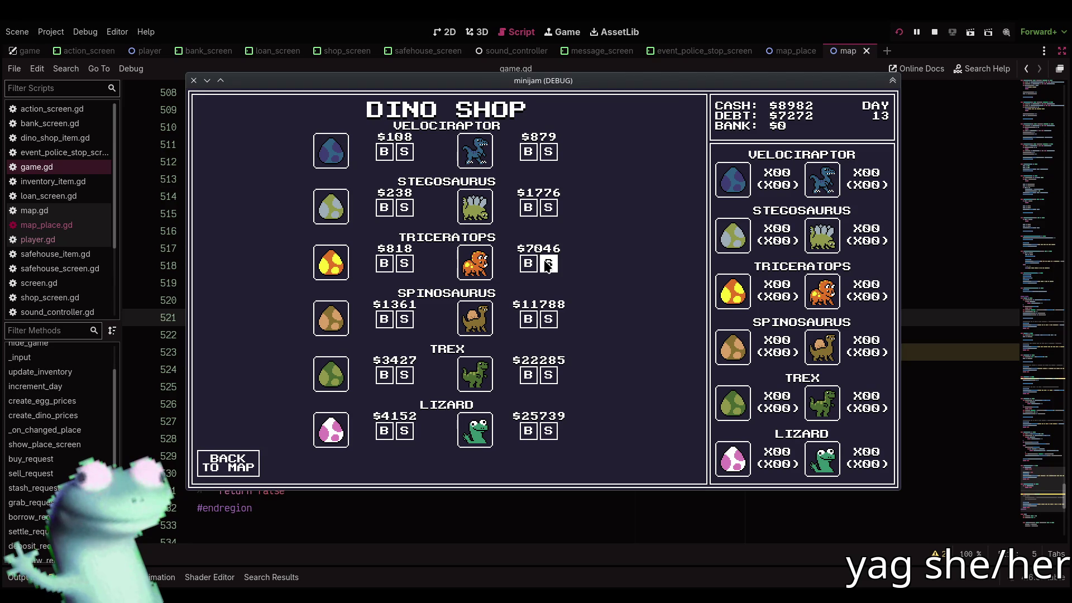
click(230, 464)
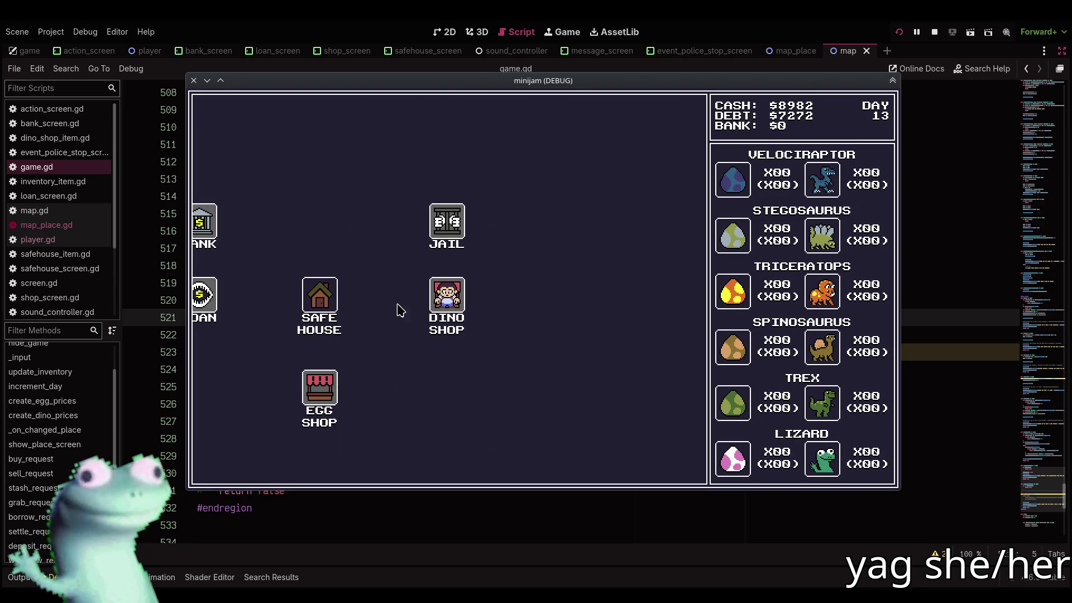
Pay back the loan in three $1000 payments and stop the running game
click(329, 304)
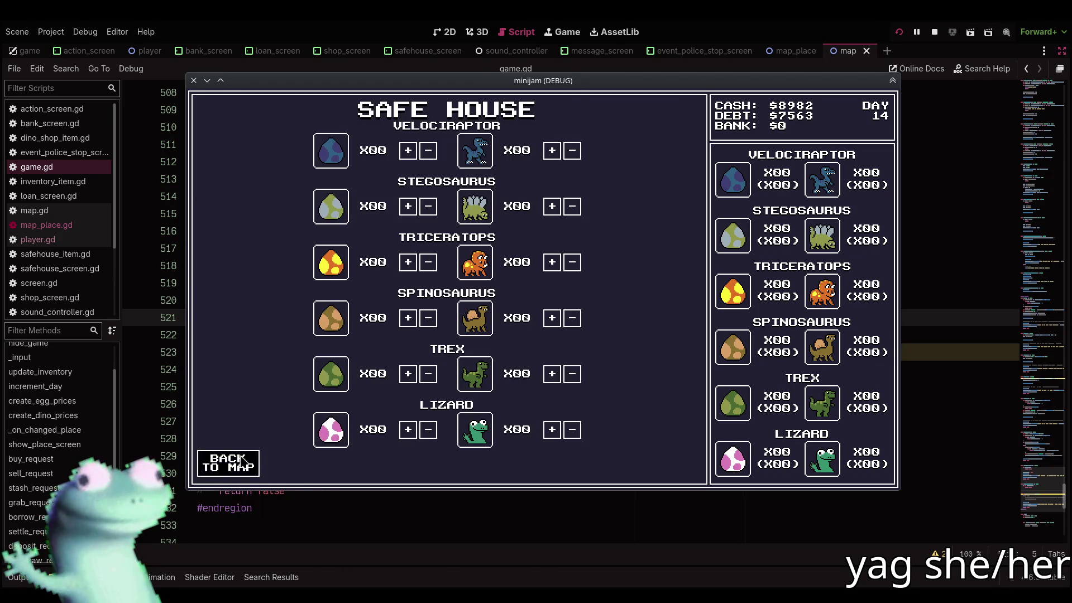
click(229, 463)
click(327, 307)
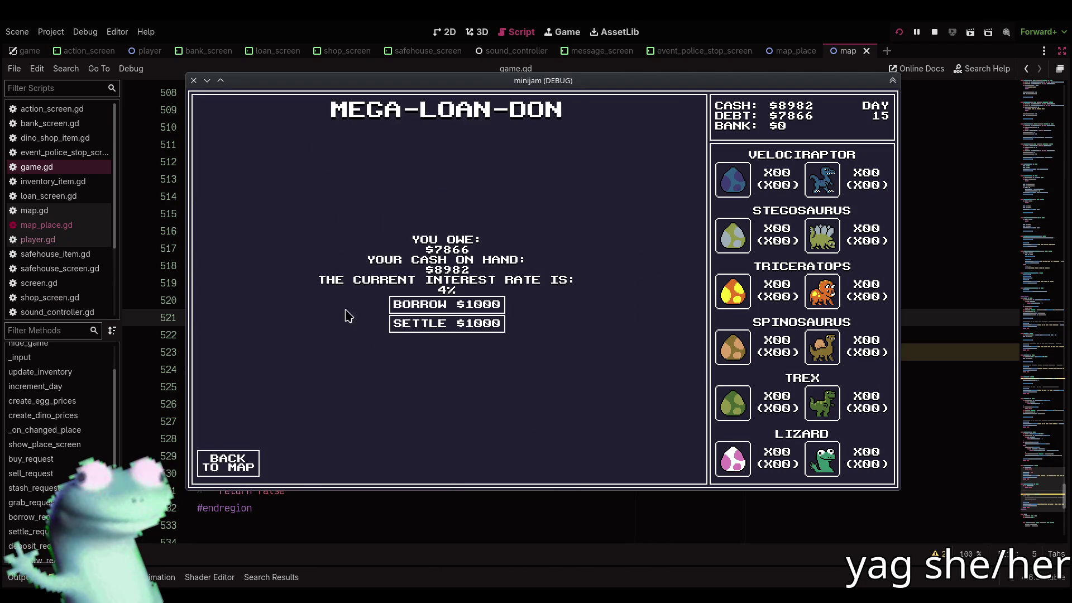
click(417, 327)
click(418, 326)
click(418, 327)
click(418, 327)
click(418, 326)
click(418, 327)
click(417, 327)
click(418, 326)
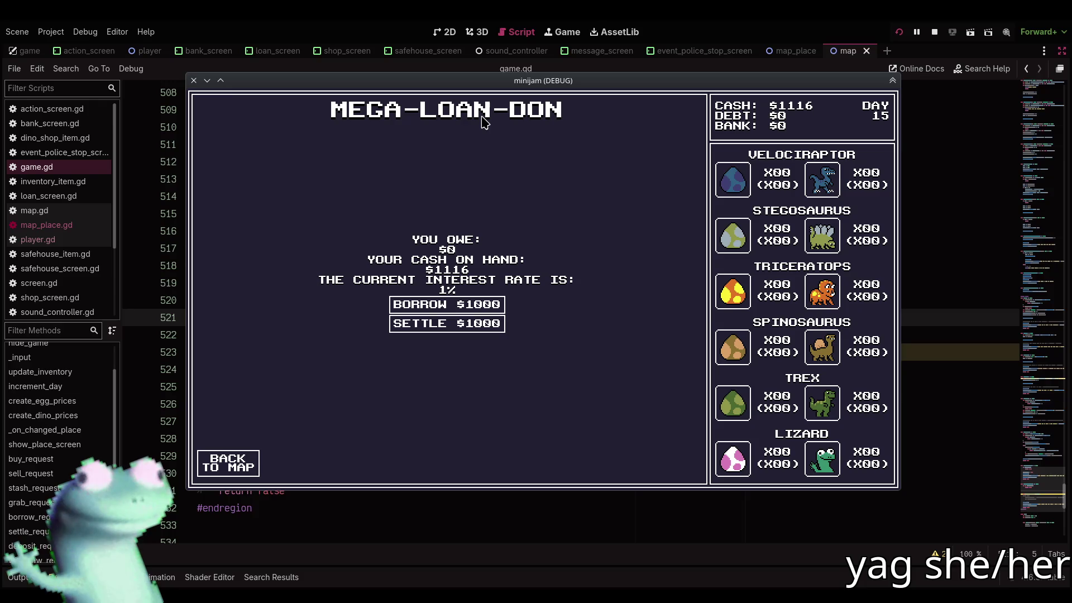
click(231, 465)
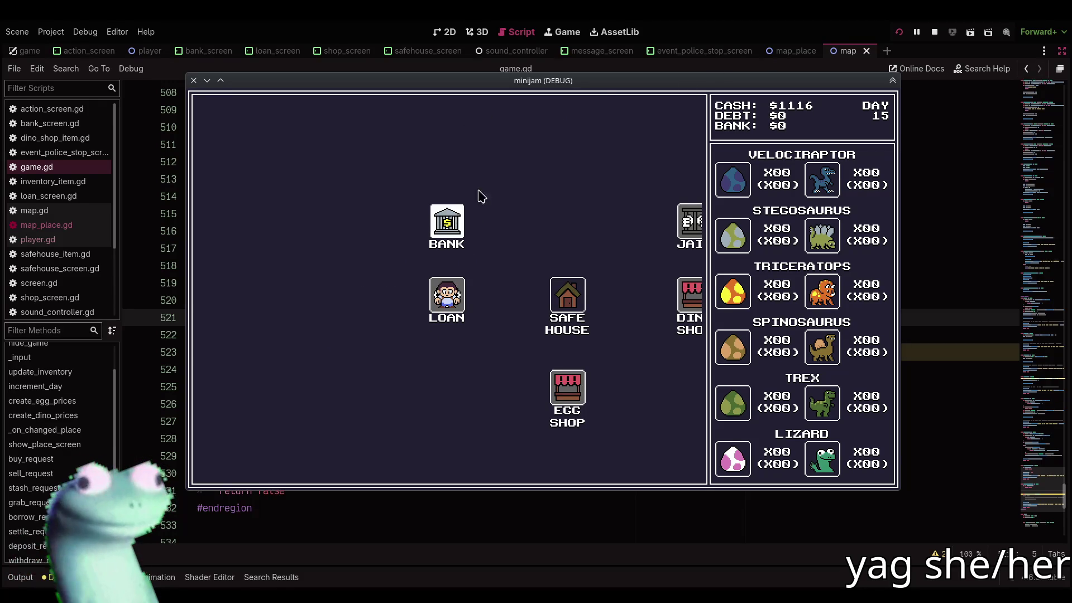
click(936, 35)
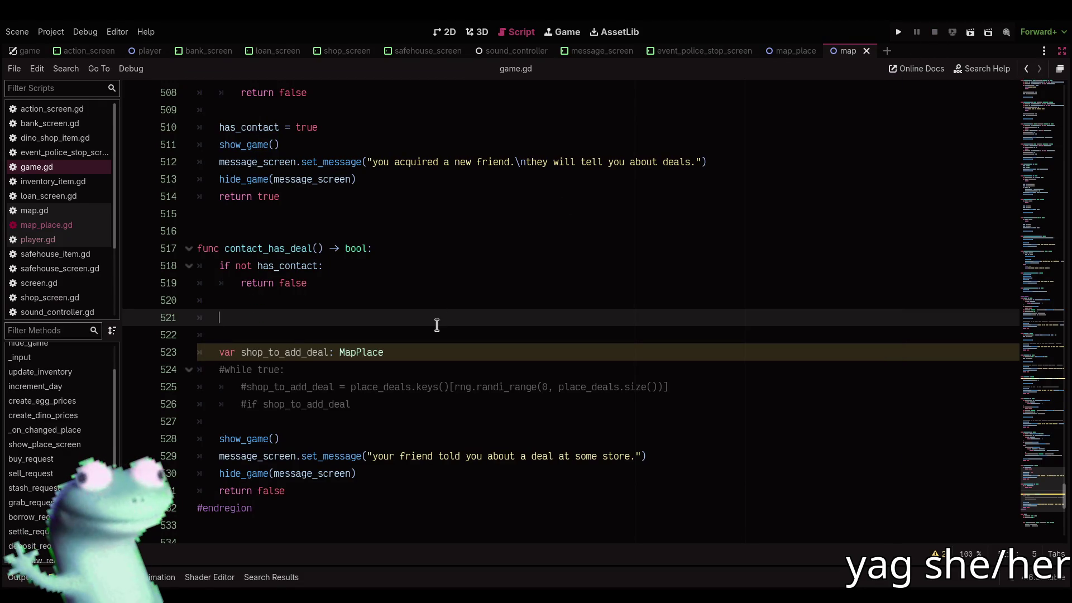
Start an if on line 521 testing place_deals.values().all(func(x: Array) ...)
click(437, 325)
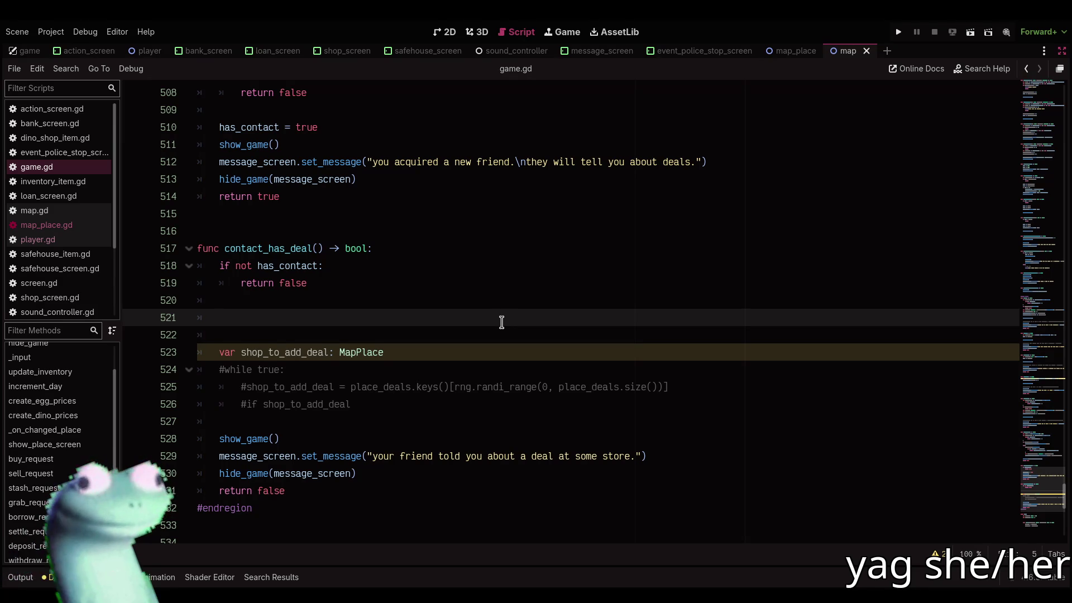
text(if)
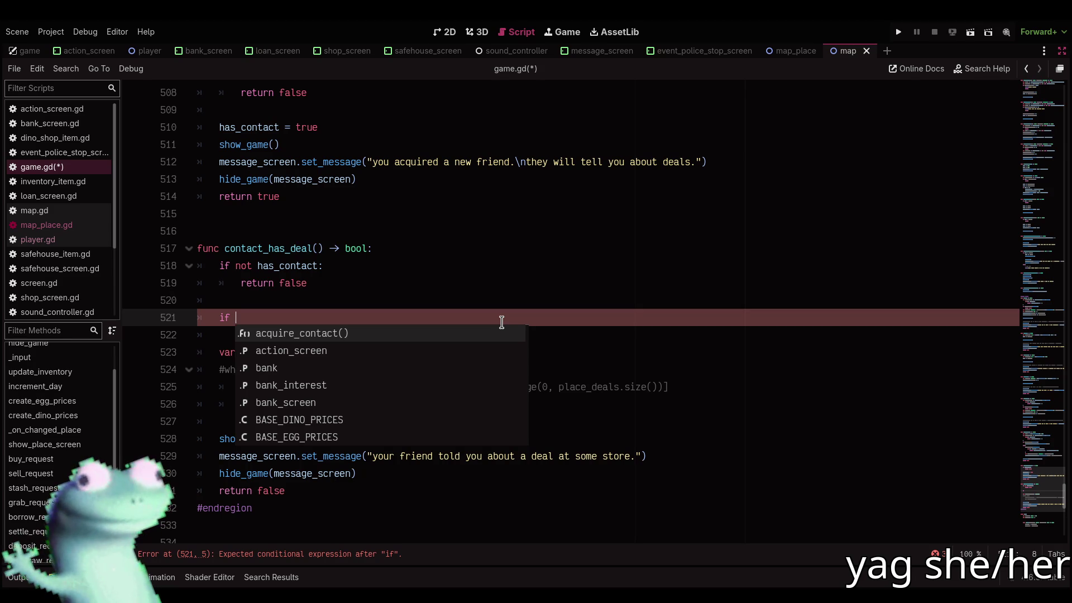
key(Escape)
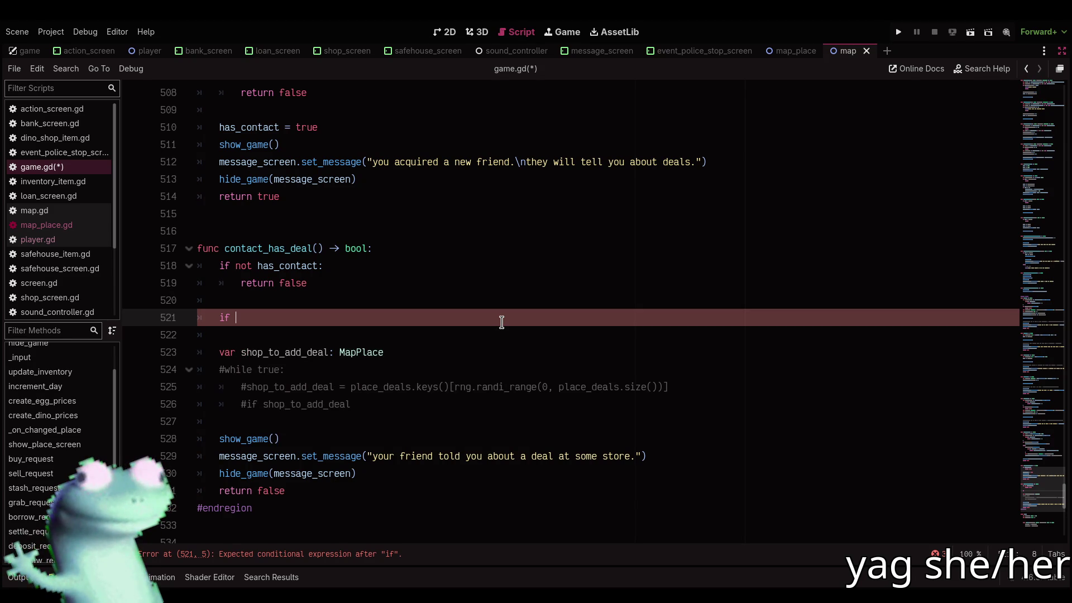
text(place)
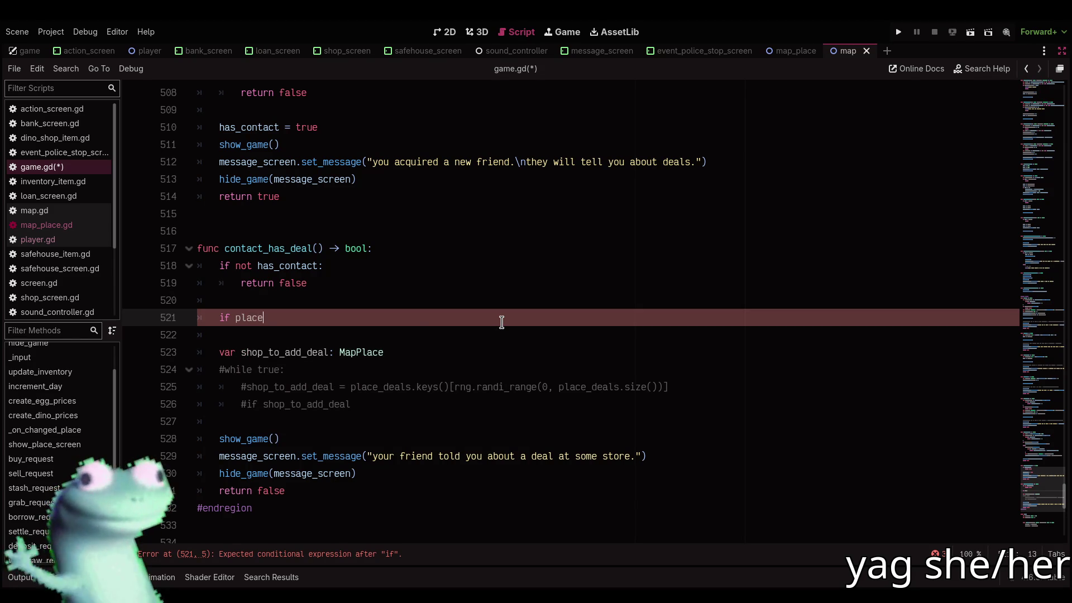
text(_deals.values)
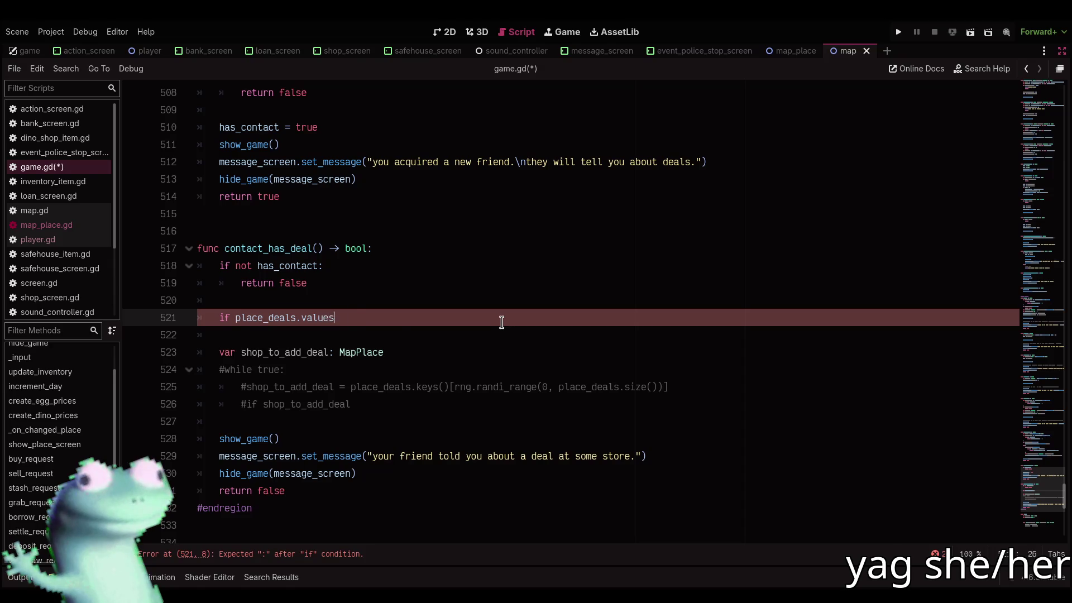
text(().al)
key(BackSpace)
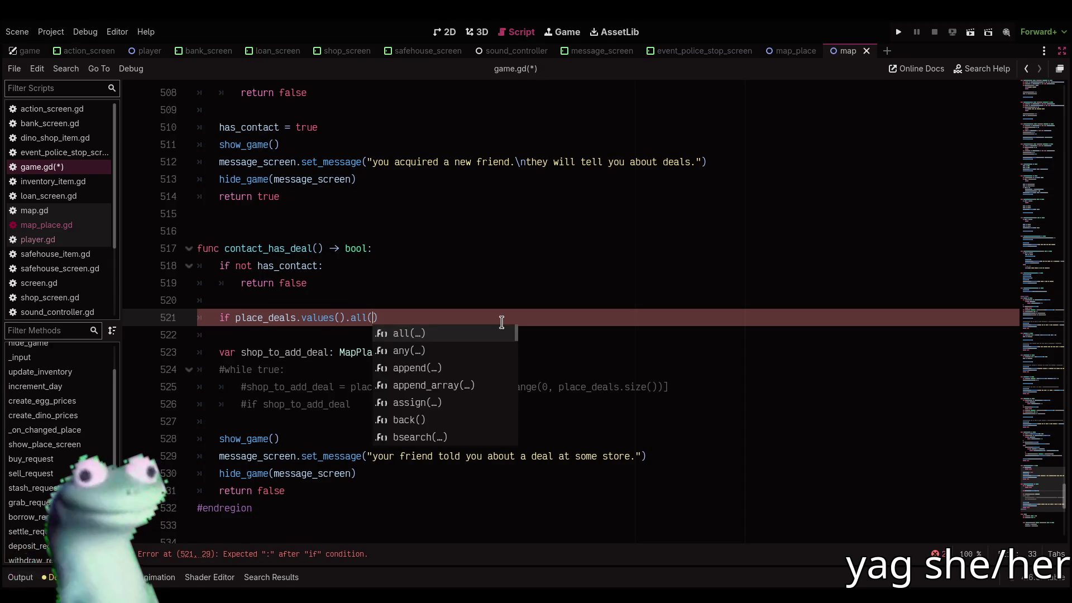
key(Return)
key(Return)
text(func()
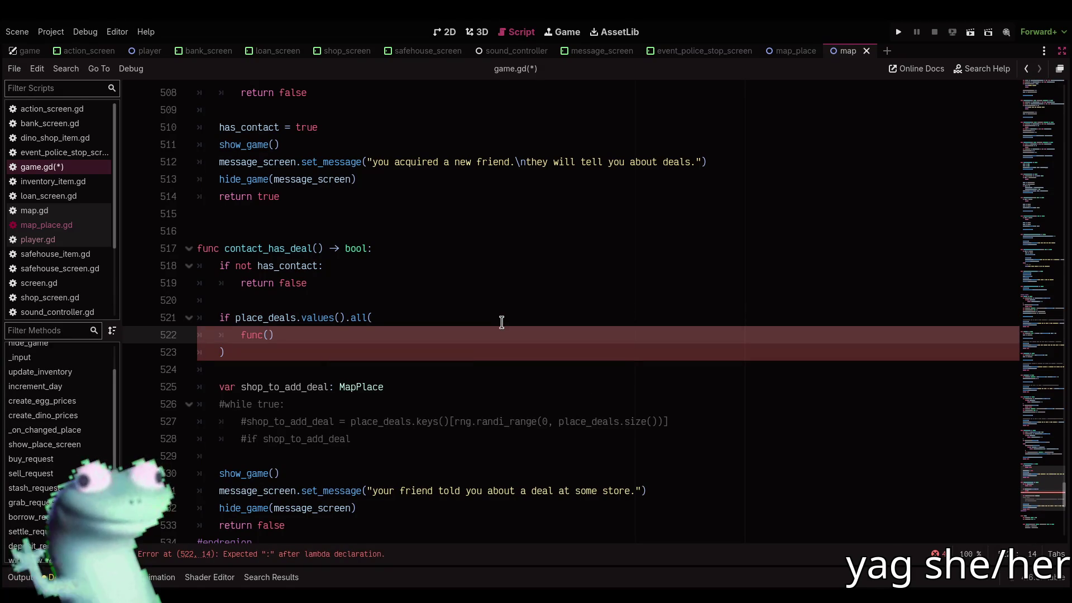
text(x: Array)
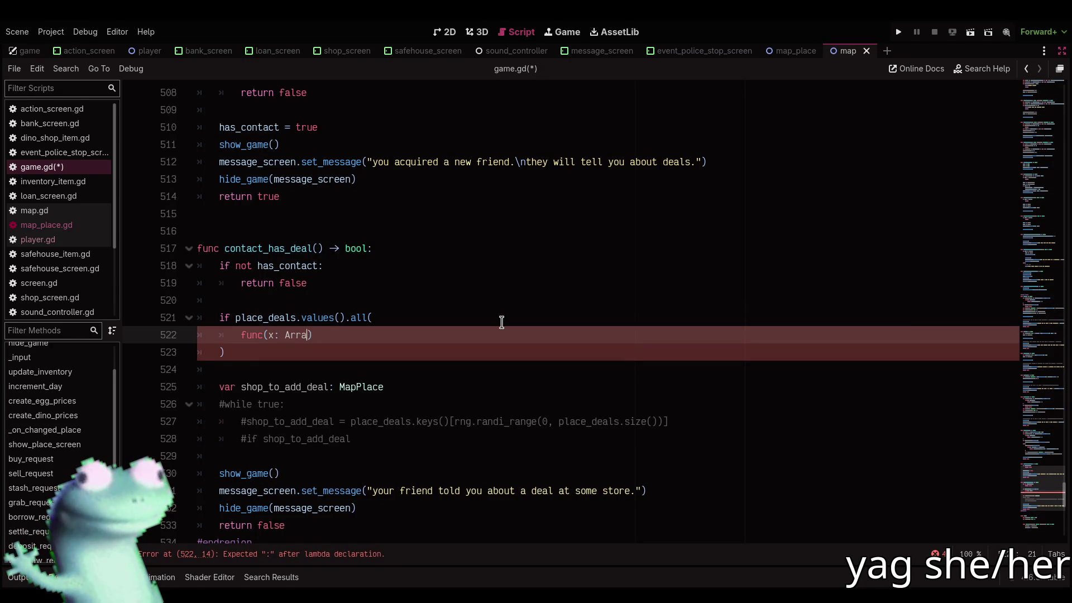
Finish the lambda with 'return not x.is_empty()' and make the if block return false
key(Return)
text(return x)
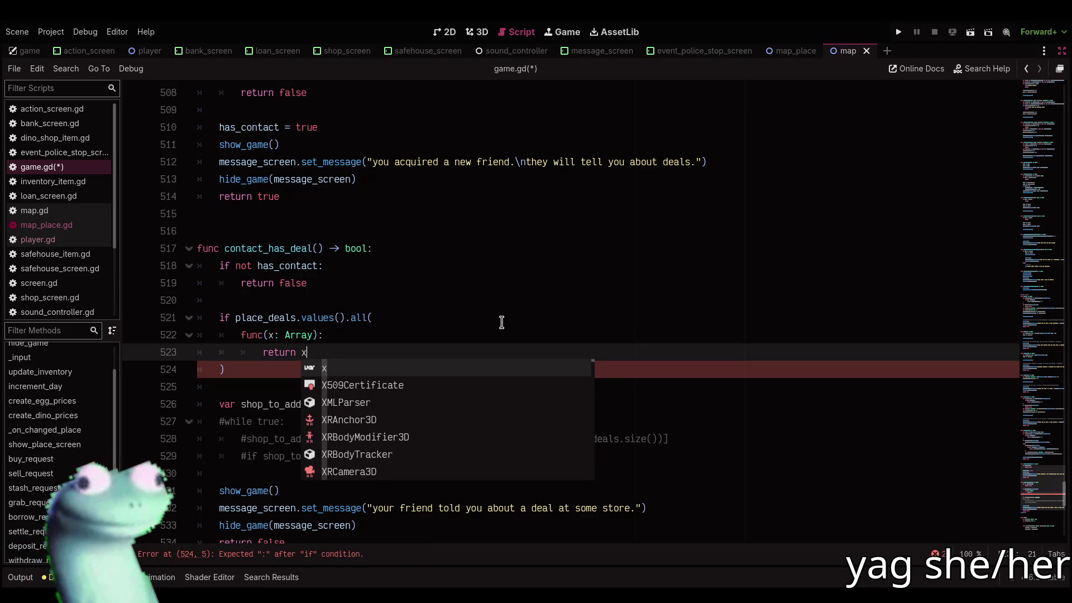
key(BackSpace)
text(not x.i)
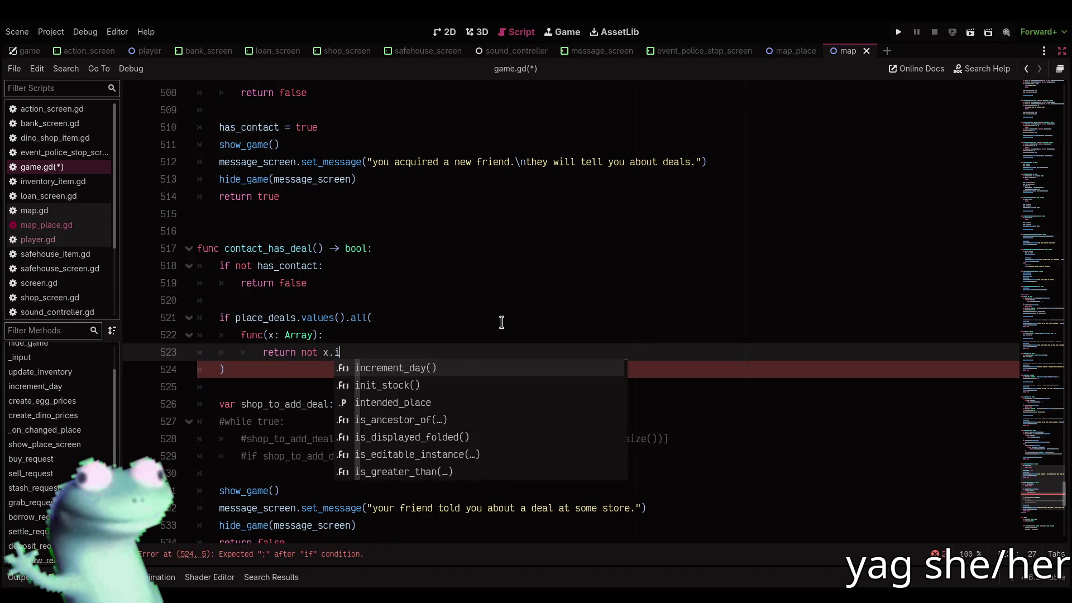
text(s_e)
key(Return)
key(Down)
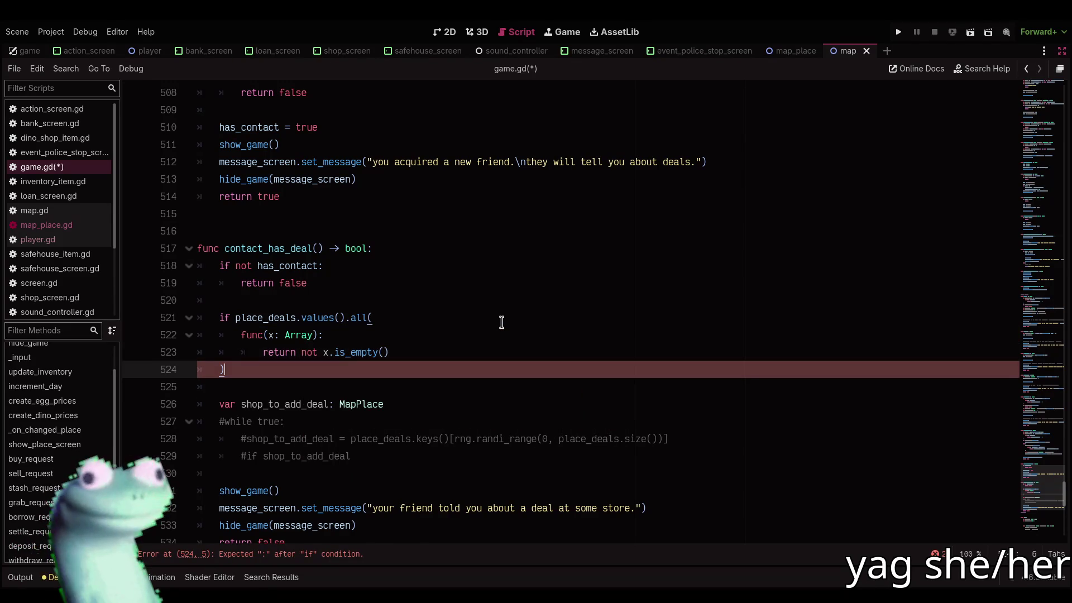
text(:)
key(Return)
text(return false)
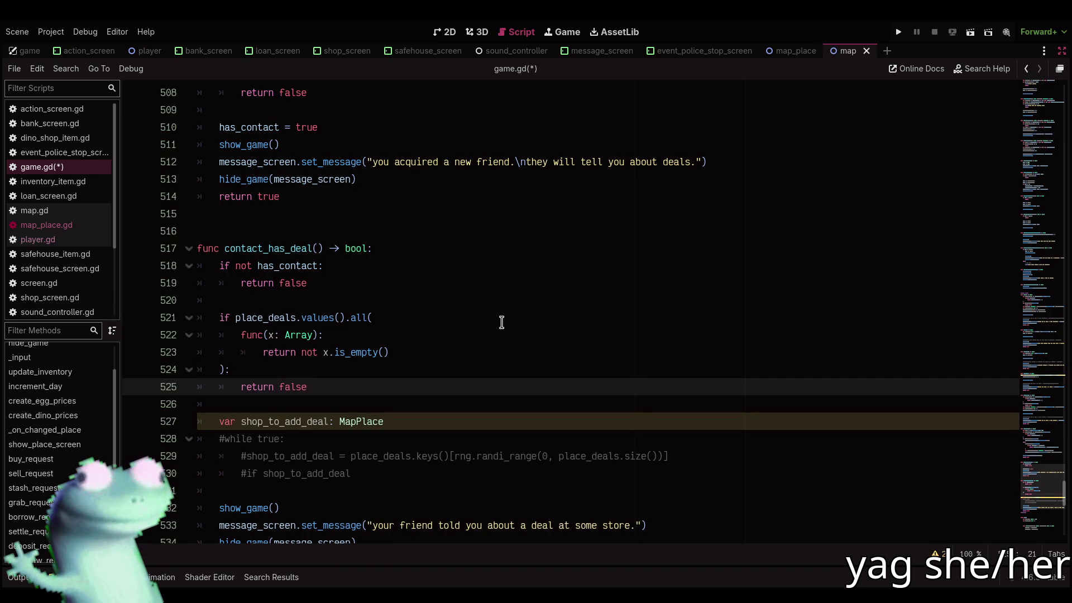
Save game.gd and insert a print("") line above return false, showing the output log
key(ctrl+s)
key(ctrl+shift+Return)
text(pla)
key(BackSpace)
text((")
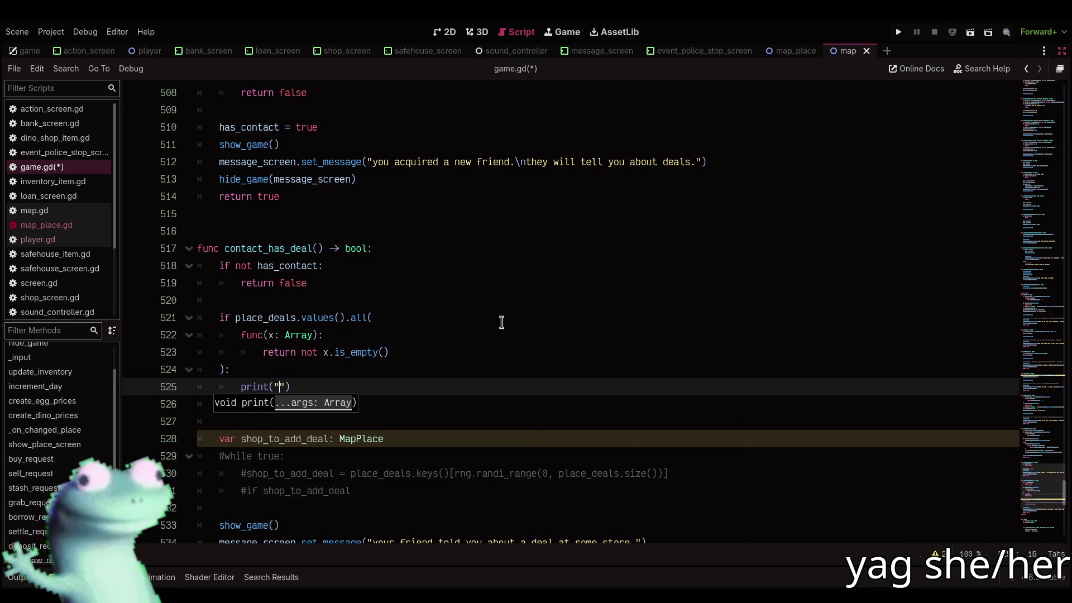
key(Escape)
click(9, 581)
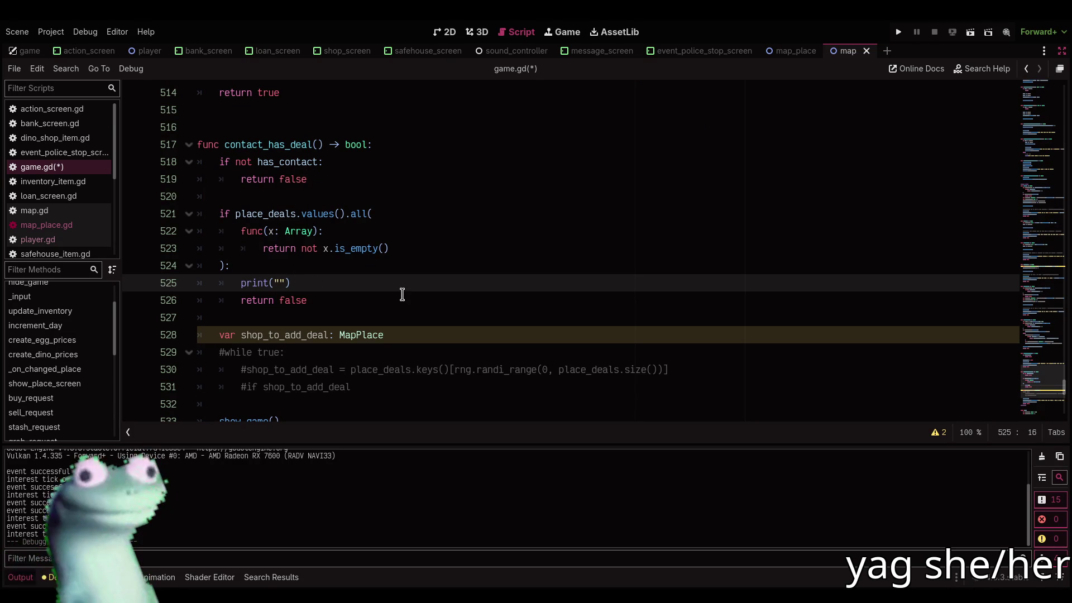
Fill the print message with 'skipping deal cause all shops have deals' and save game.gd
text(a)
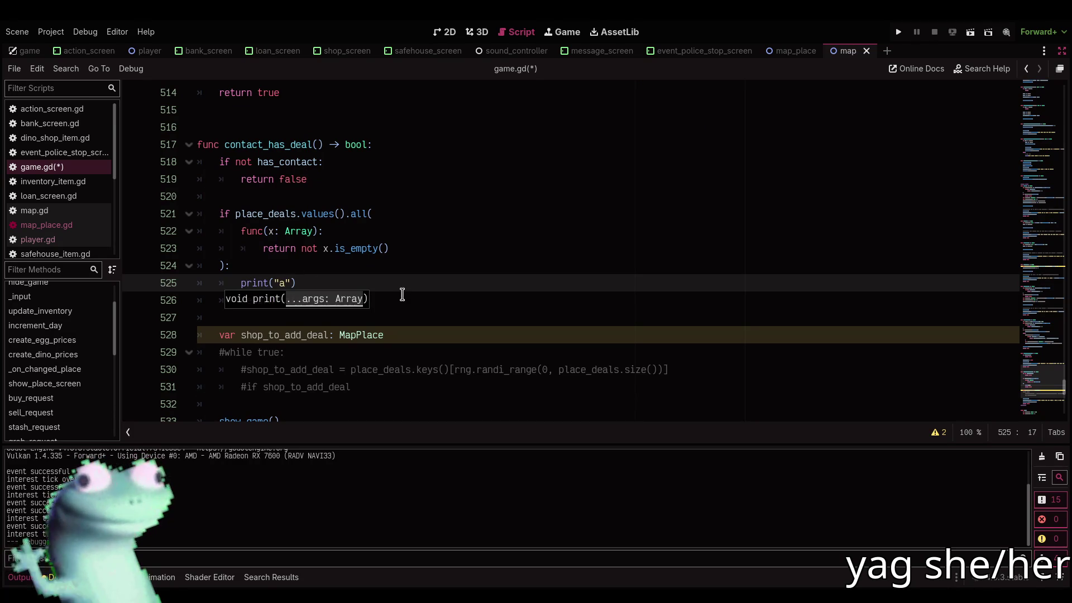
key(BackSpace)
text(skipping deal cause all shops )
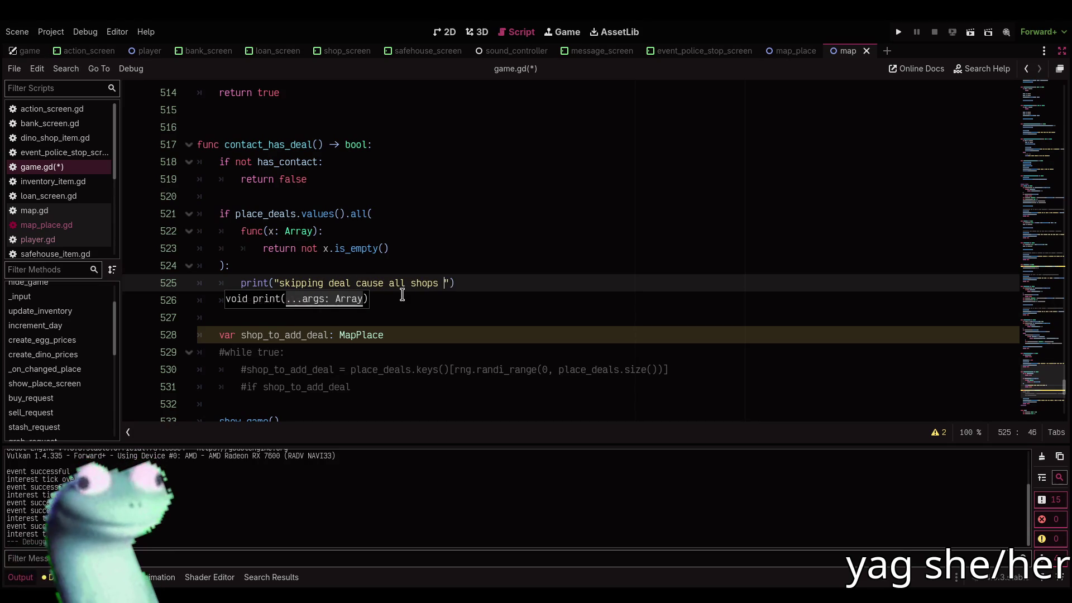
text(have deals)
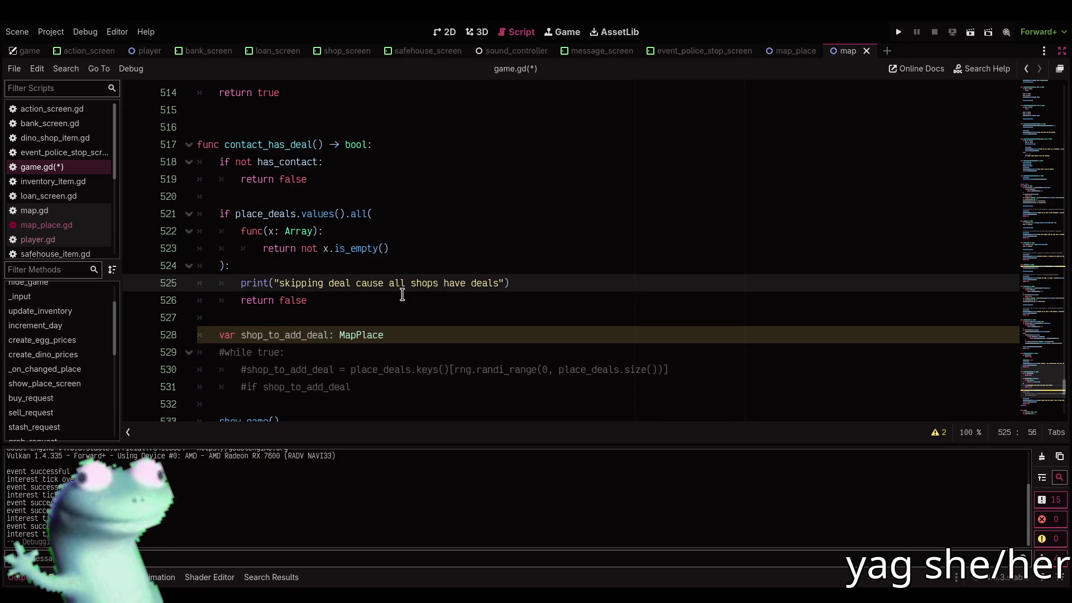
key(Down)
key(ctrl+s)
key(Down)
key(Down)
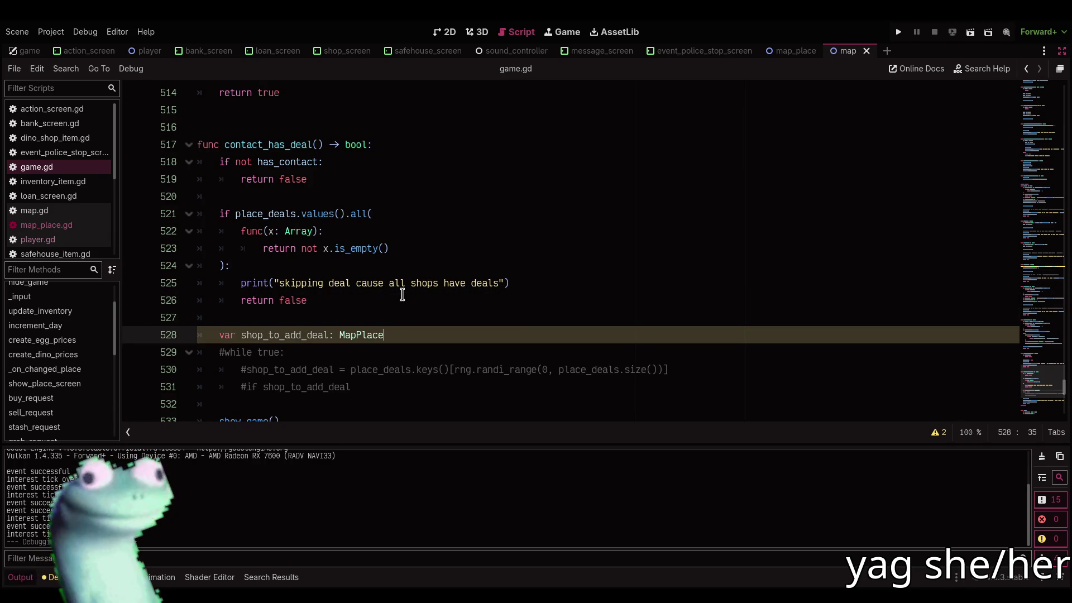
key(Down)
Uncomment lines 529–531 and finish the loop with 'if shop_to_add_deal != shop_to_add_deal: break'
key(shift+Down)
key(shift+Down)
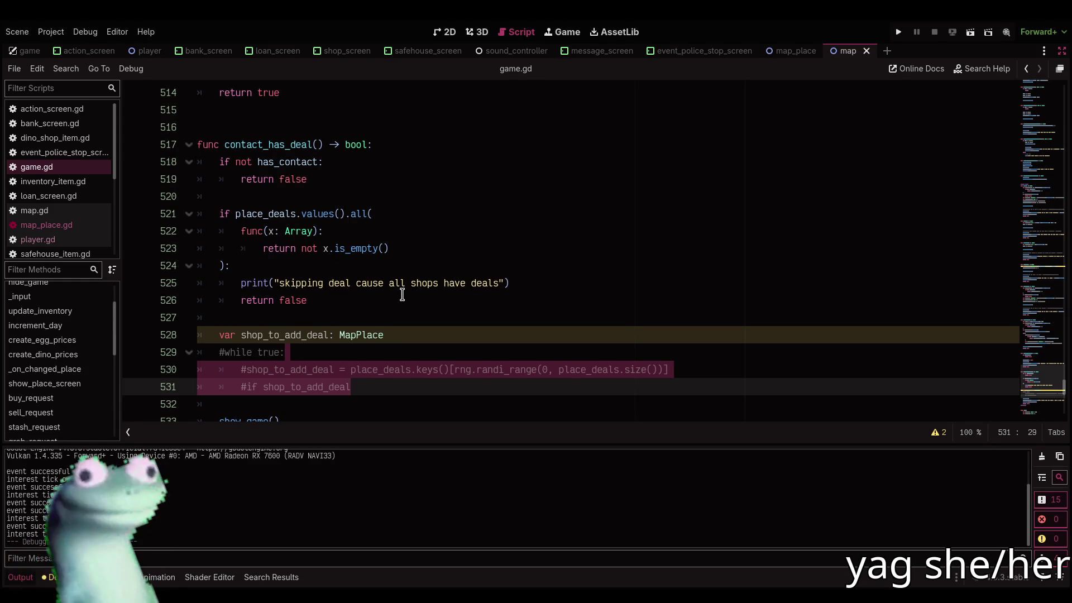
key(ctrl+k)
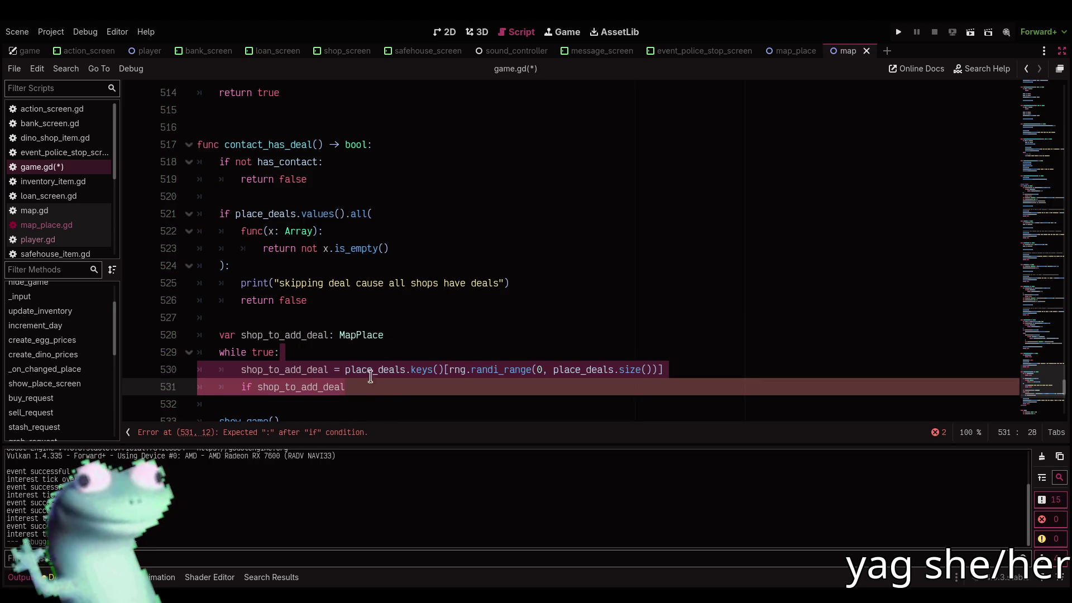
click(378, 390)
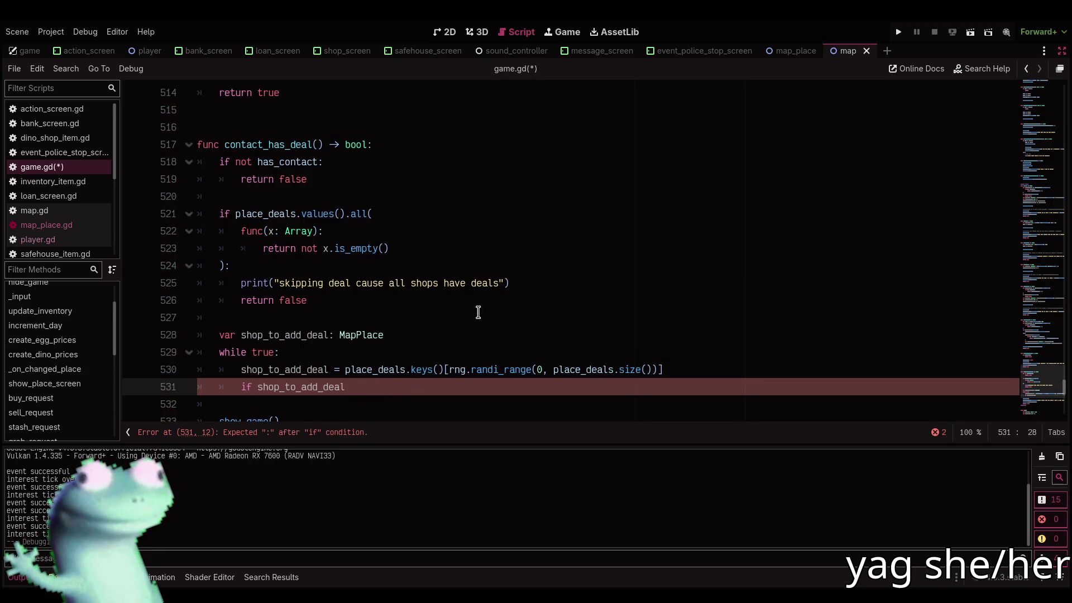
text( !=)
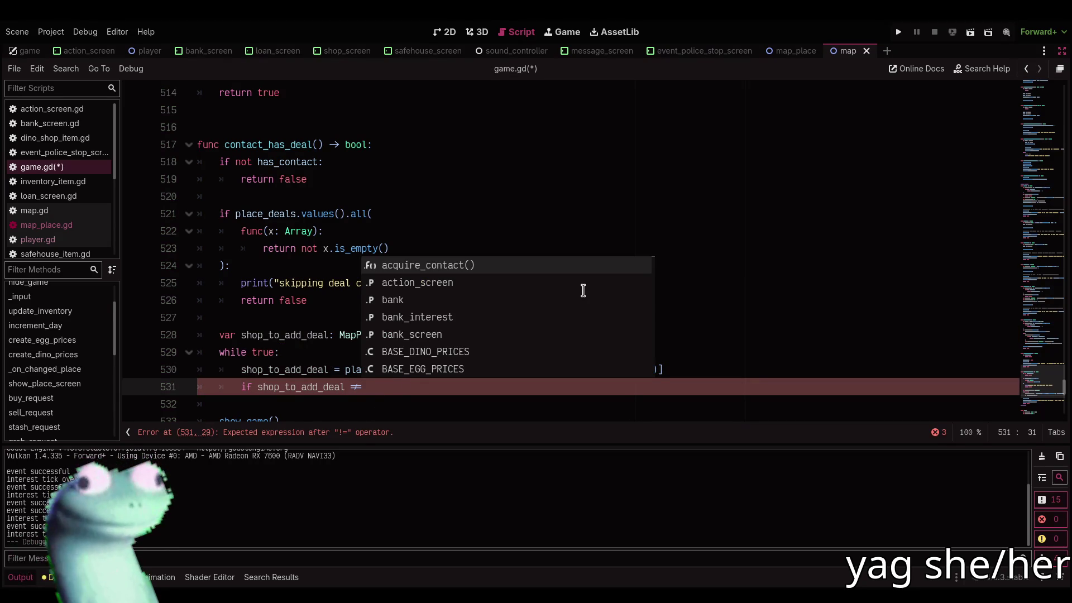
text( shop)
key(Down)
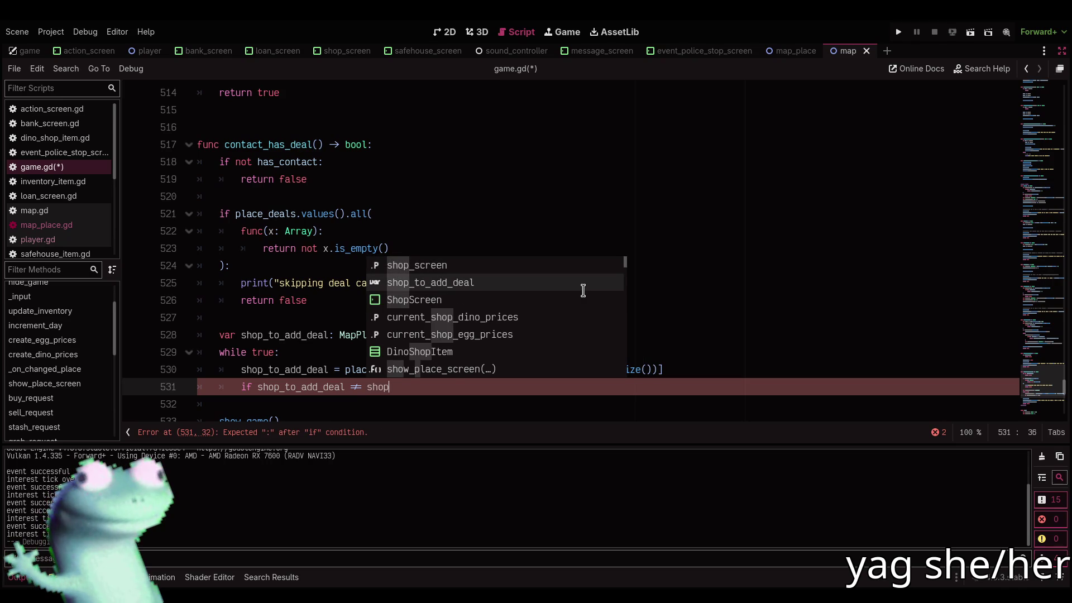
key(Return)
text(:)
key(Return)
text(break)
key(Return)
key(Return)
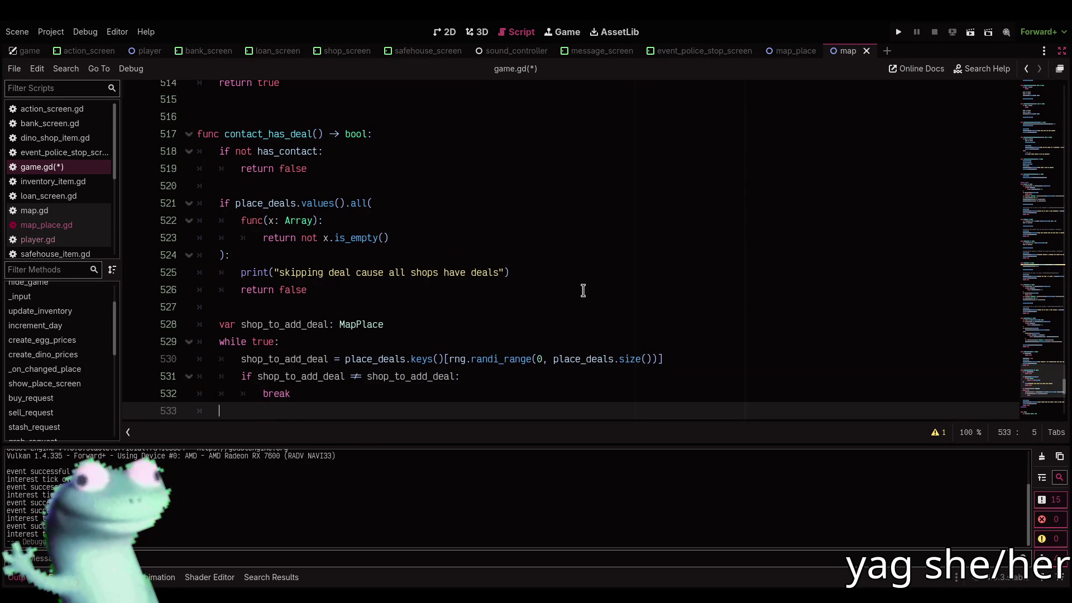
scroll(583, 290, down, 2)
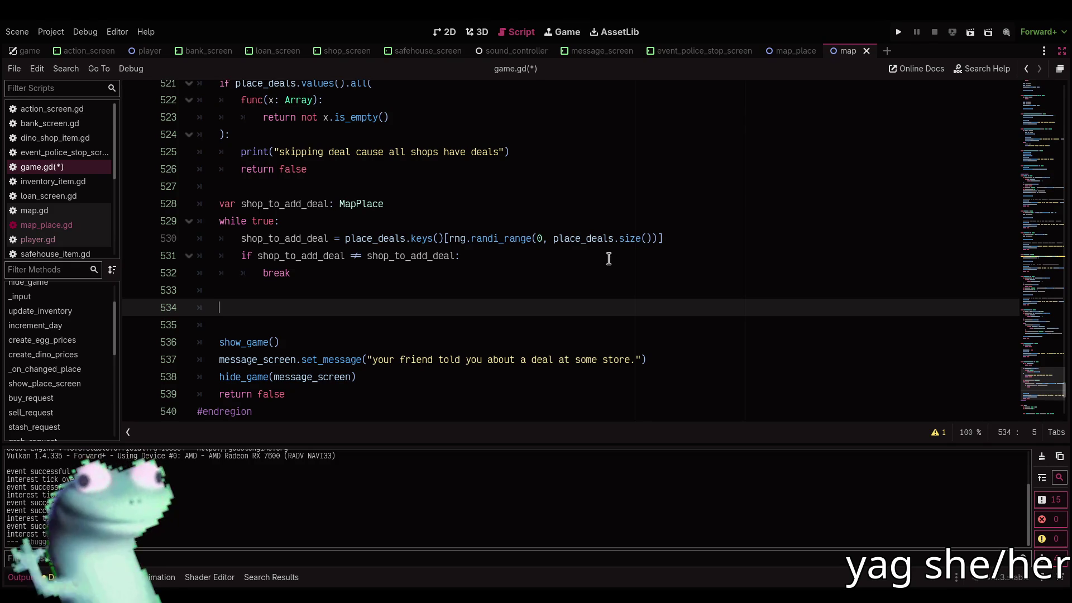
mouse_move(603, 247)
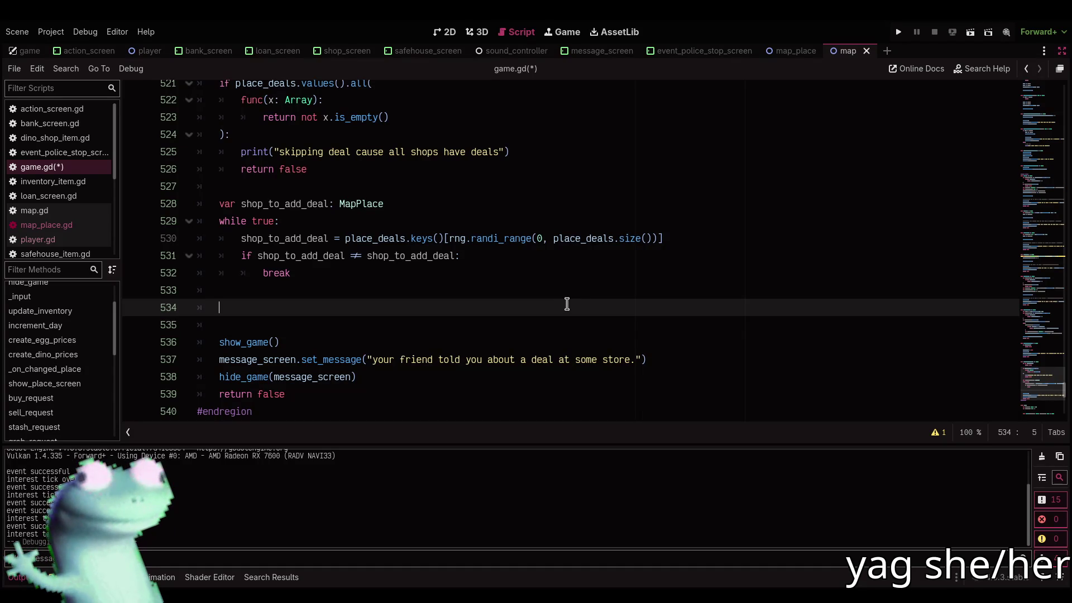
right_click(565, 300)
key(Escape)
right_click(565, 301)
key(Escape)
right_click(563, 300)
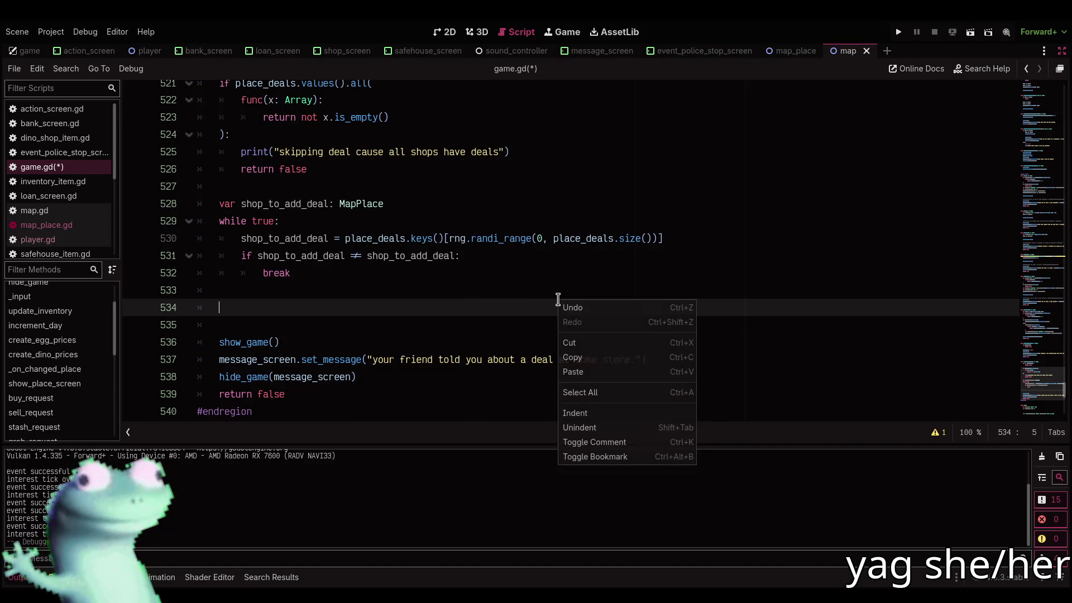
key(Escape)
right_click(545, 300)
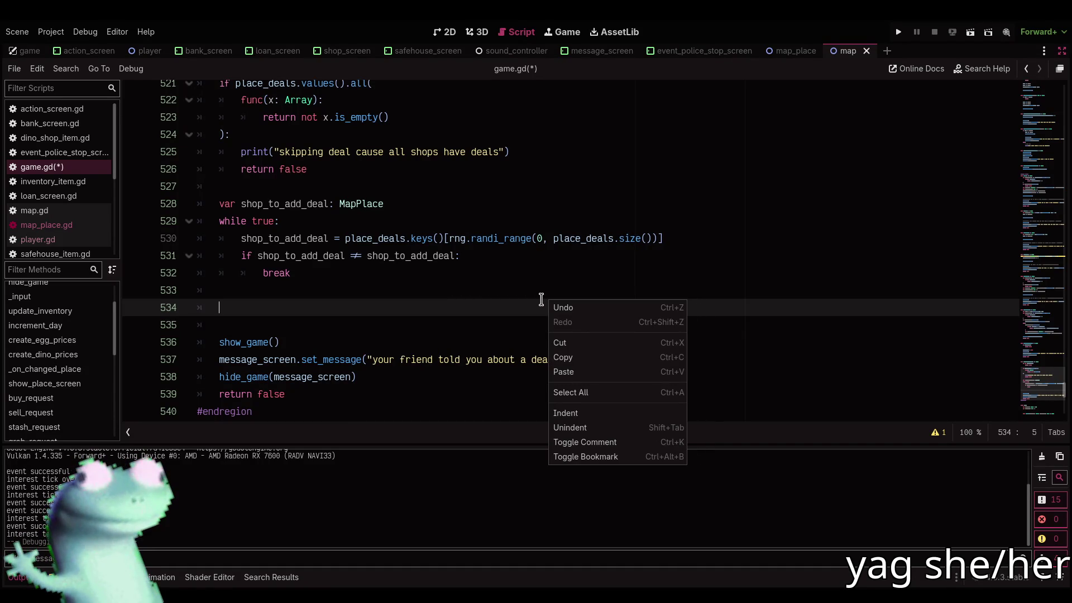
key(Escape)
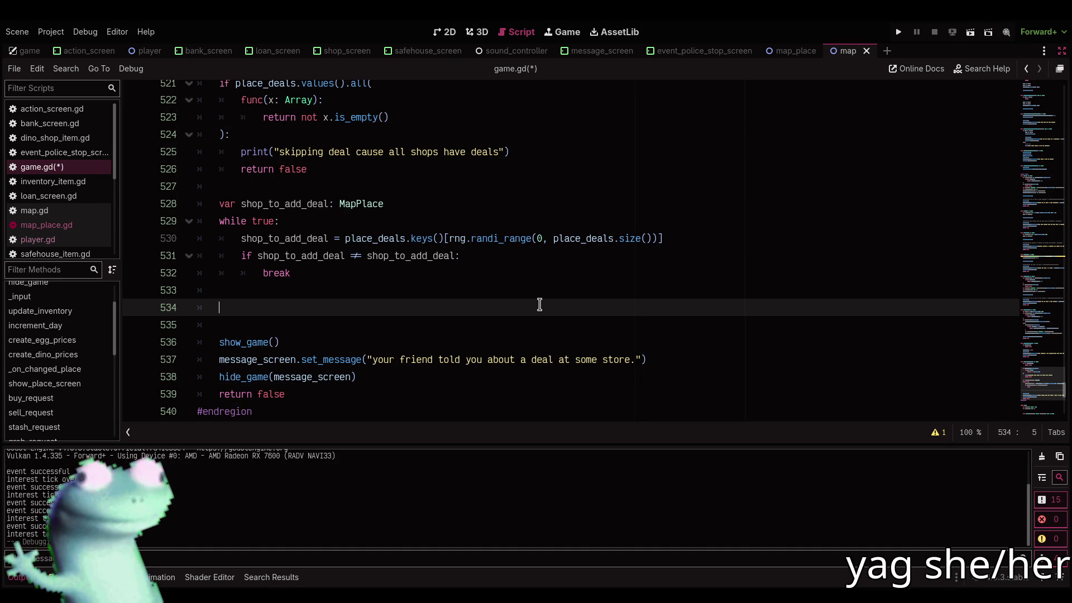
Add 'var deal := Deal.new(rng.randf_range(0.1, 0.4), 2)' on line 534 and save
text(var deal)
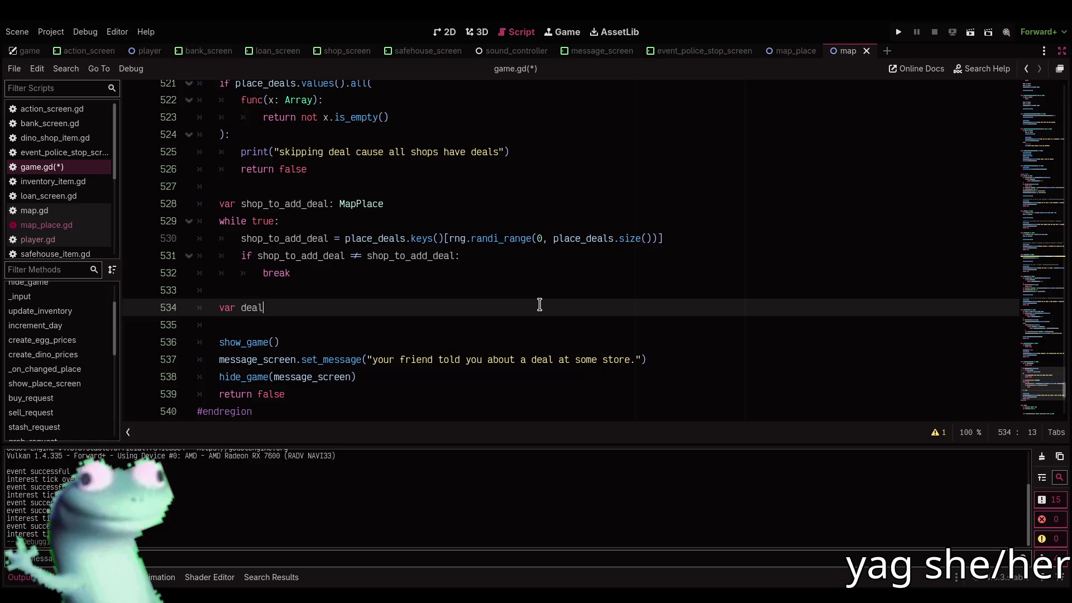
text( := Deal.ne)
key(Return)
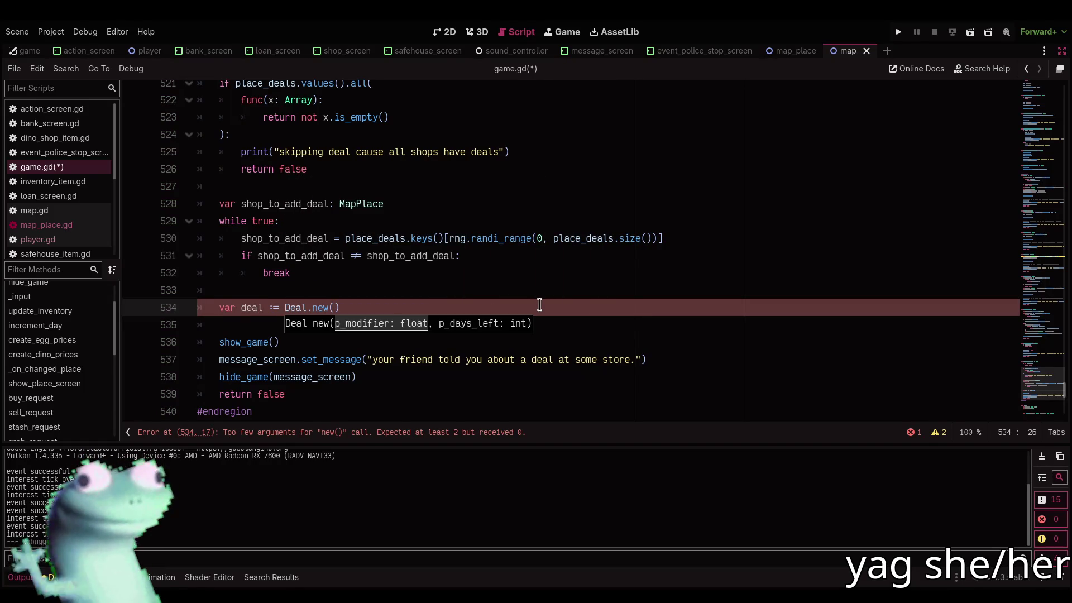
text(, 2)
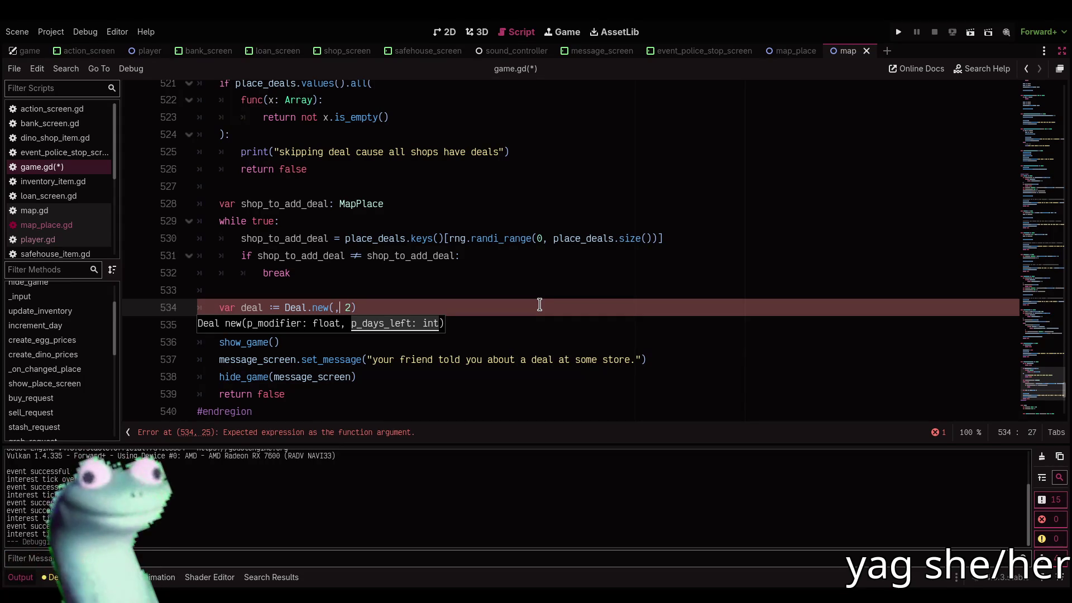
key(Left)
key(Left)
key(Left)
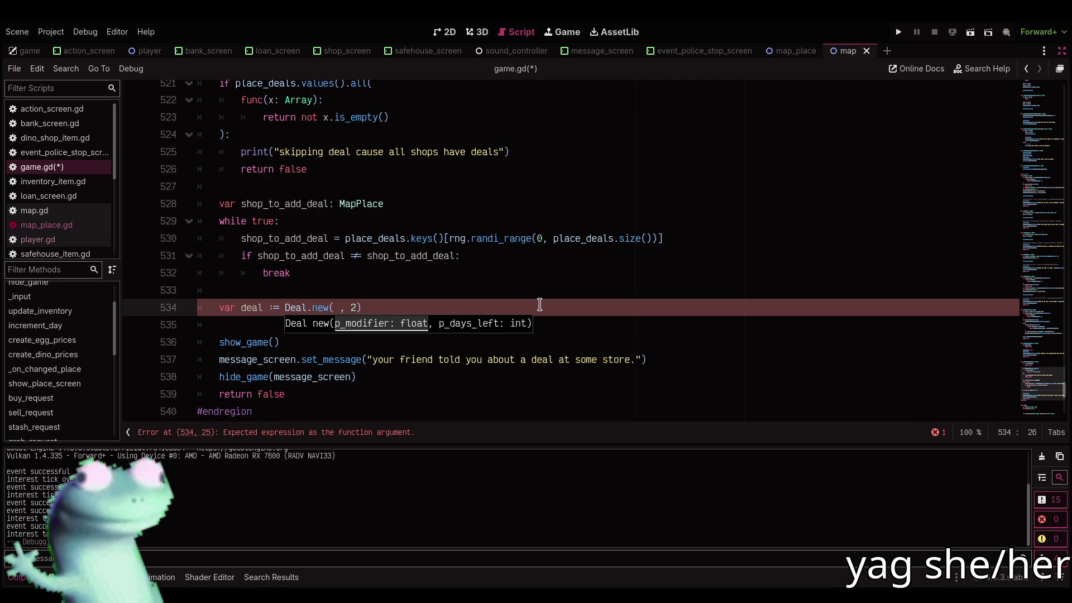
text(r)
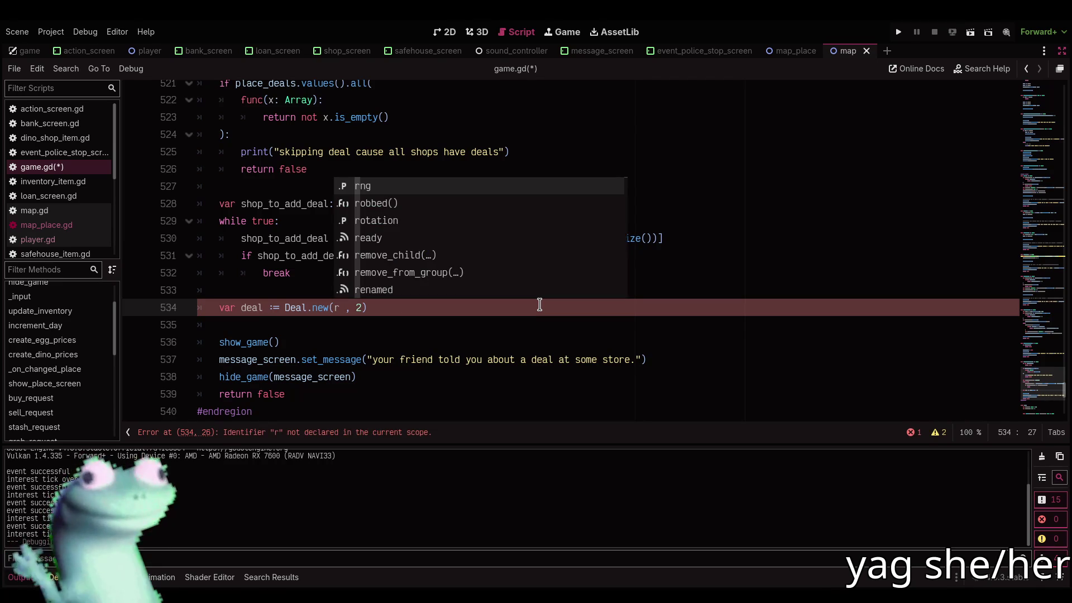
text(ng.rand)
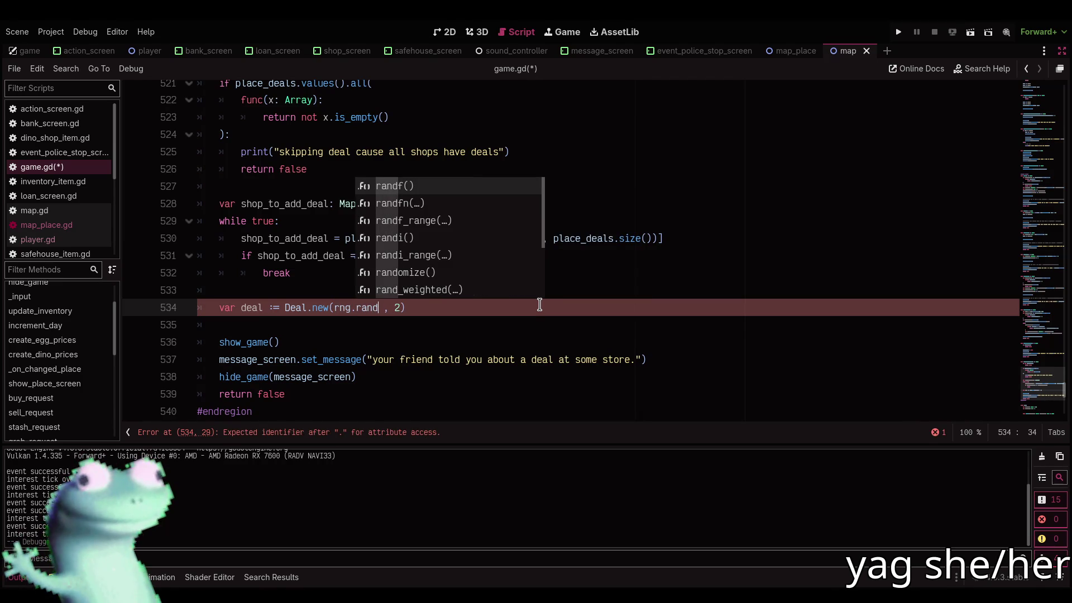
key(Down)
key(Down)
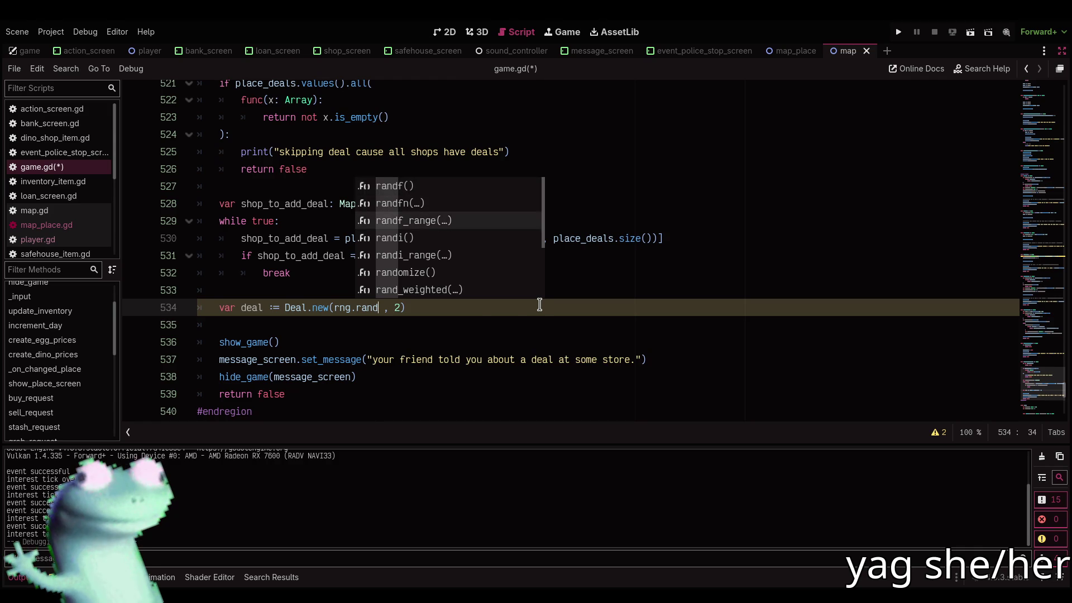
key(Return)
text(0.1, 0.)
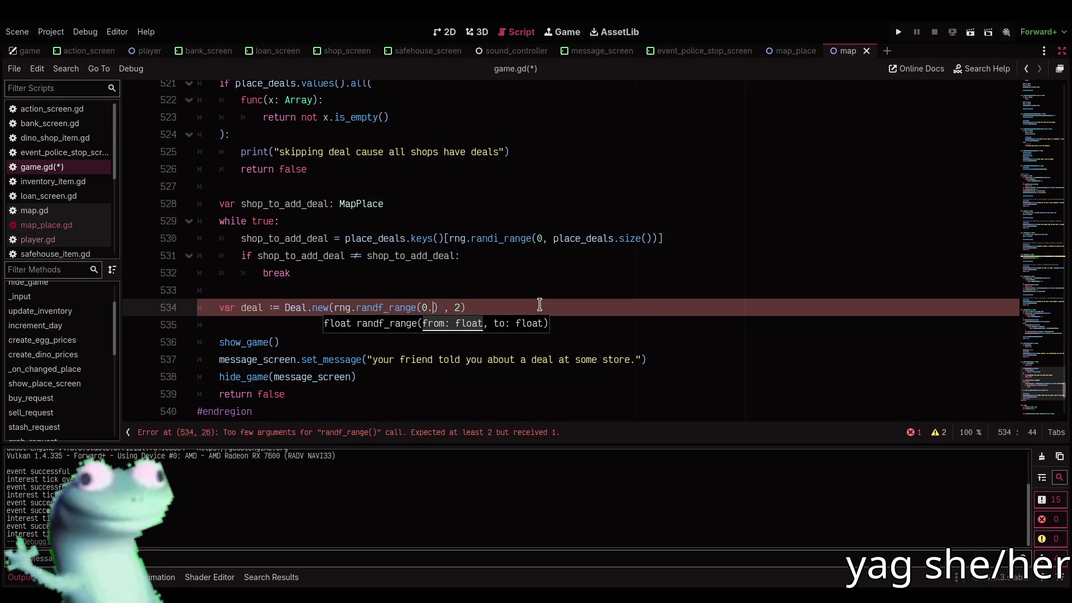
text(4)
key(Right)
key(Delete)
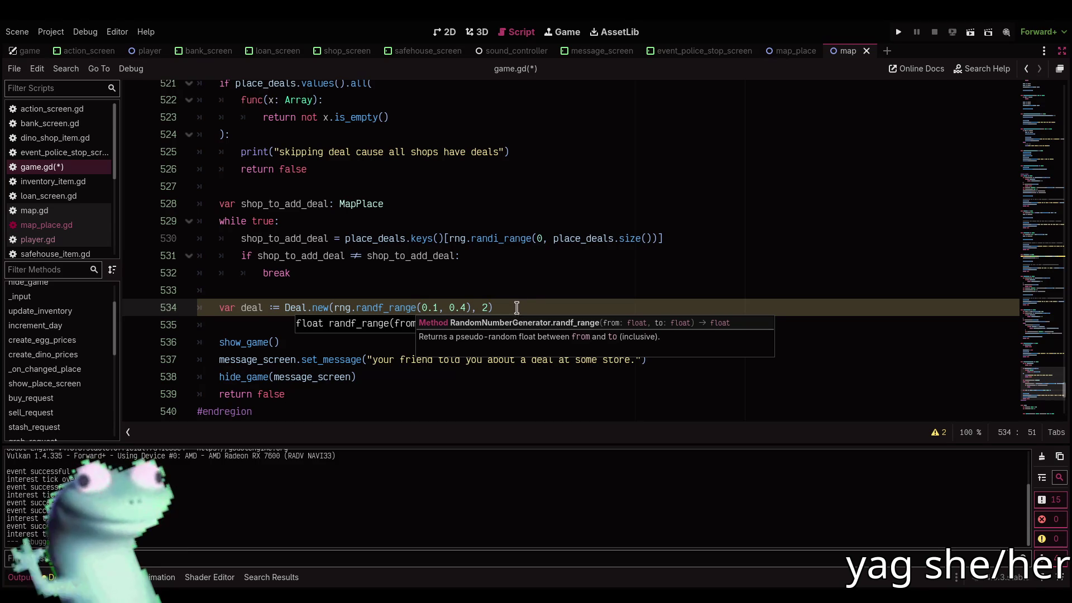
key(End)
key(ctrl+s)
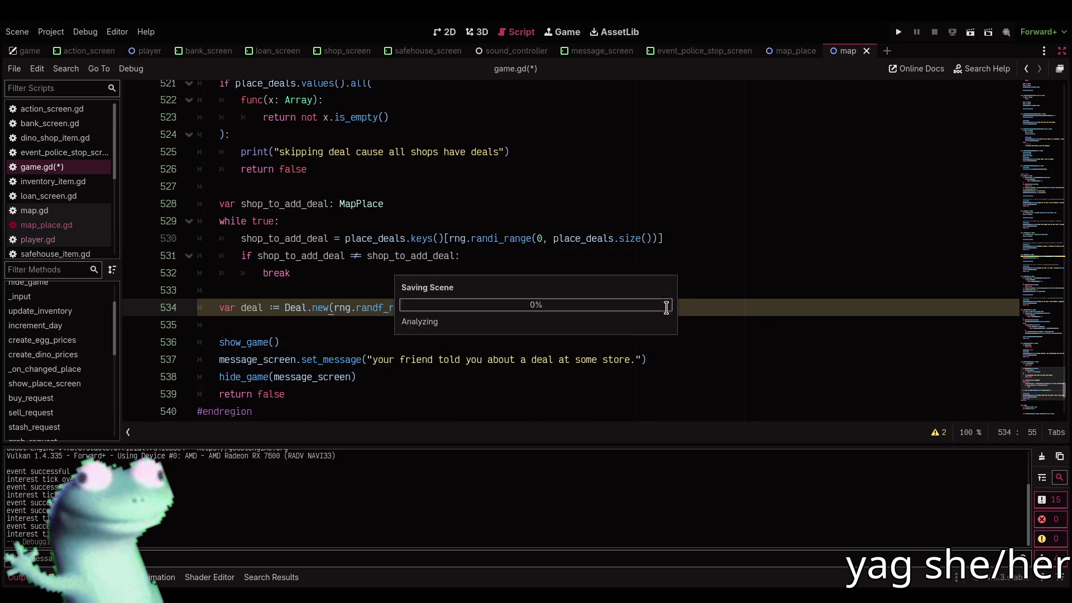
Append it with place_deals[shop_to_add_deal].append(deal) and save the script
key(Return)
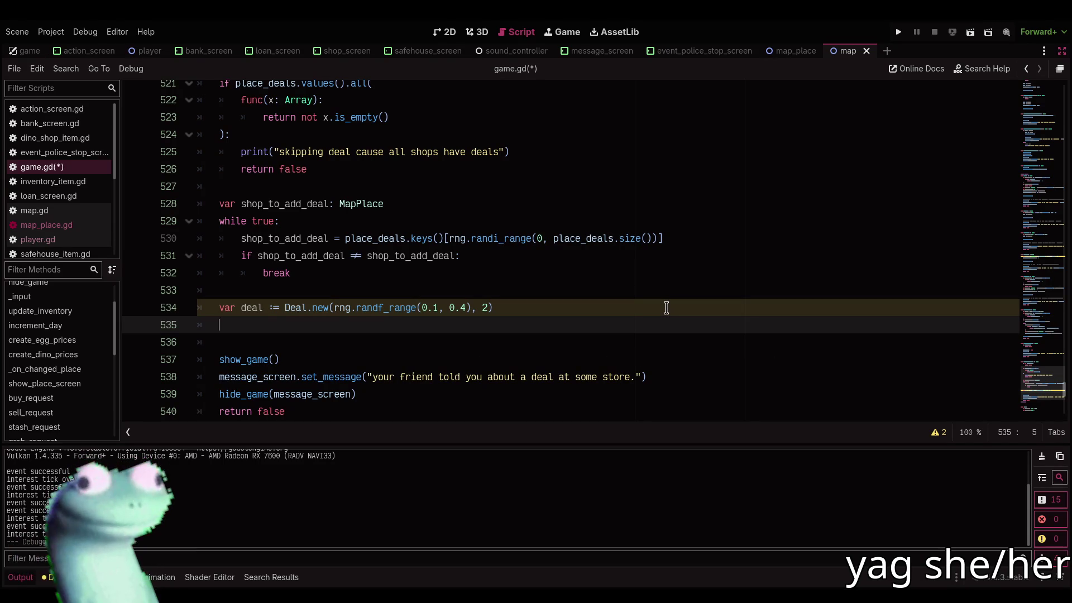
text(place_deals[)
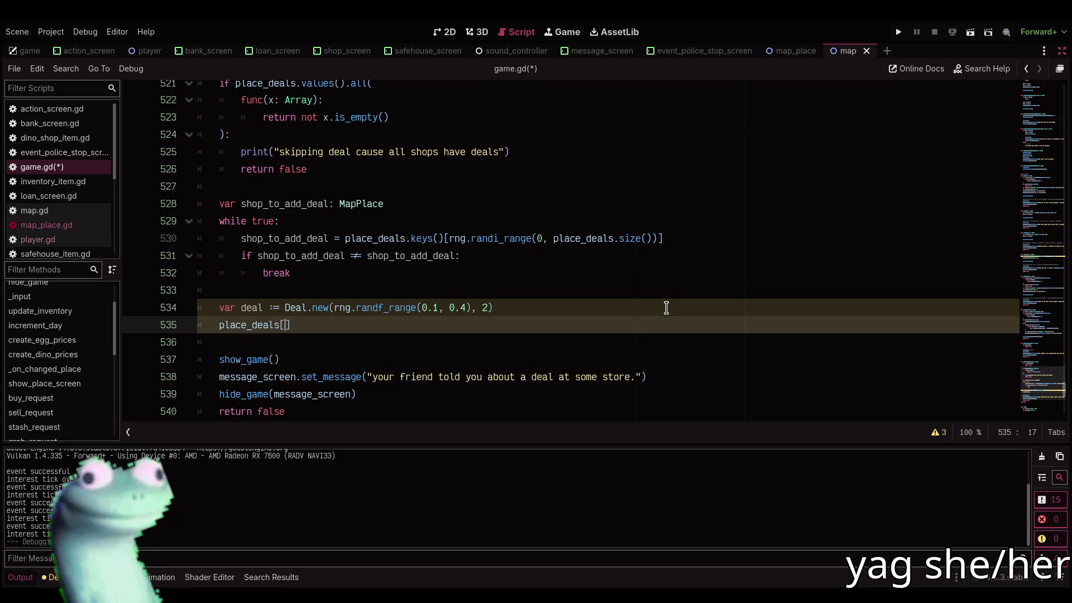
text(sho)
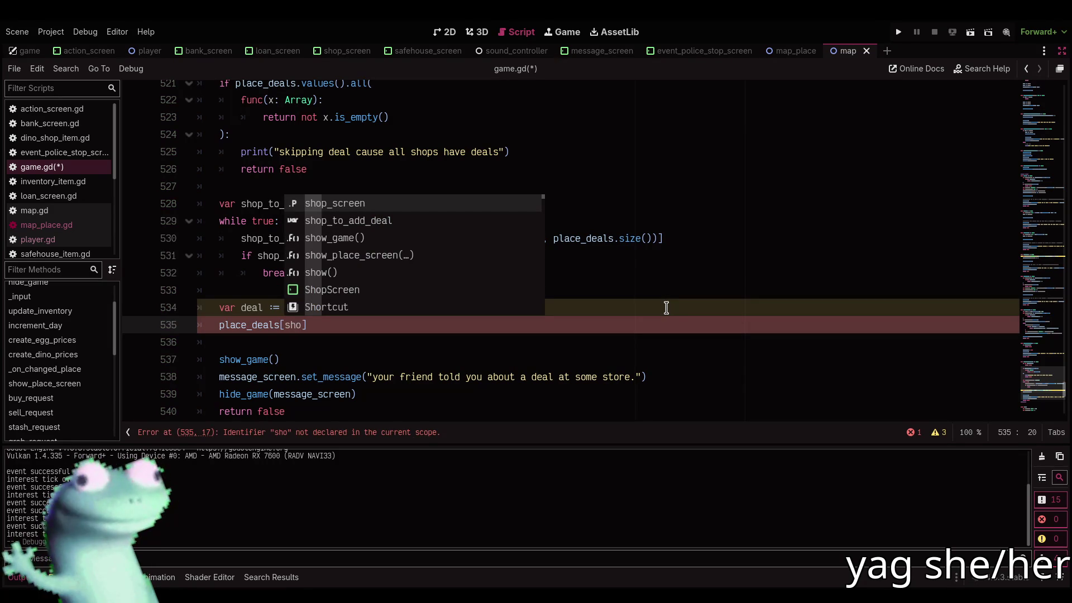
key(Down)
key(Return)
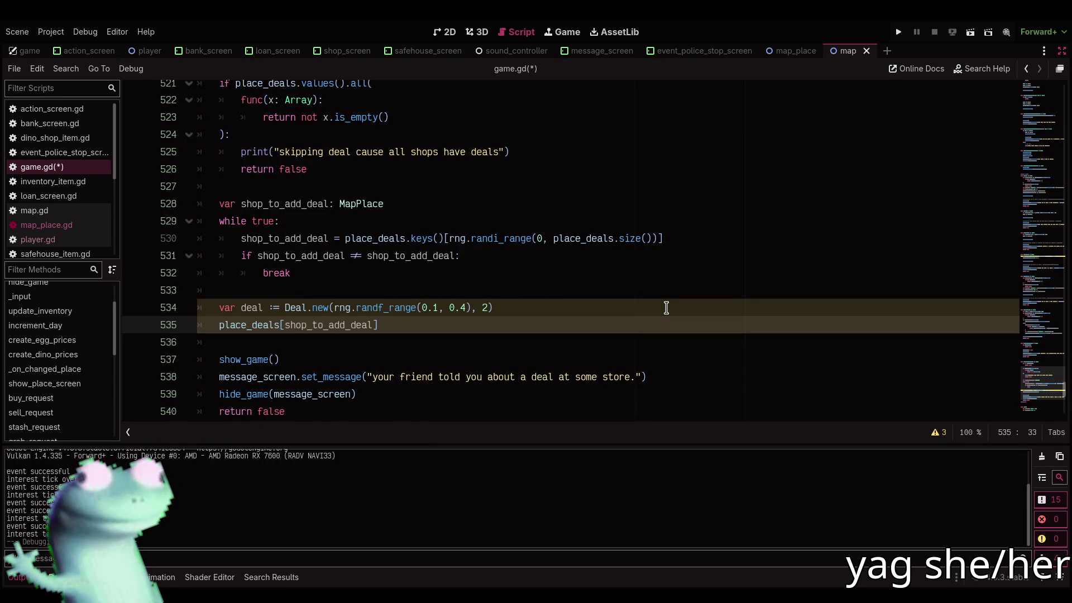
key(Right)
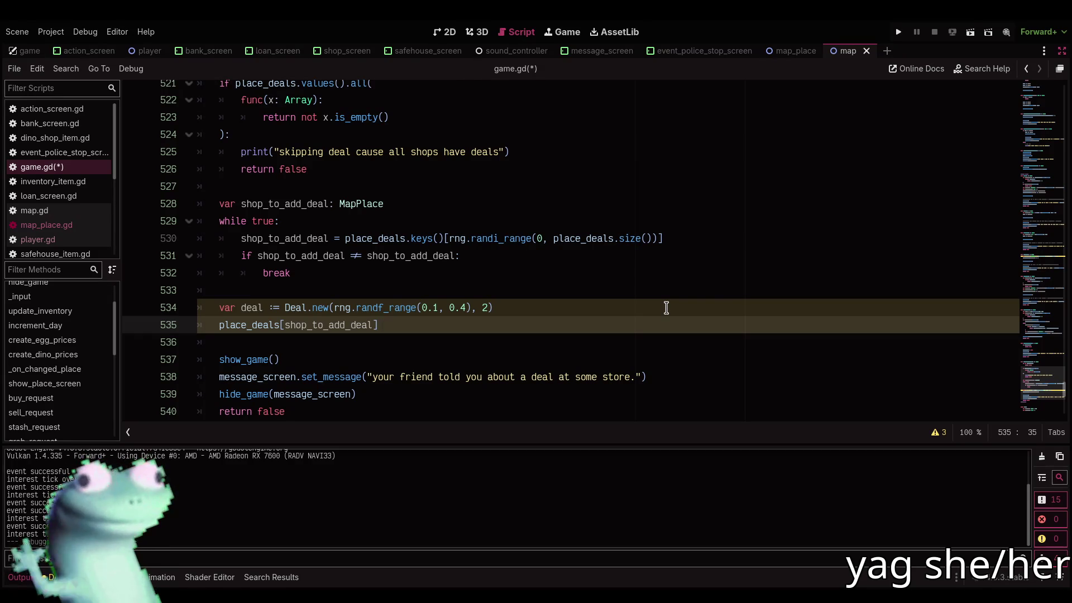
text(.ap)
key(Return)
text(deal)
key(ctrl+s)
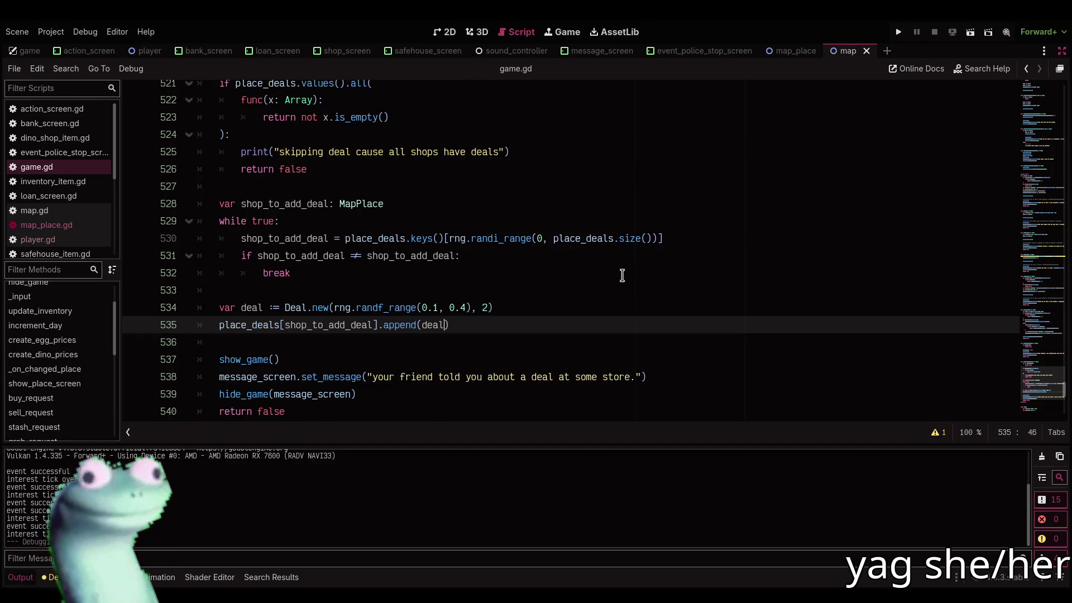
click(608, 273)
click(584, 291)
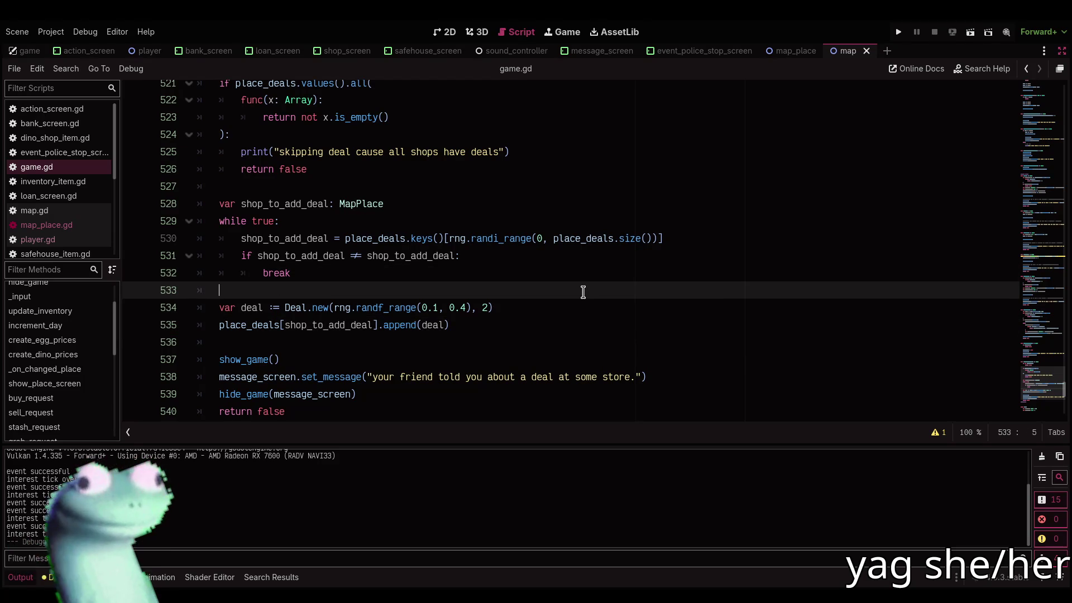
click(502, 329)
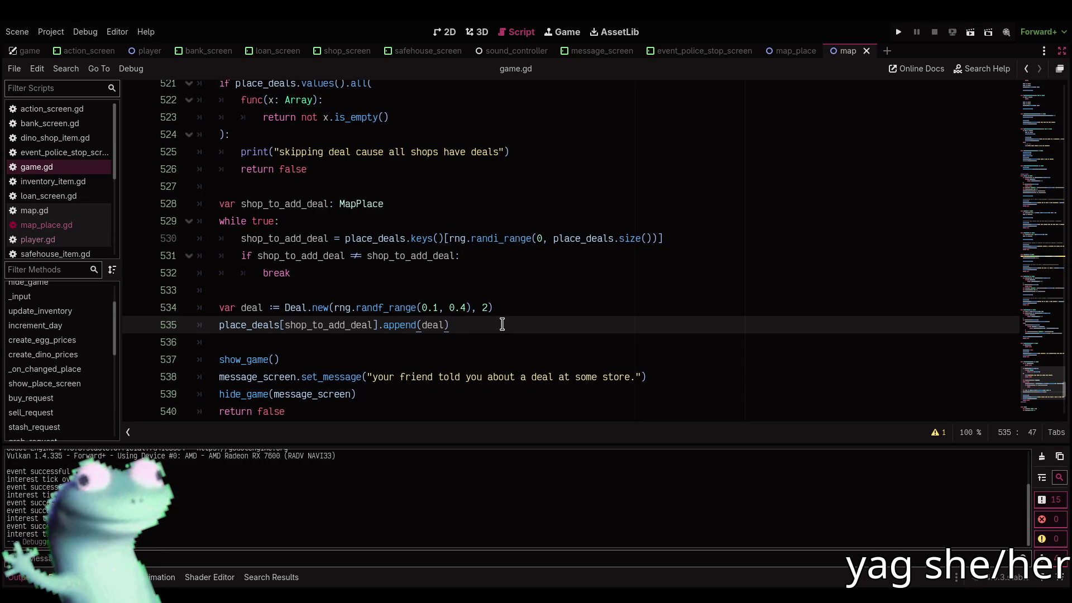
scroll(502, 324, down, 3)
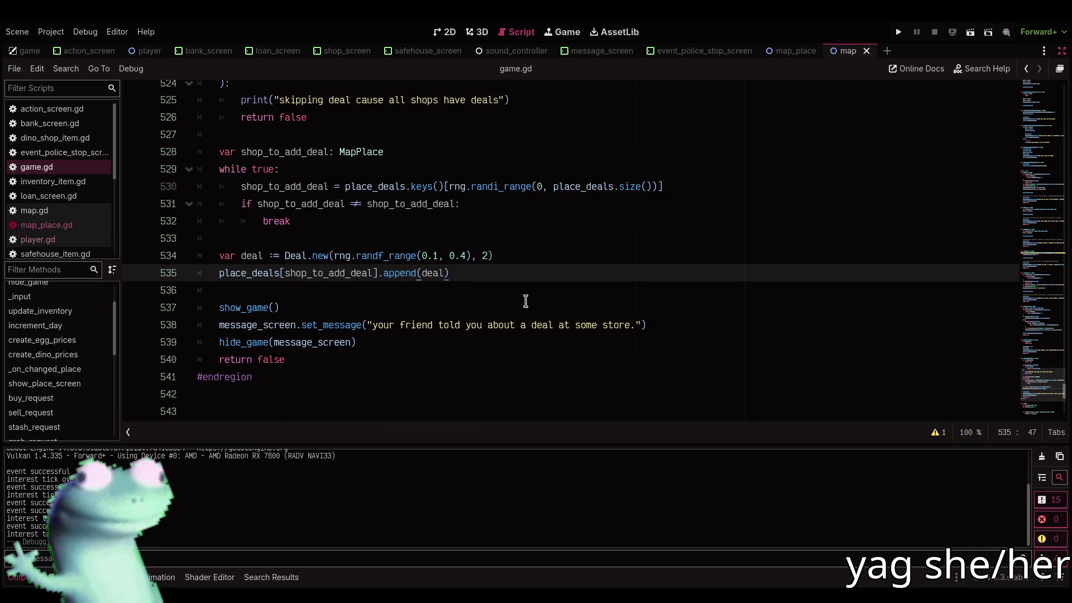
click(537, 260)
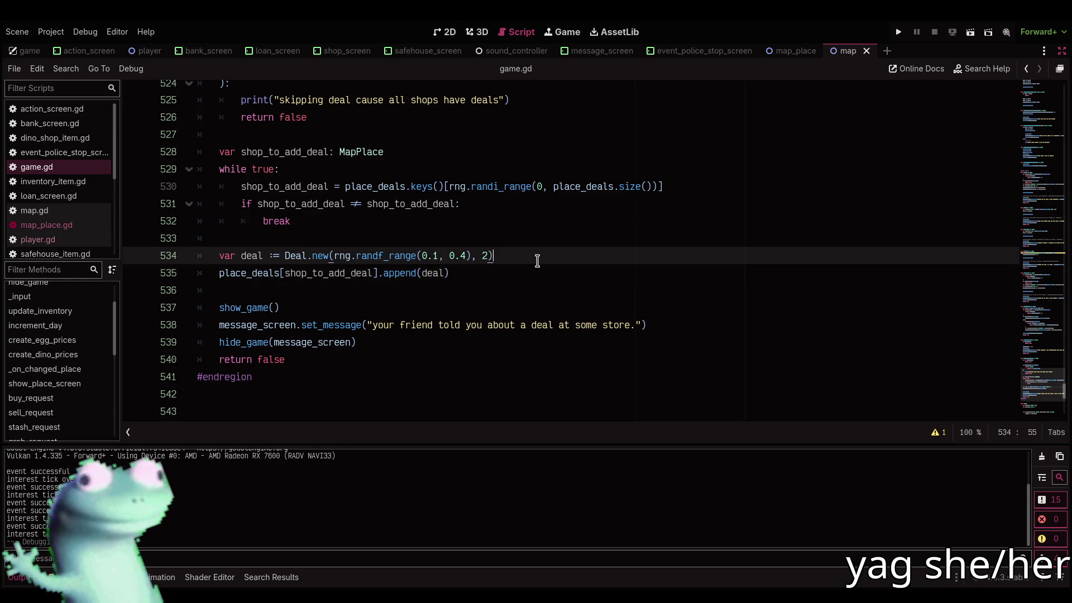
Print "adding deal of +%s" % deal.modifier after creating the deal, then save game.gd
key(Return)
text(print()
text("adding deal )
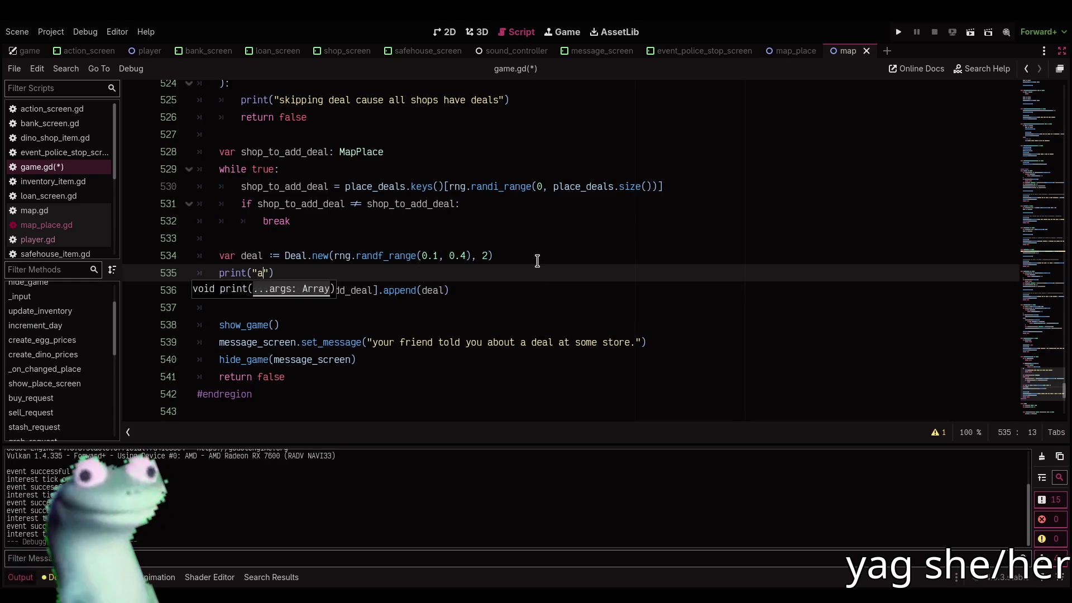
text(of %s")
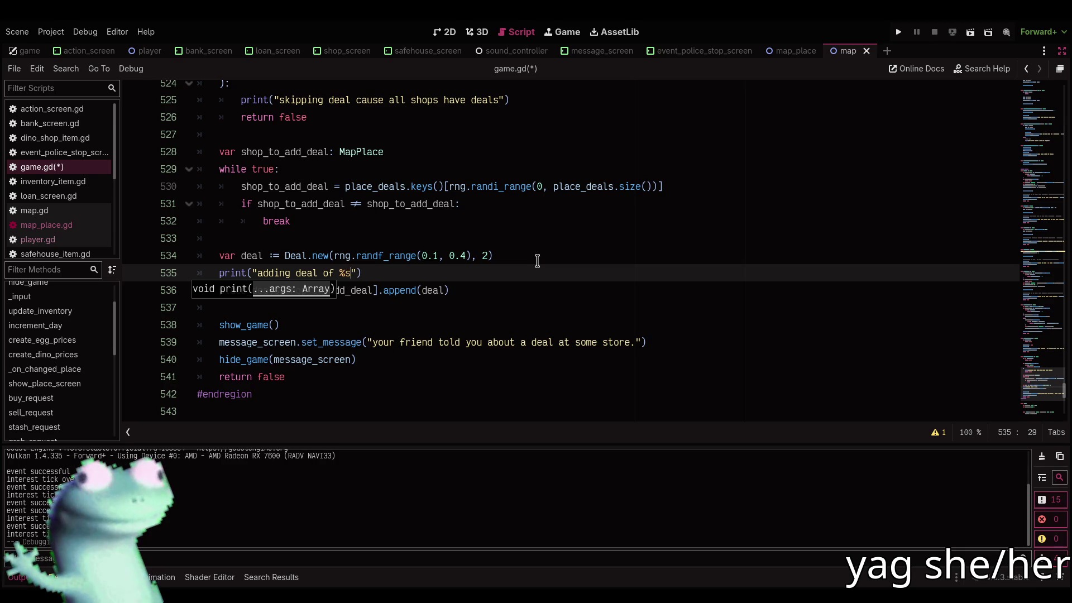
key(Left)
key(Left)
key(Left)
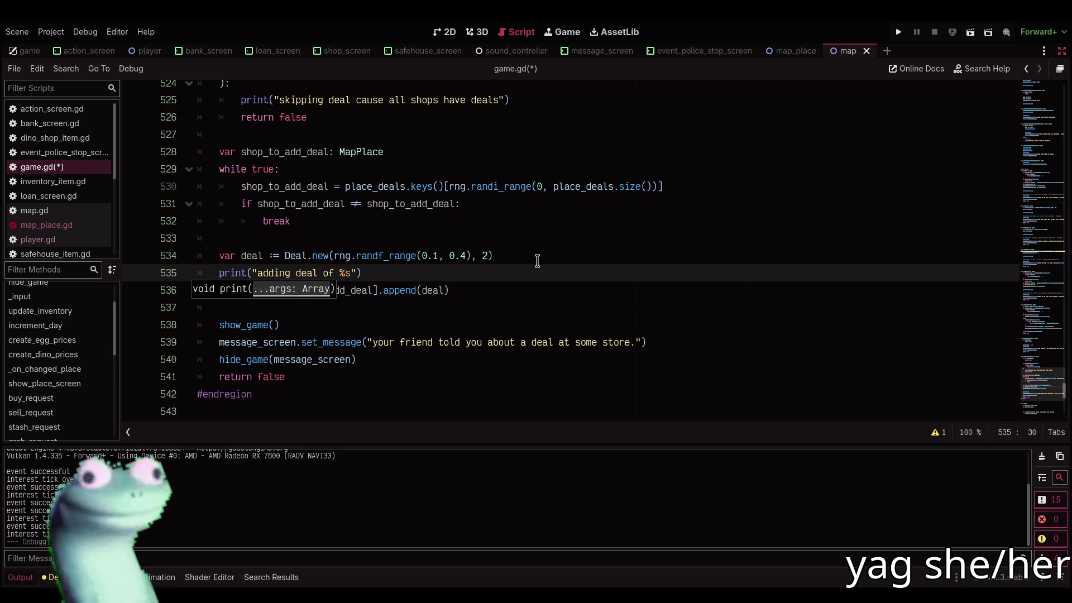
text(+)
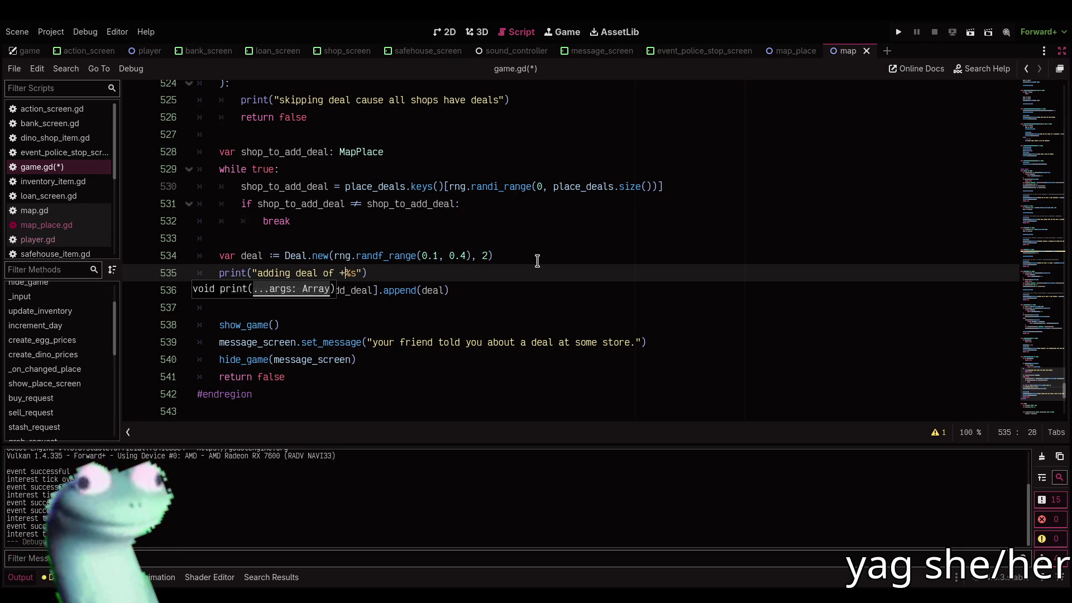
key(Right)
key(Right)
key(Right)
text(% deal.)
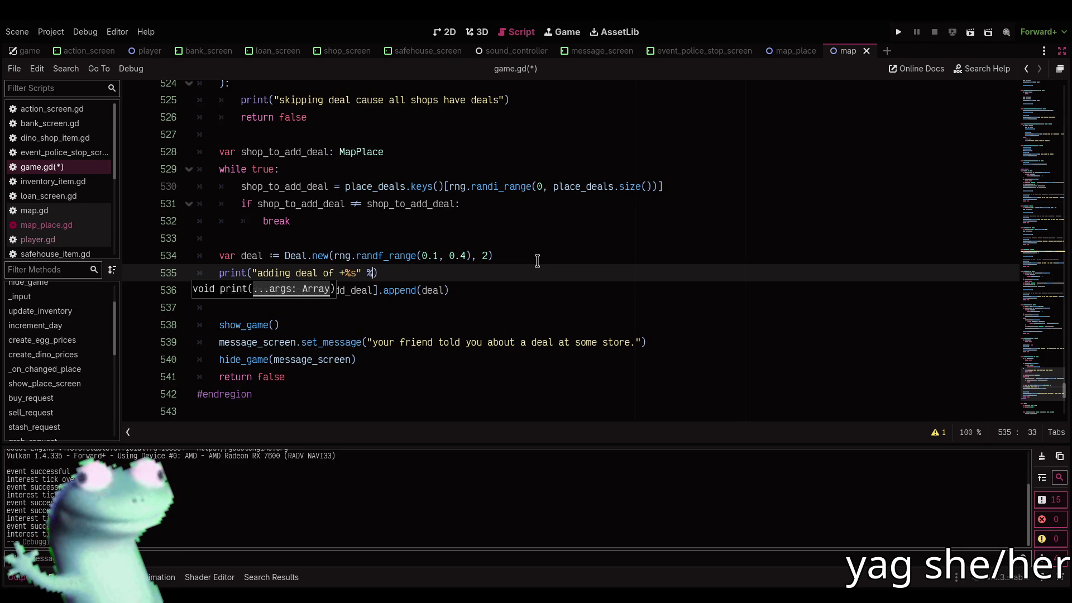
key(Down)
key(Return)
key(ctrl+s)
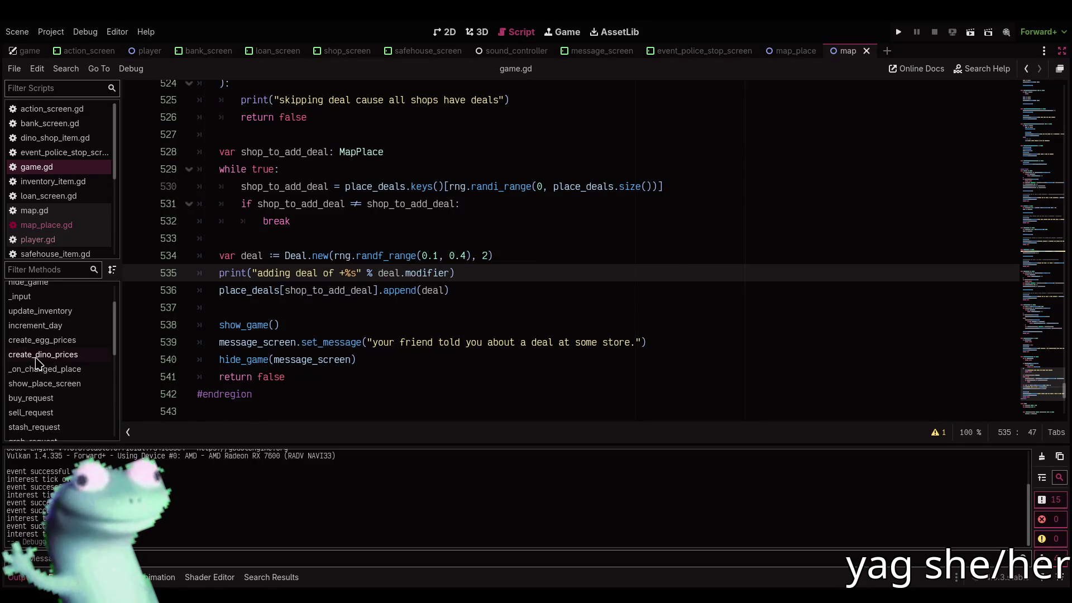
key(ctrl+j)
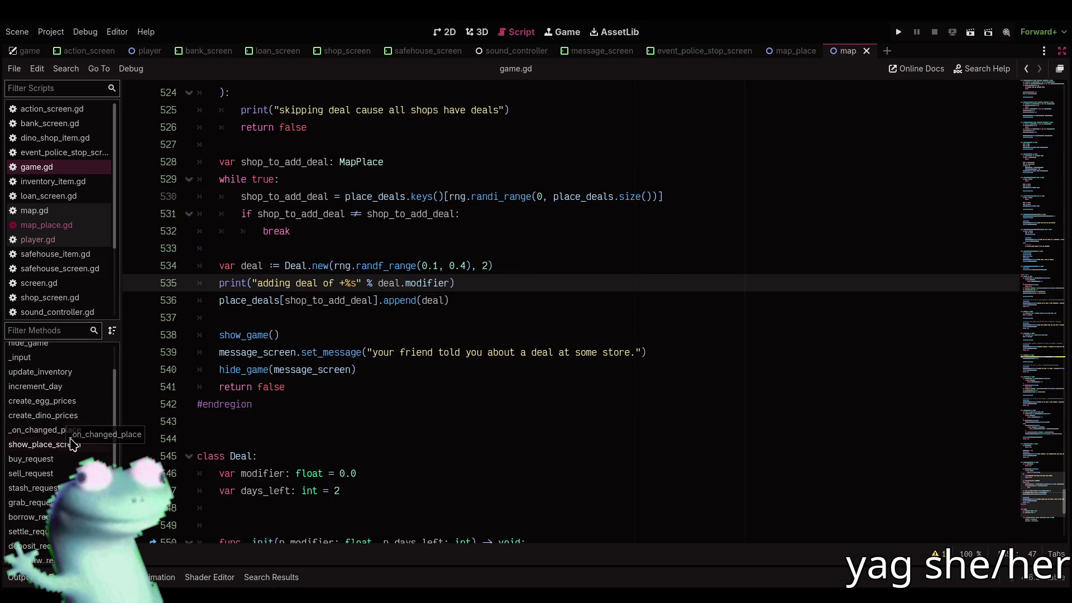
Add a shop: MapPlace parameter to both create_egg_prices and create_dino_prices signatures
scroll(59, 444, up, 3)
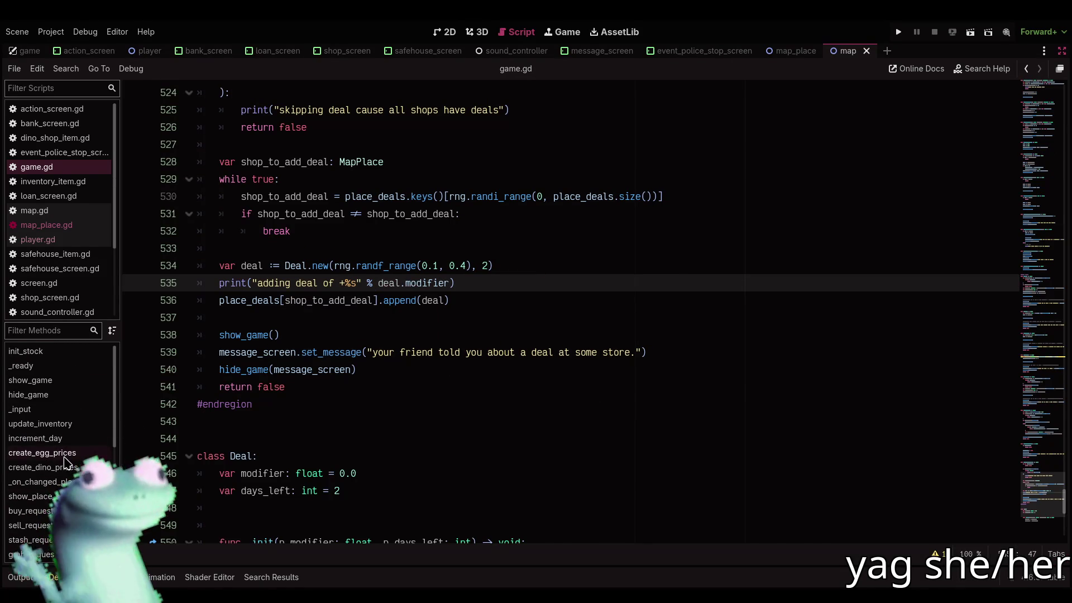
click(45, 453)
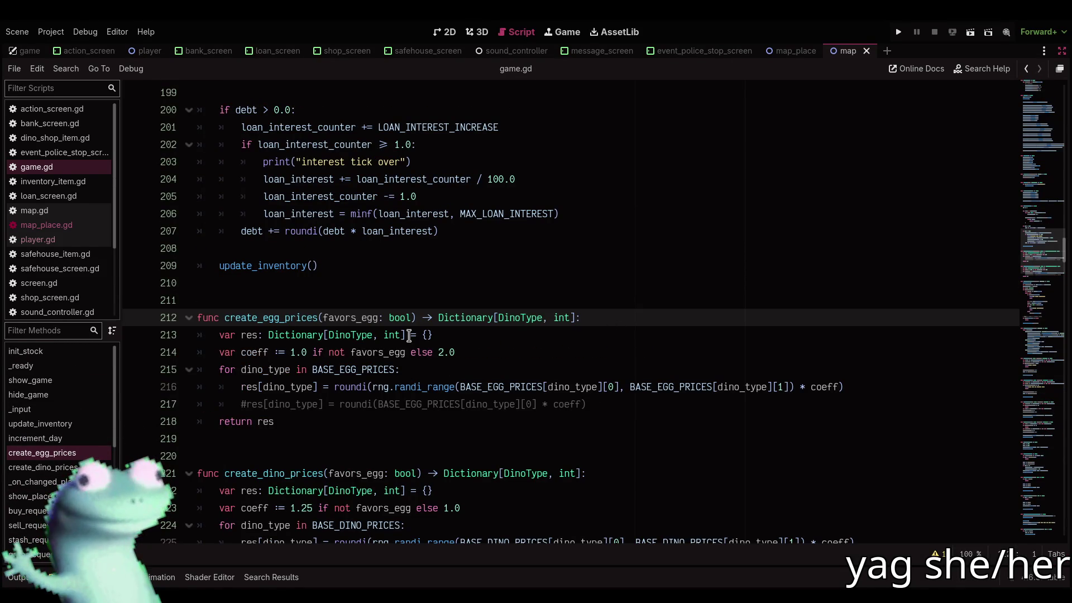
scroll(411, 329, down, 5)
click(416, 214)
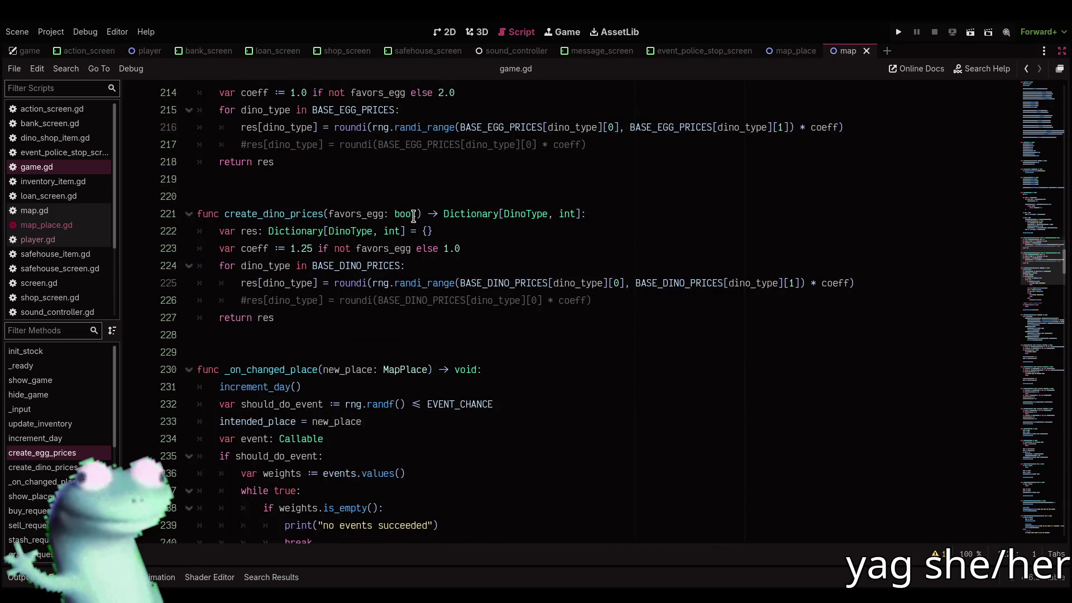
scroll(410, 262, up, 4)
alt+click(411, 265)
text(, s)
text(hop: MapPl)
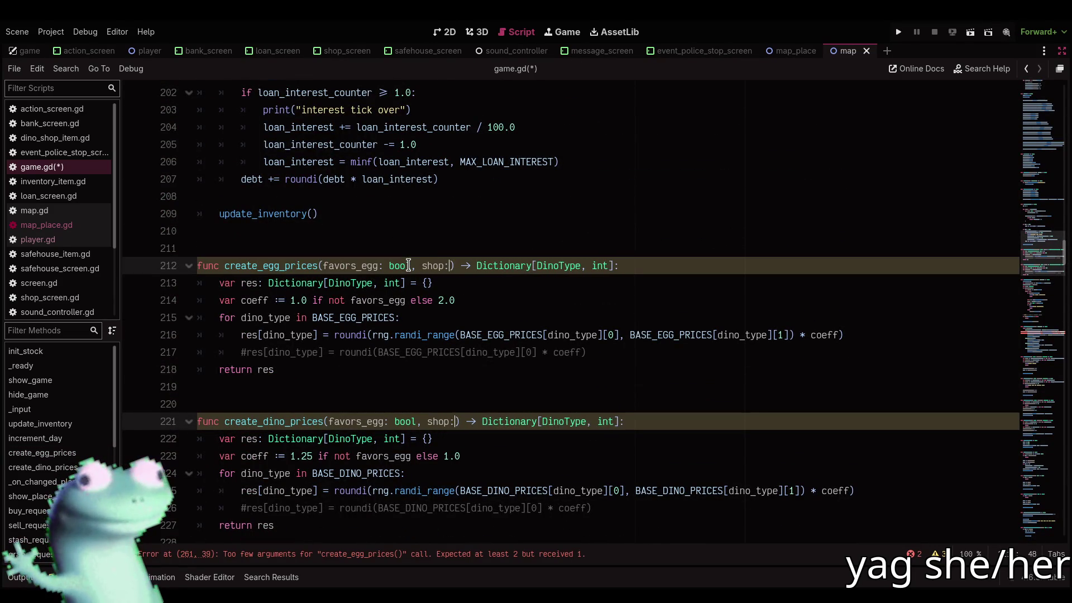
key(Return)
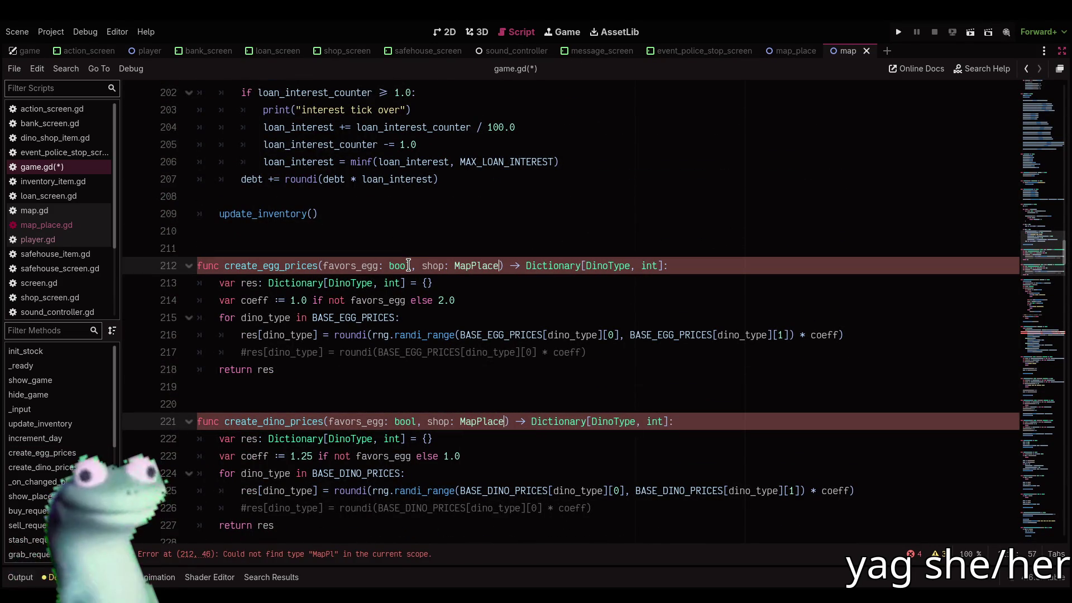
Pass place as the new argument in both price-function calls and save game.gd
scroll(447, 516, down, 10)
click(735, 318)
alt+click(746, 335)
text(, place)
click(712, 268)
scroll(712, 271, up, 2)
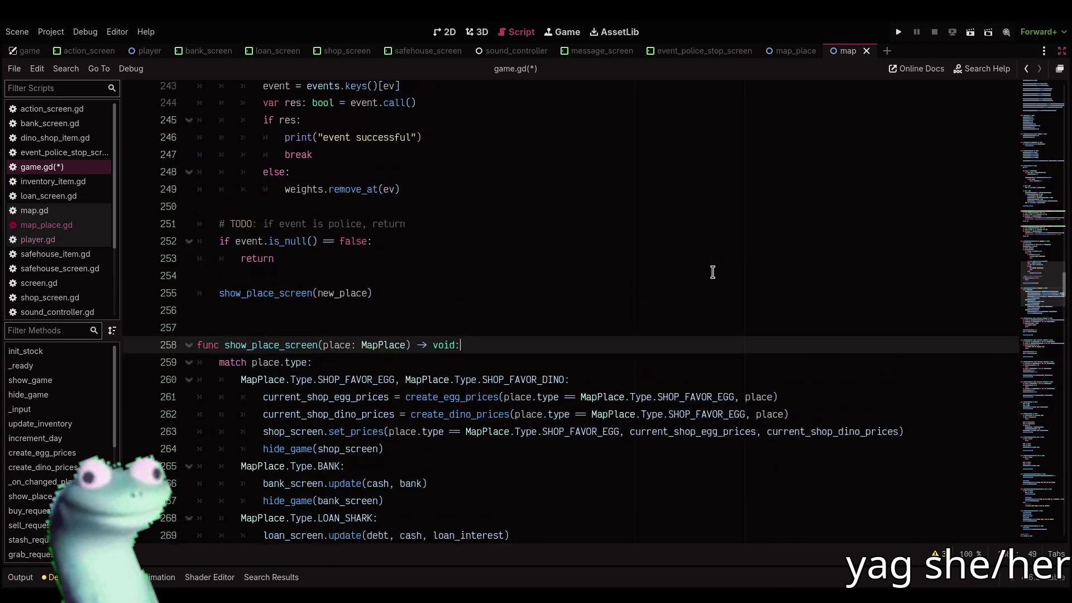
key(ctrl+s)
scroll(712, 272, up, 10)
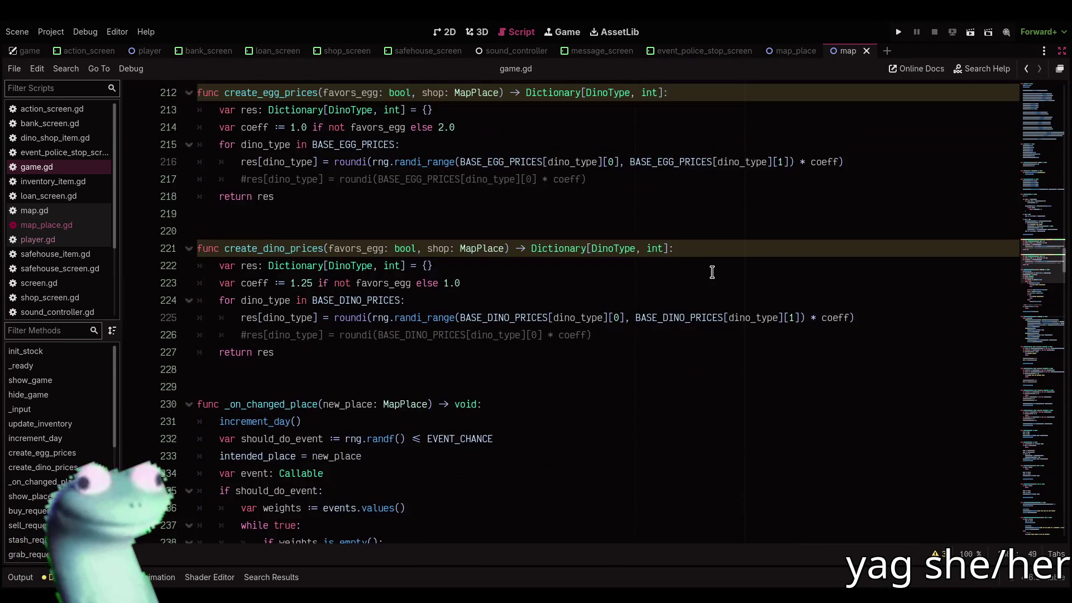
scroll(712, 272, up, 1)
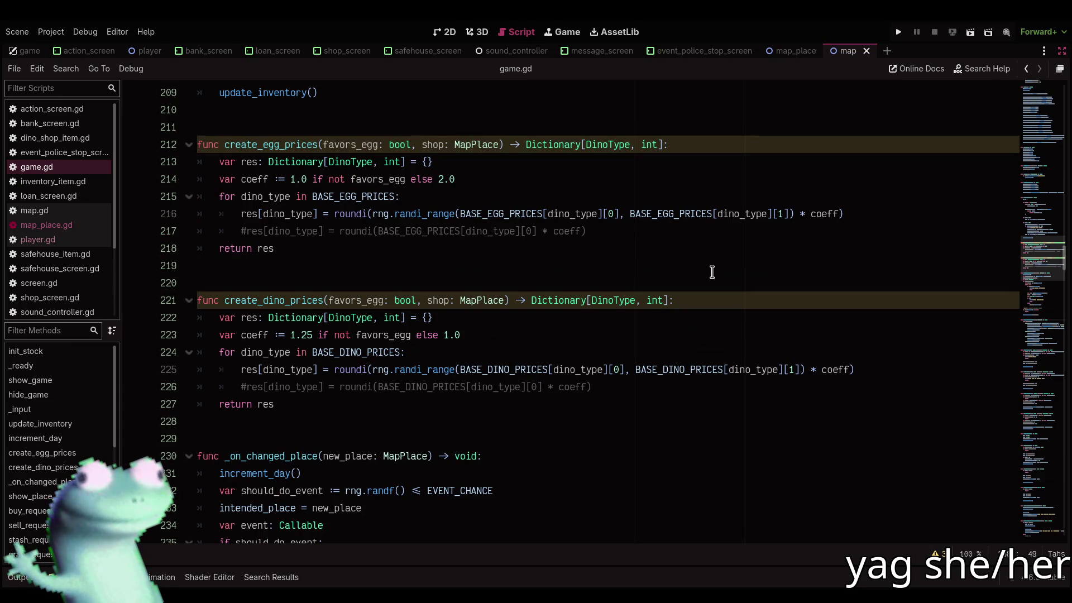
click(526, 179)
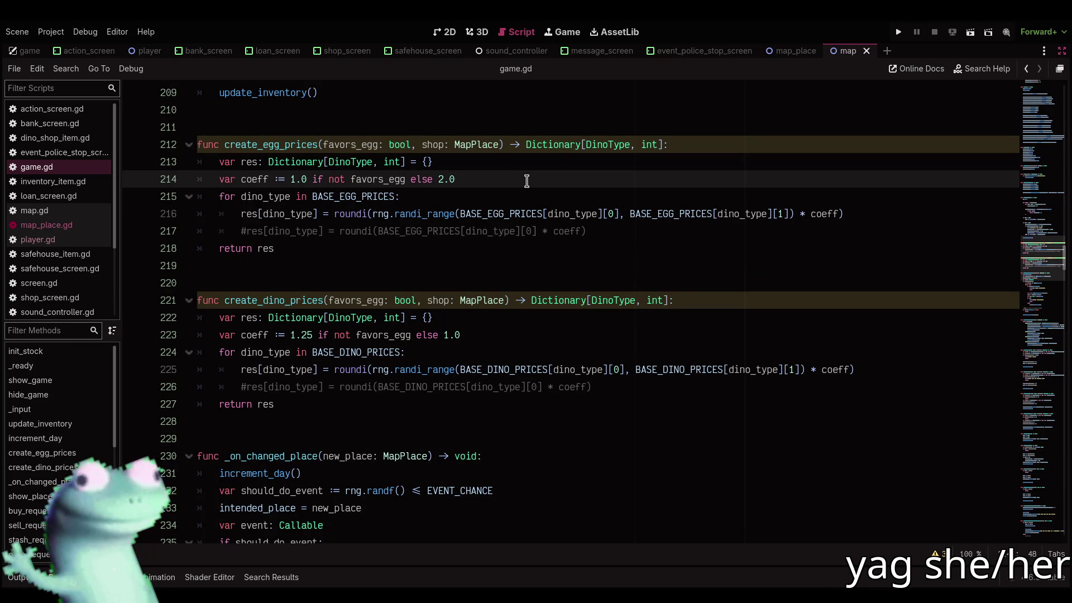
Add 'if not place_deals[shop].is_empty():' below the egg-price coeff line
key(Return)
text(if)
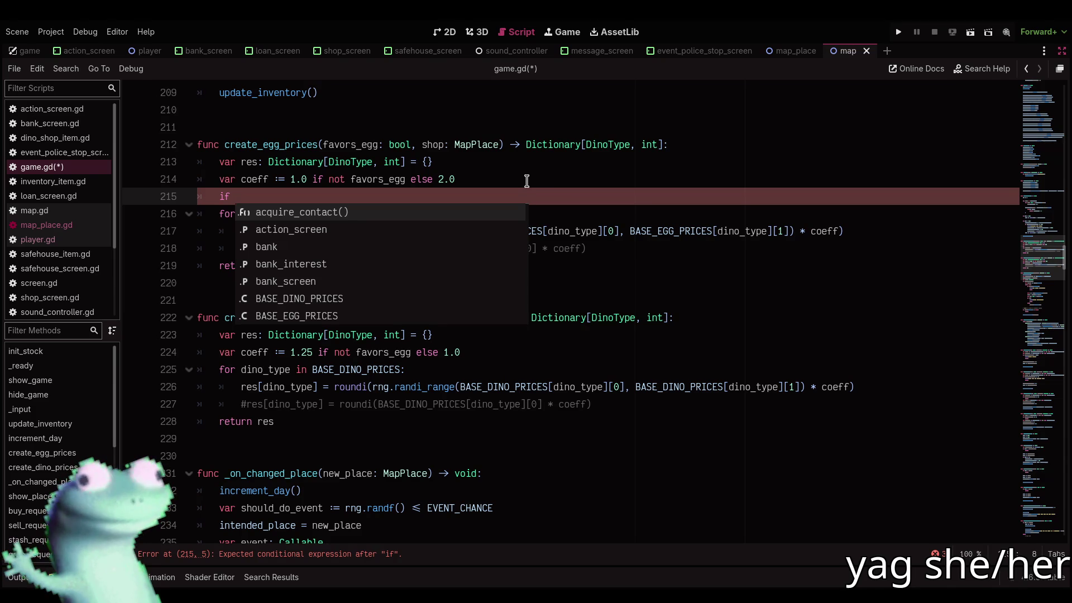
text( s)
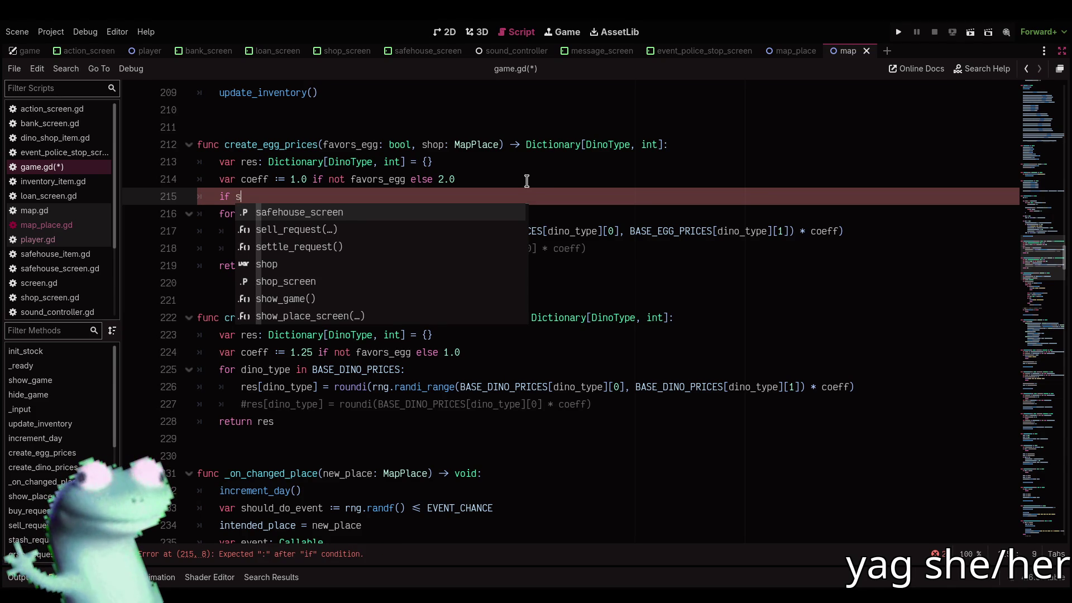
key(BackSpace)
text(plac)
key(Return)
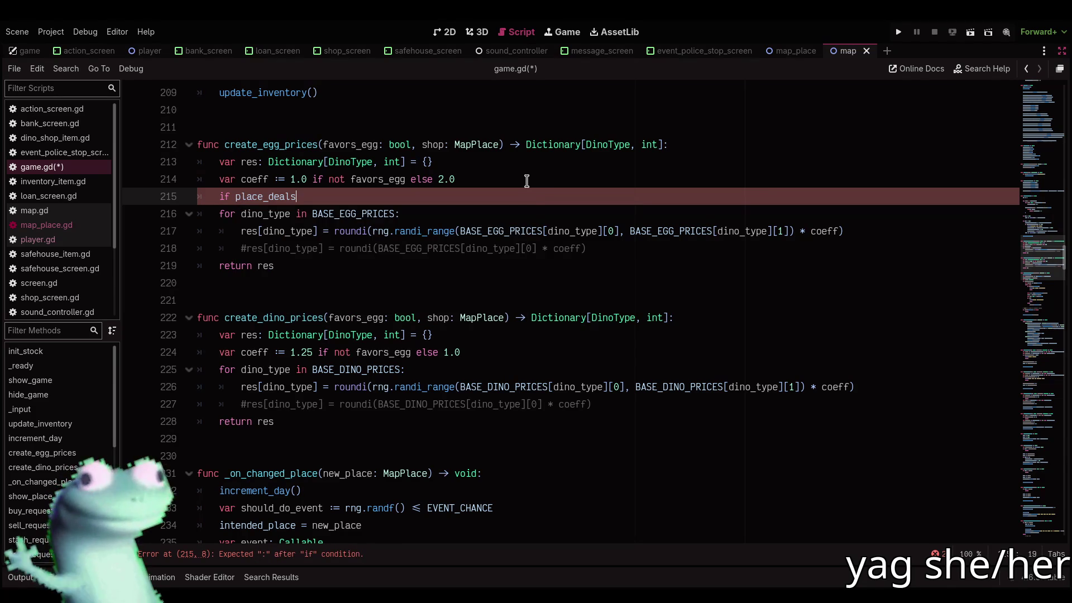
text([shop].)
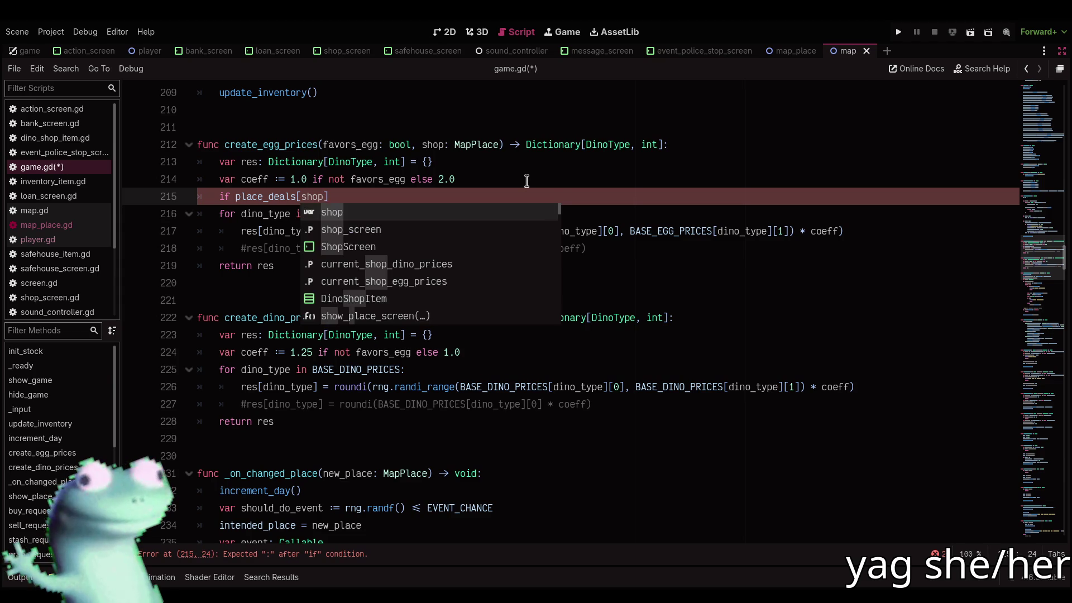
text(is_)
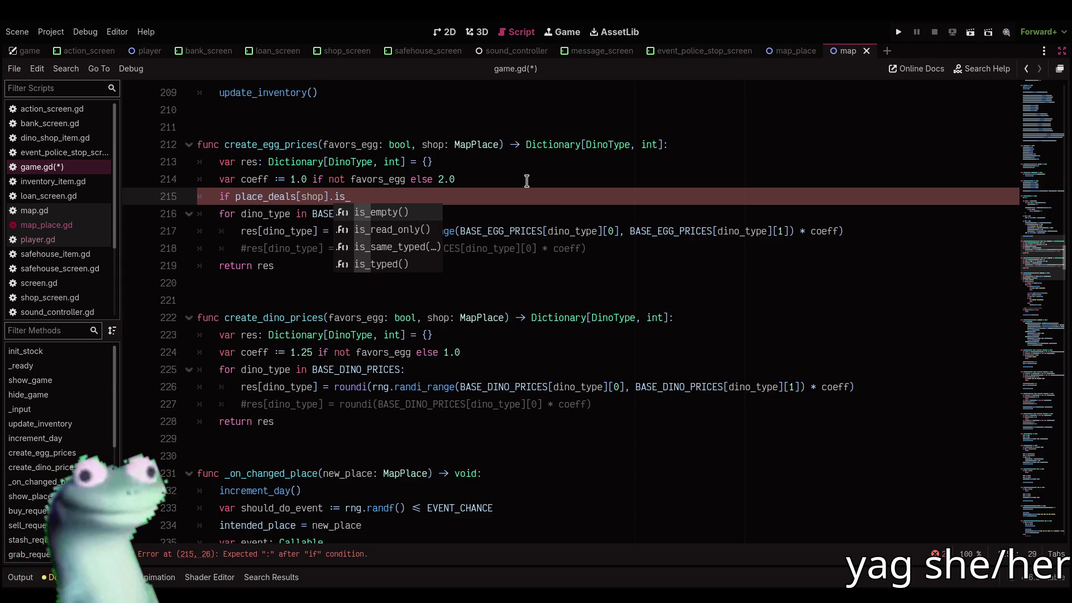
key(BackSpace)
key(BackSpace)
key(BackSpace)
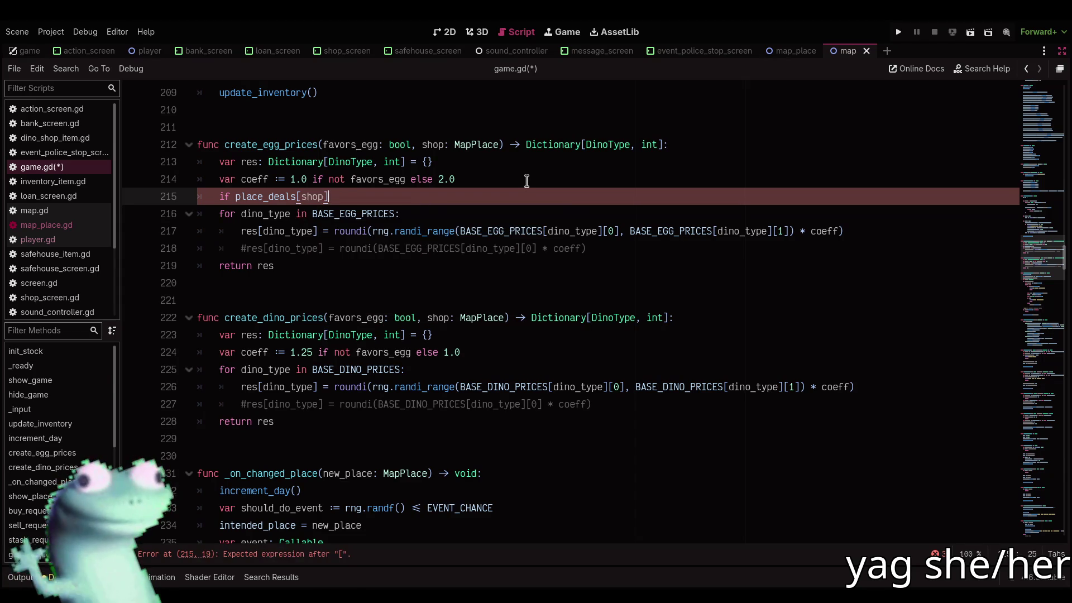
text(.is)
key(Return)
key(Home)
text(not)
key(End)
text(:)
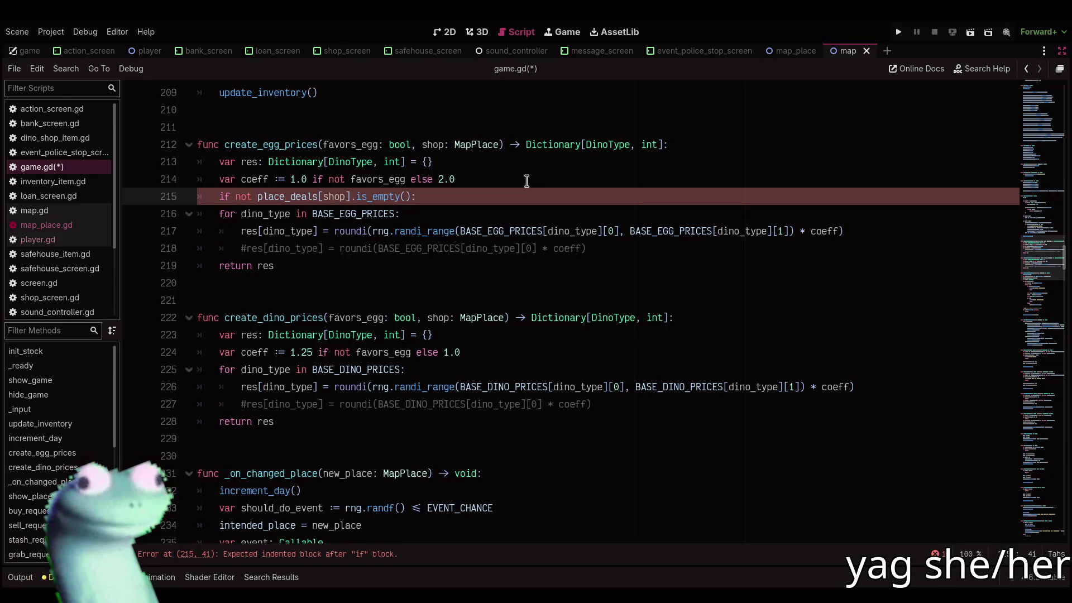
Copy the condition into create_dino_prices and start a coeff line under both conditions
key(shift+Home)
key(ctrl+c)
click(495, 348)
key(Return)
key(ctrl+v)
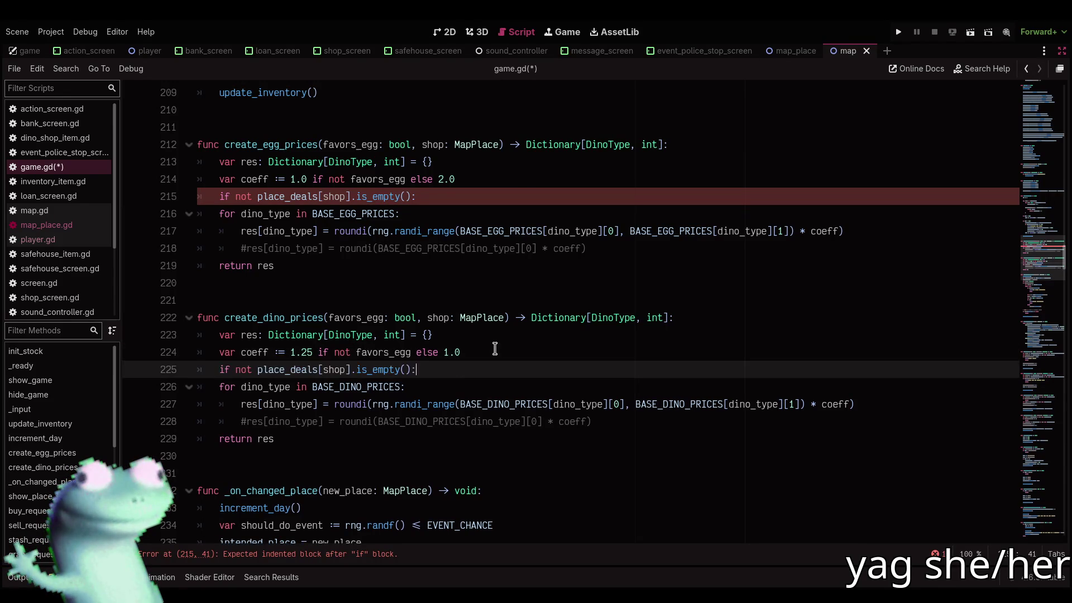
alt+click(446, 201)
key(Return)
text(coeff)
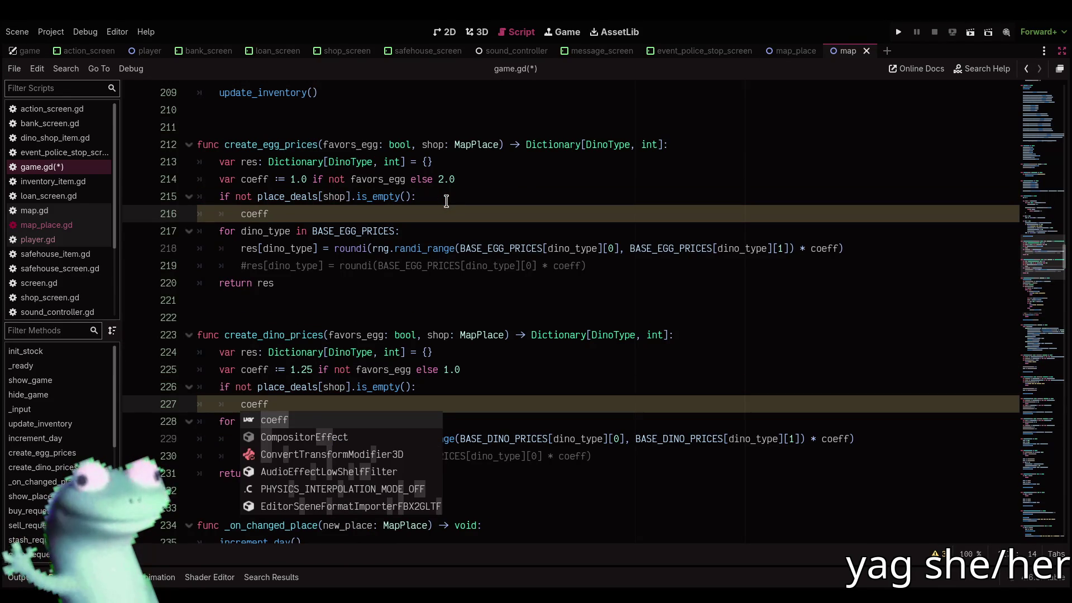
key(Escape)
Start a helper 'func _sum_reducer(x: float, accum: float) -> float:' above create_egg_prices
click(257, 112)
key(Return)
key(Return)
text(func _sum_reducer()
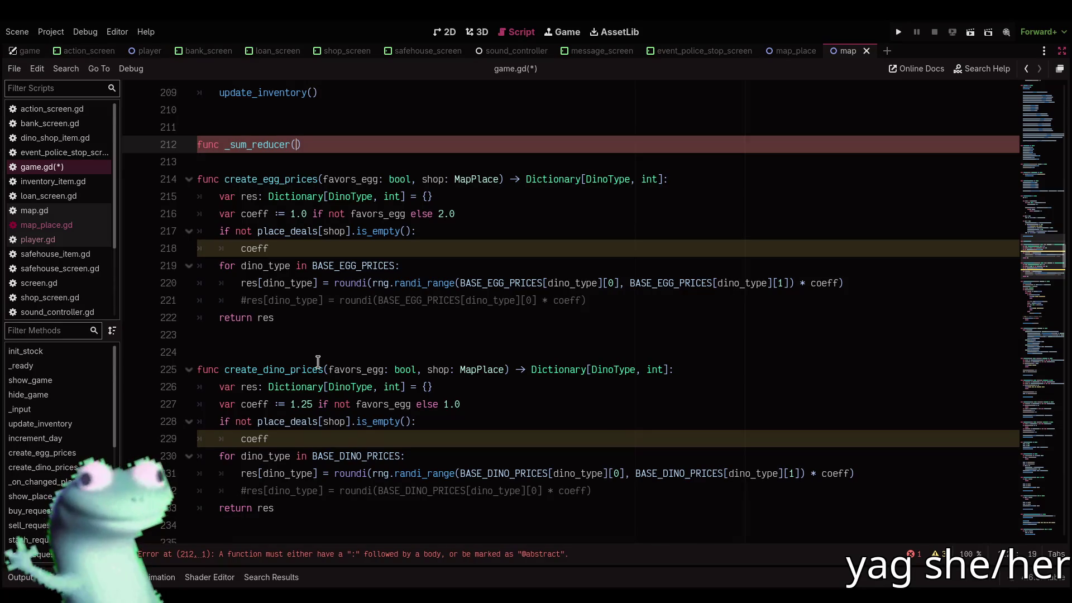
text(x: float, ac)
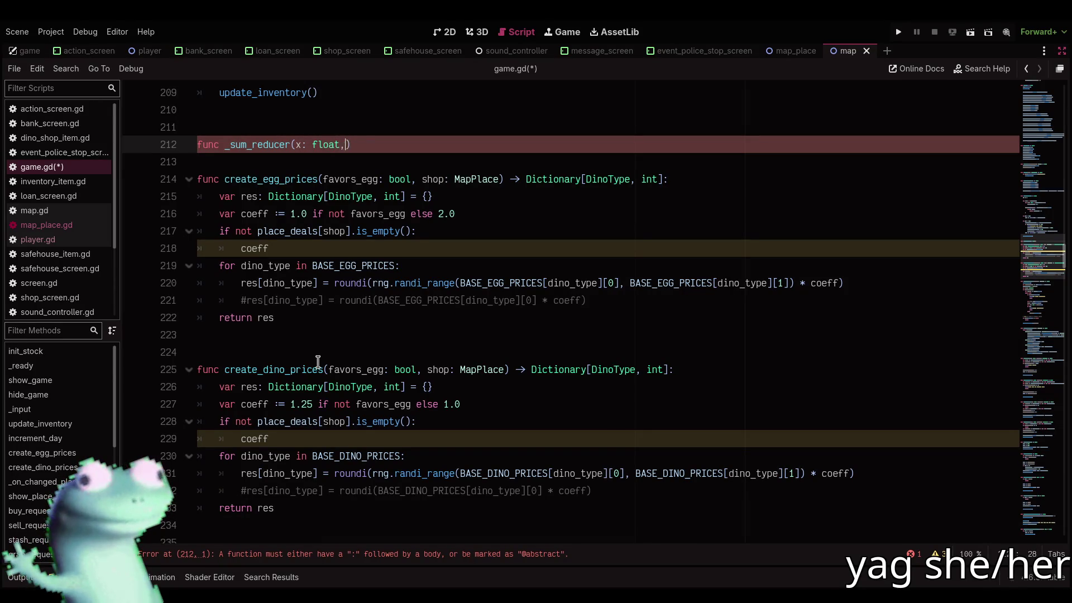
text(cum: float) ->)
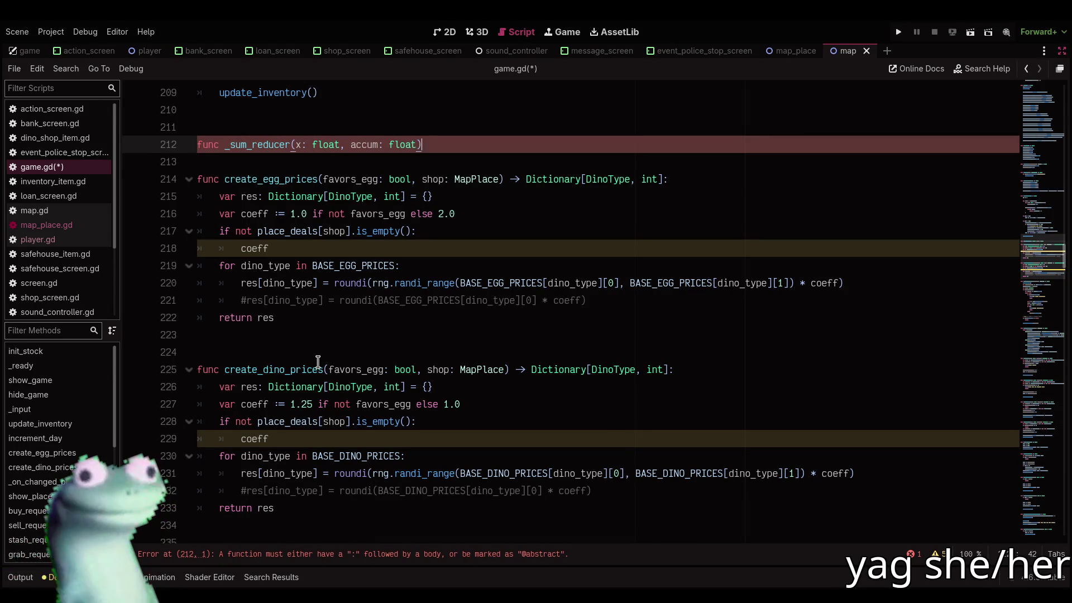
text( float)
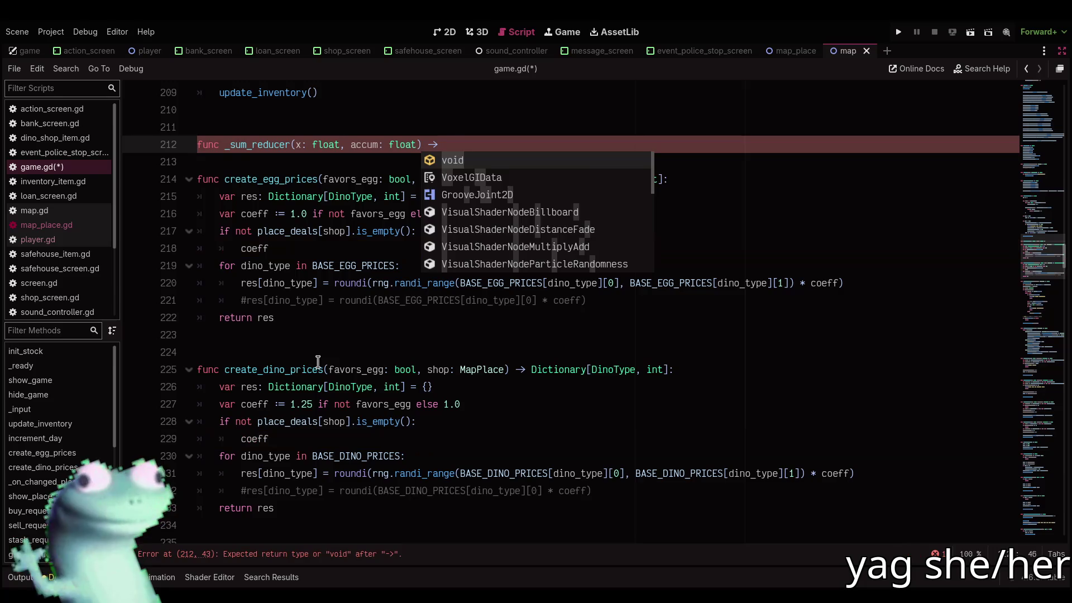
text(:)
Give _sum_reducer the body 'return x + accum' and save the script
key(Return)
text(ret)
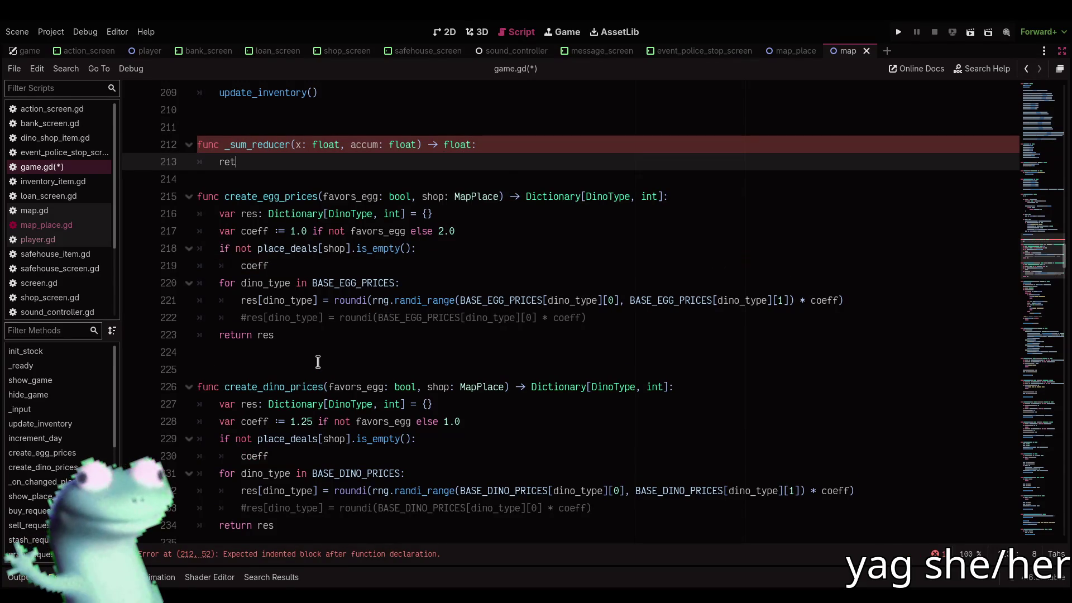
text(urn)
text(accum)
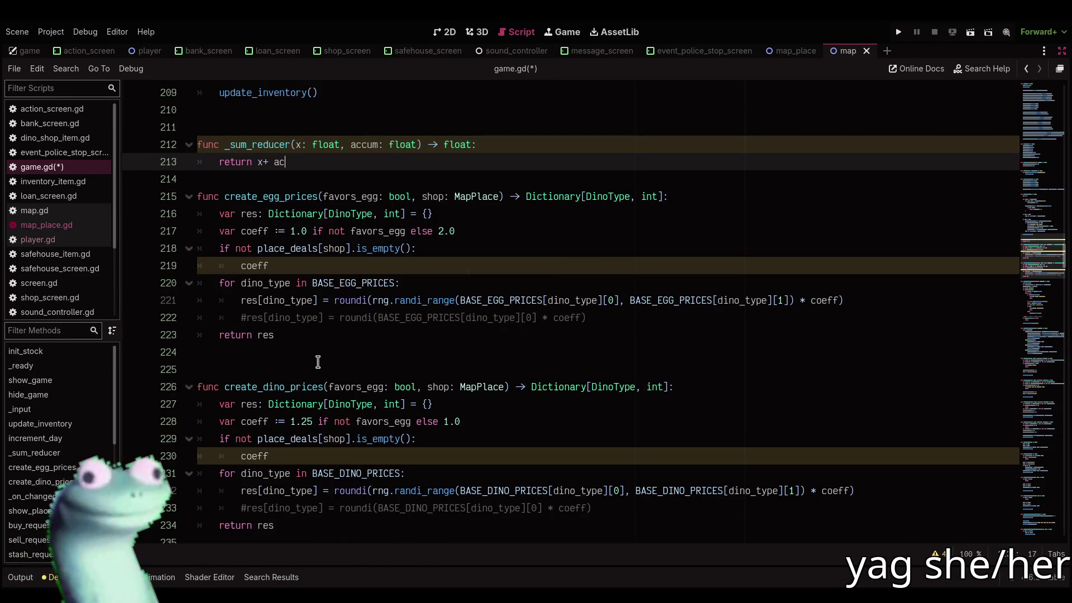
key(Left)
key(Left)
key(Left)
key(ctrl+space)
key(End)
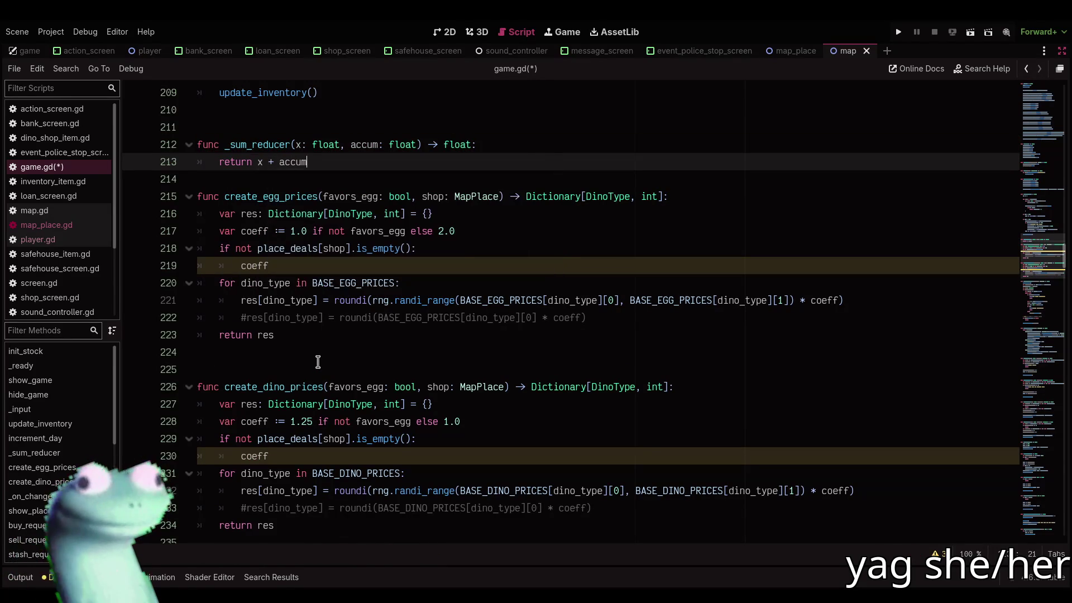
key(ctrl+s)
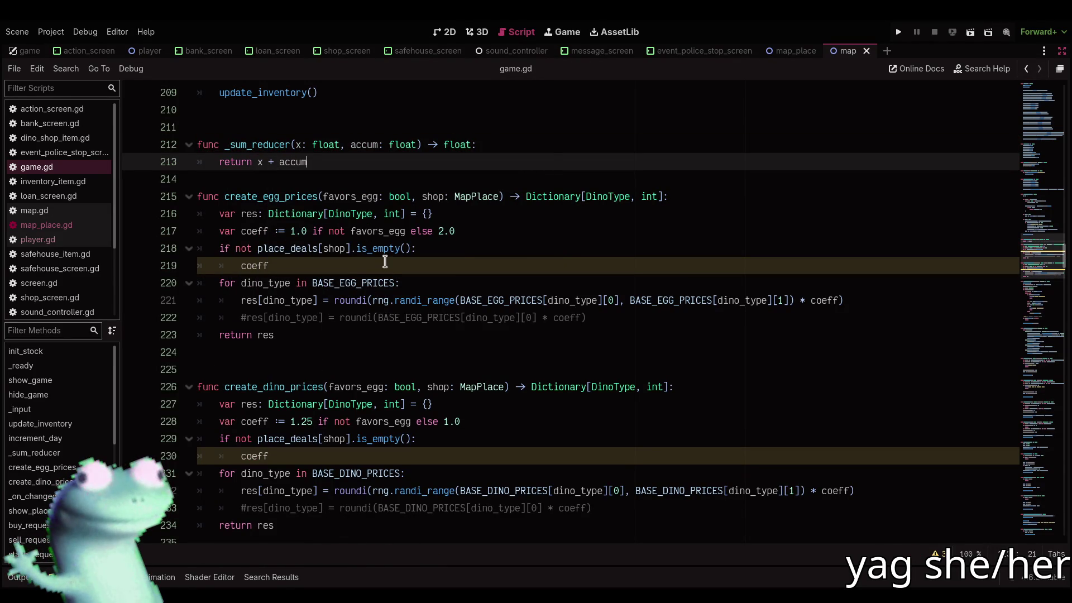
Complete the egg-price line as 'coeff += place_deals[shop].reduce(_sum_reducer, 0.0)'
click(384, 262)
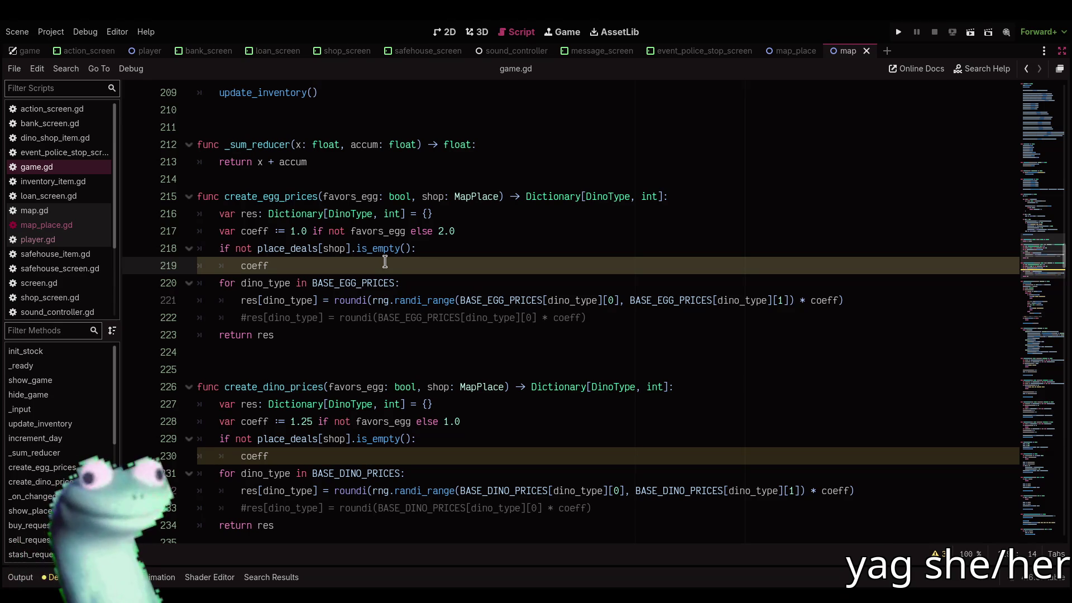
text( +=)
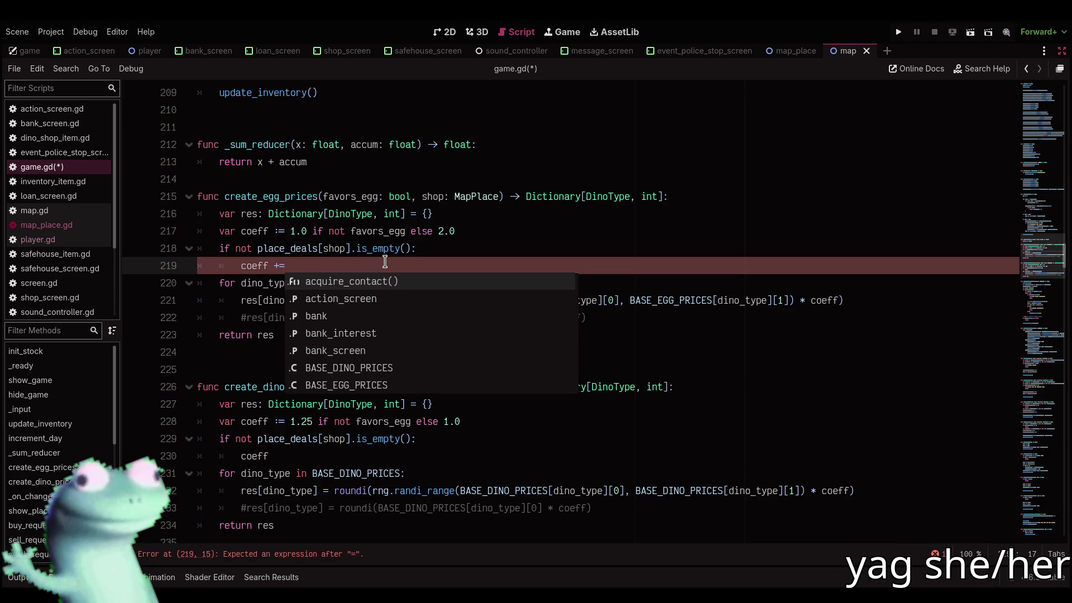
text( place)
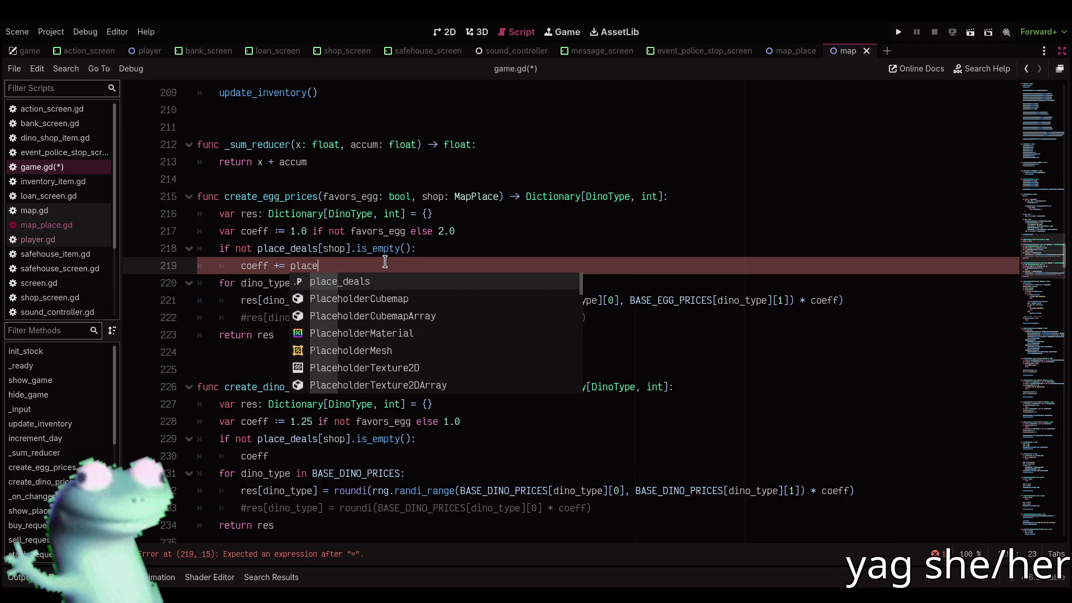
text(_deals[shop])
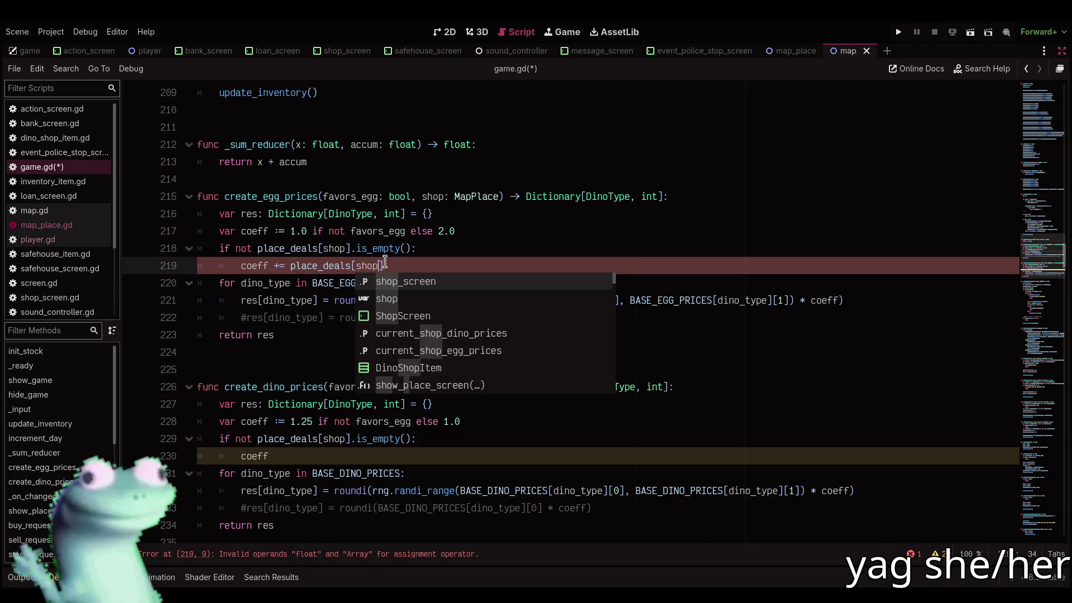
text(.red)
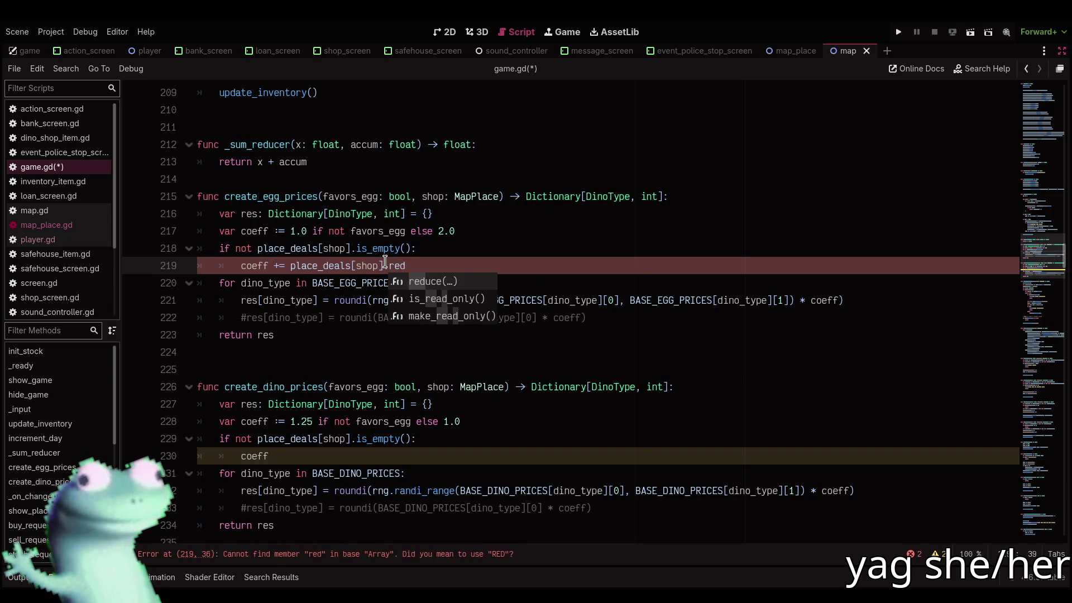
key(Return)
text(_sum_re)
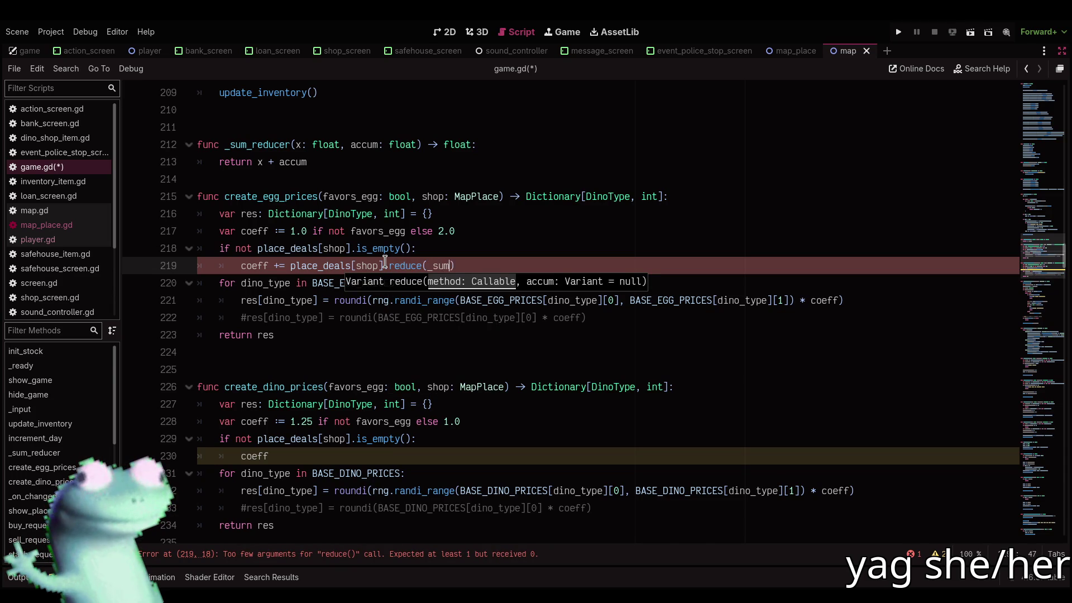
text(ducer, 0)
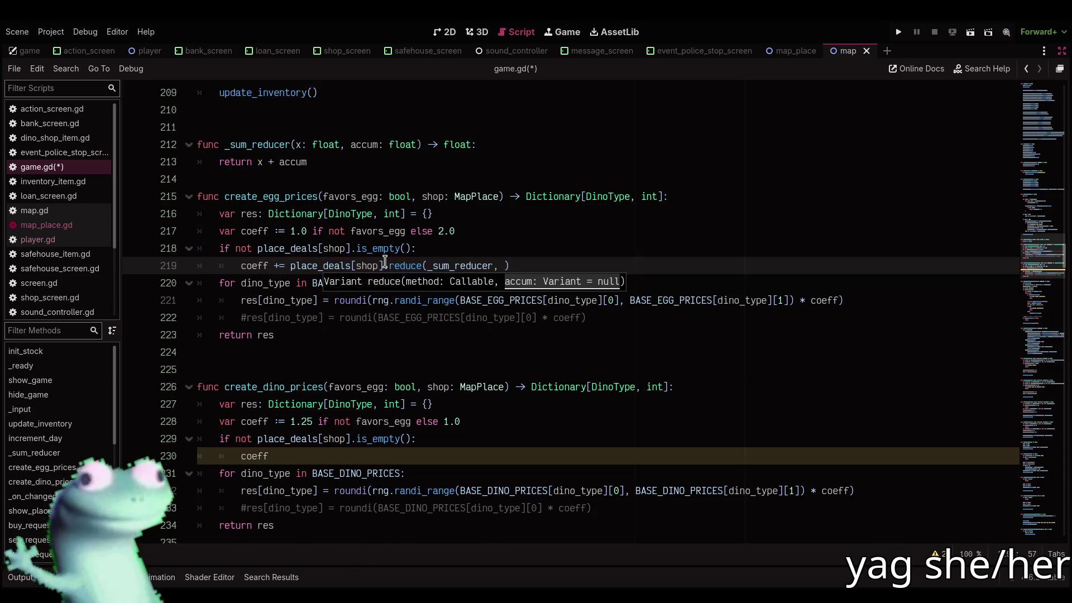
text(.0)
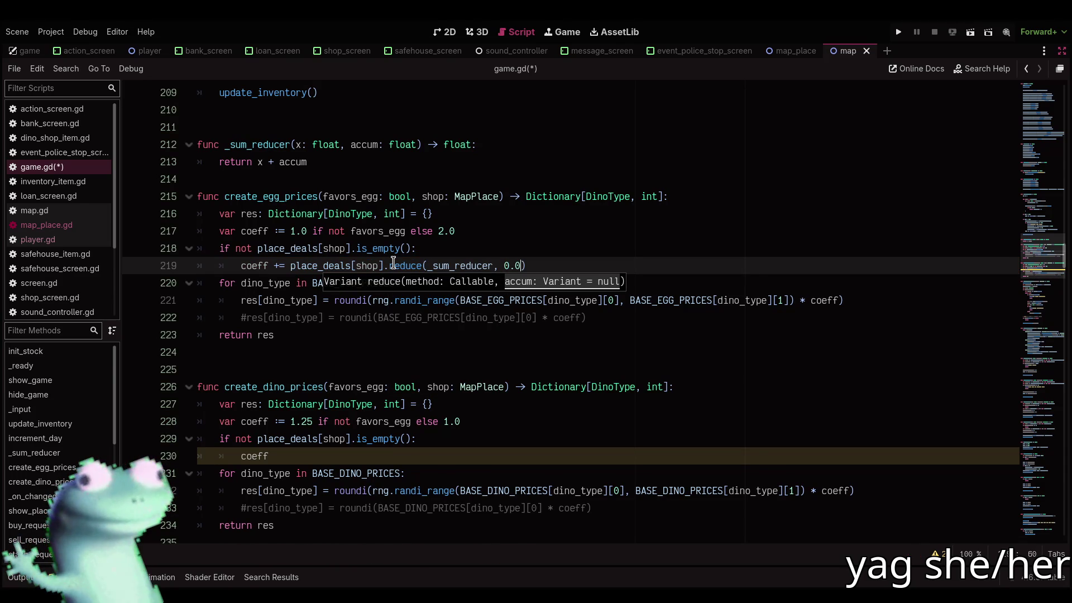
mouse_move(393, 262)
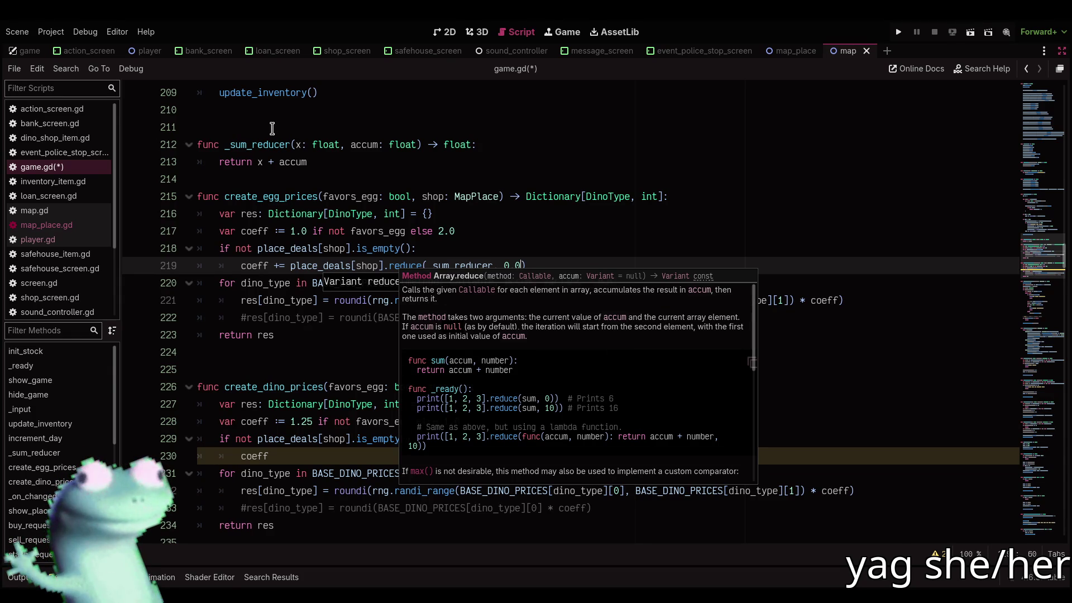
Reorder _sum_reducer's parameters to (accum: float, x: float) and save
drag(296, 145, 340, 145)
text(accum: float)
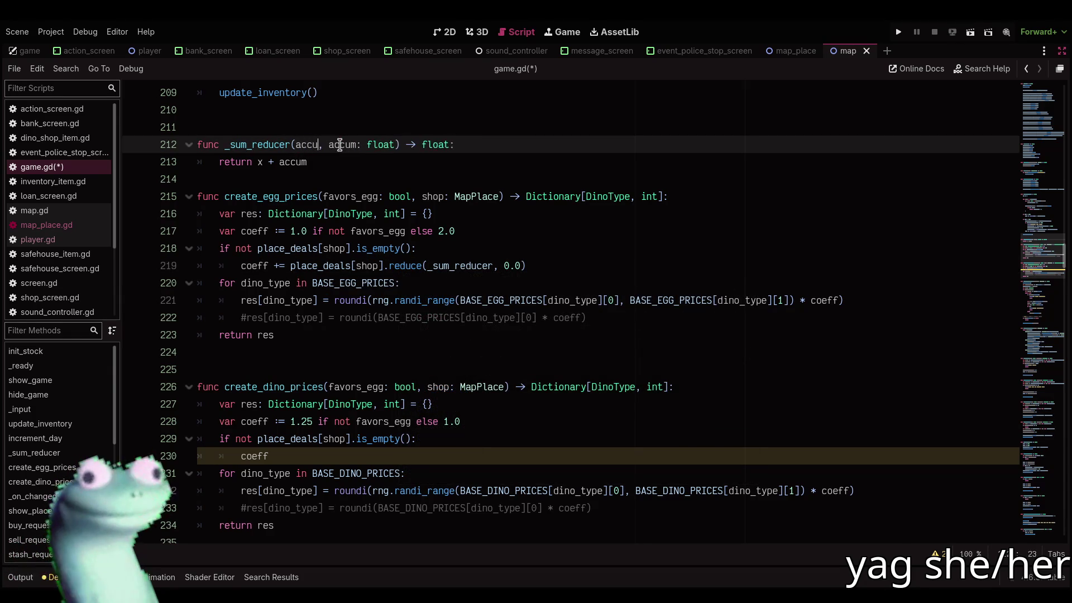
key(ctrl+Right)
key(ctrl+shift+Left)
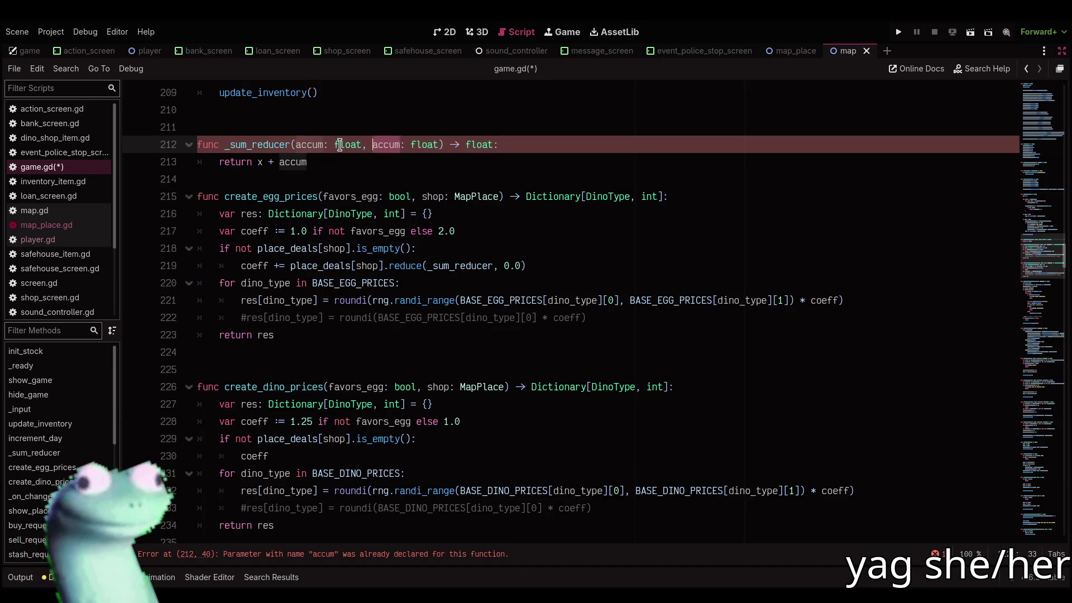
text(x)
click(306, 175)
key(ctrl+s)
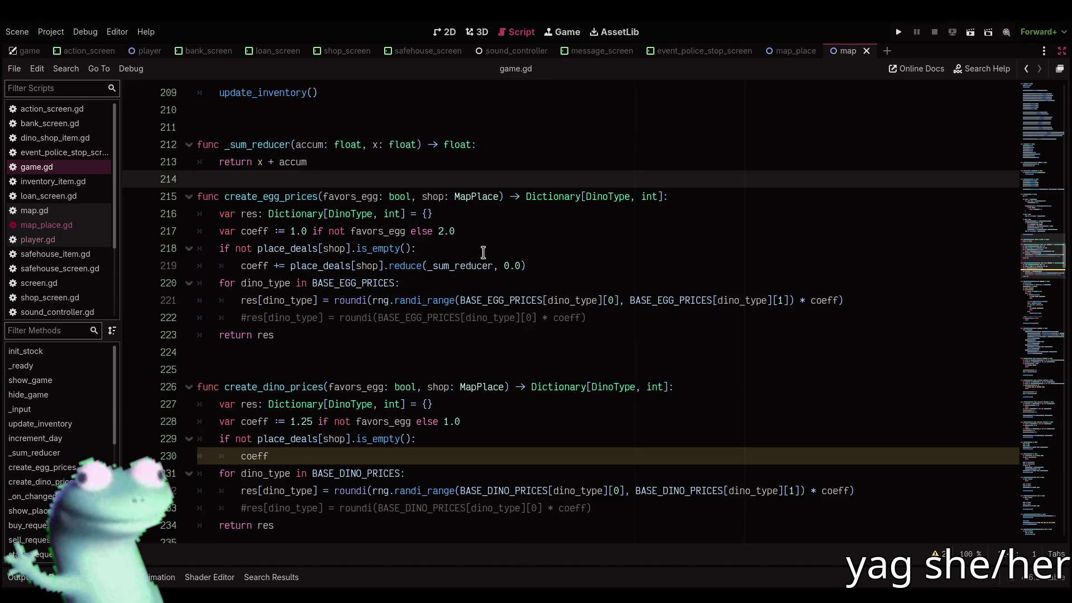
Paste the deal-summing line over coeff in create_dino_prices
drag(543, 266, 244, 264)
key(ctrl+c)
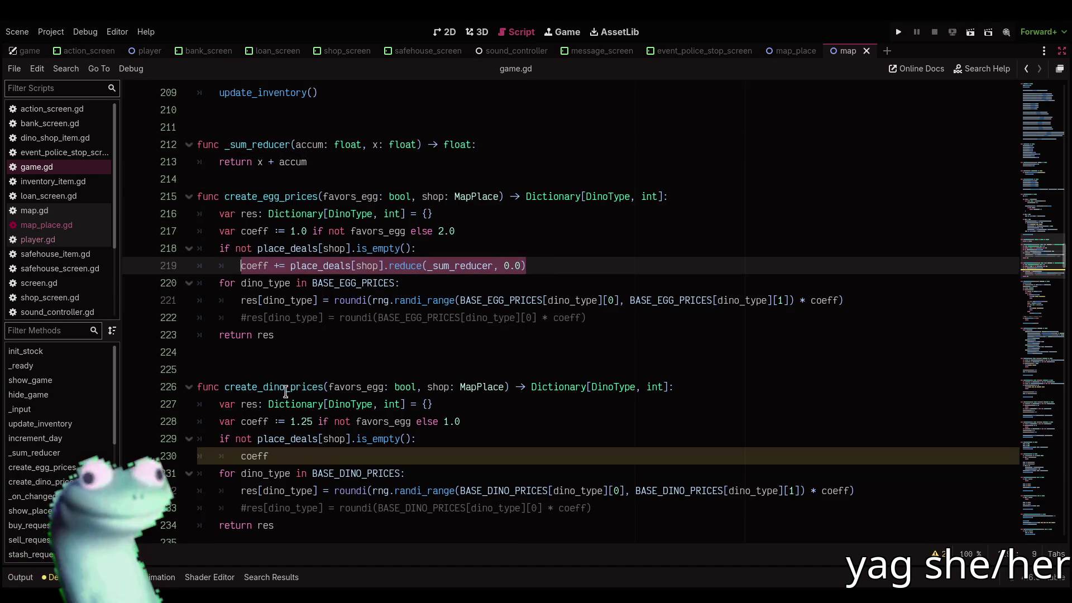
double_click(248, 455)
key(ctrl+v)
Insert a blank line between _sum_reducer and create_egg_prices
click(417, 364)
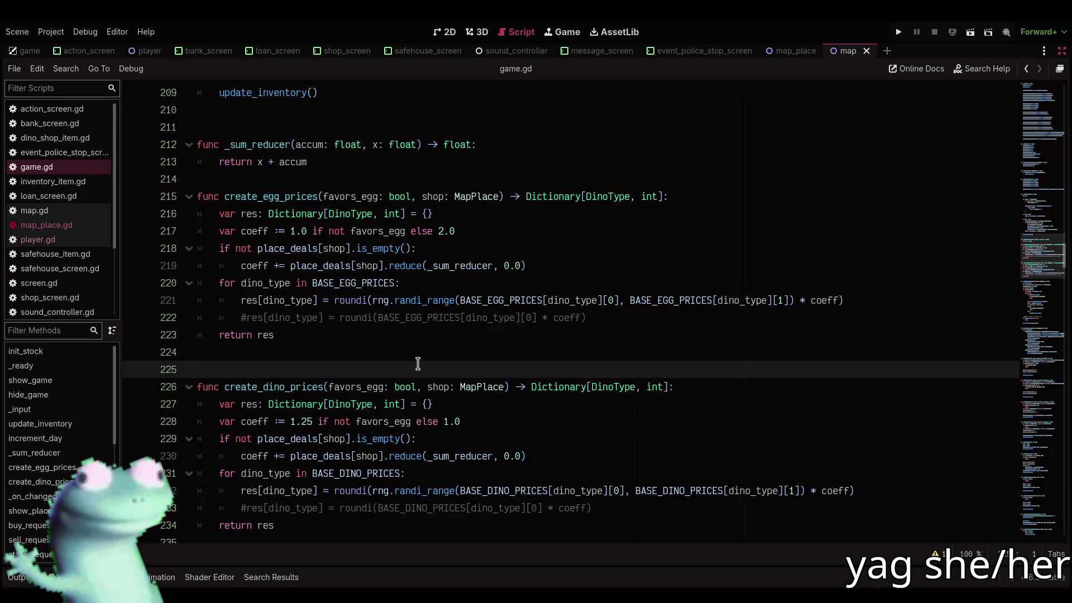
scroll(677, 327, down, 2)
scroll(677, 328, up, 2)
click(677, 328)
scroll(673, 333, up, 2)
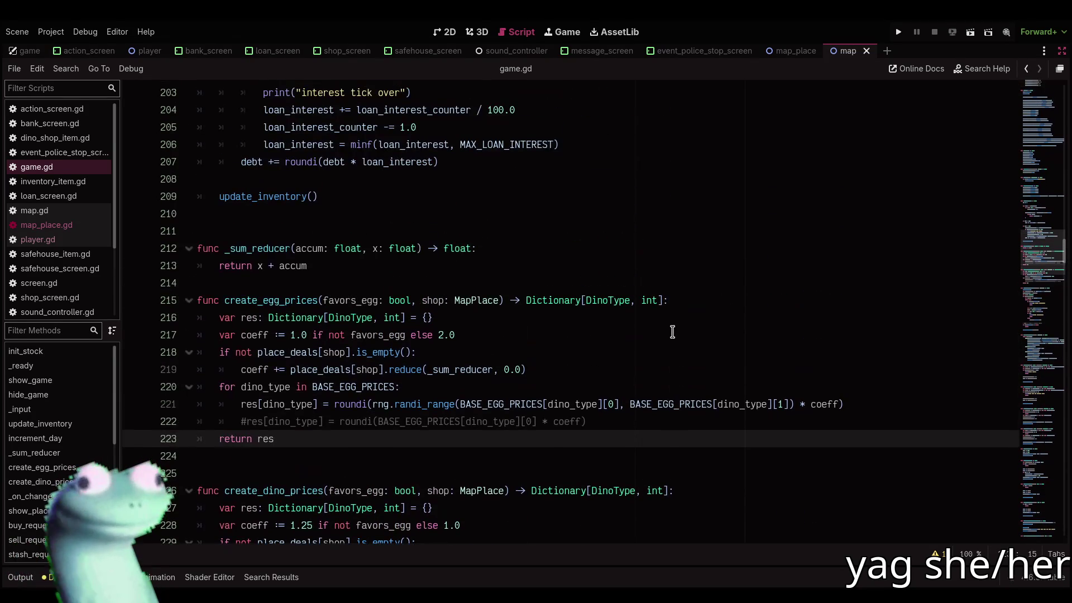
click(580, 286)
key(Return)
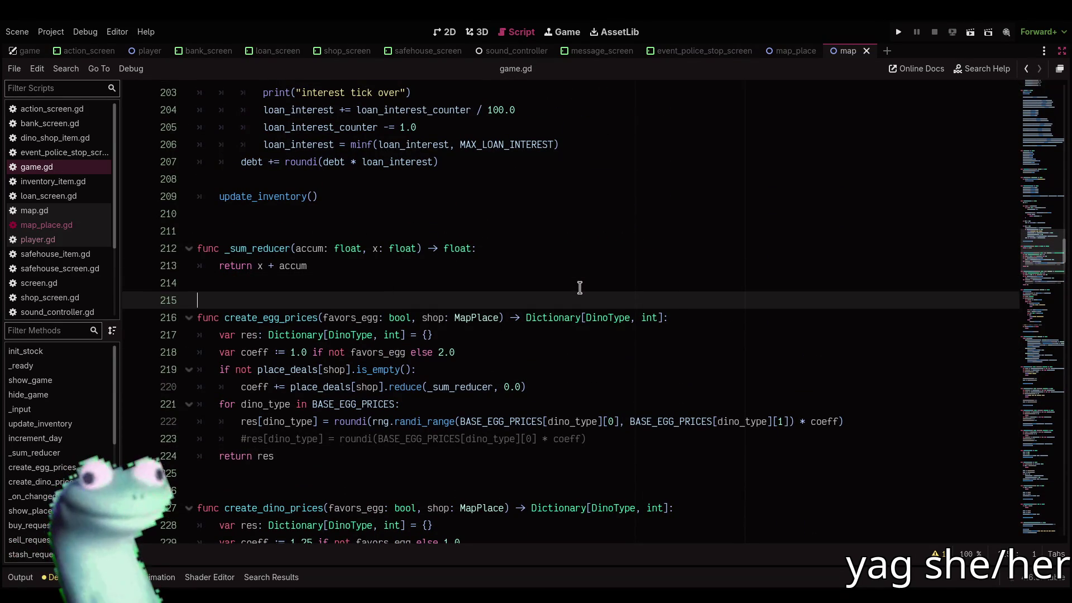
Inspect the reduce call on line 220 and _sum_reducer's x: float parameter
click(414, 386)
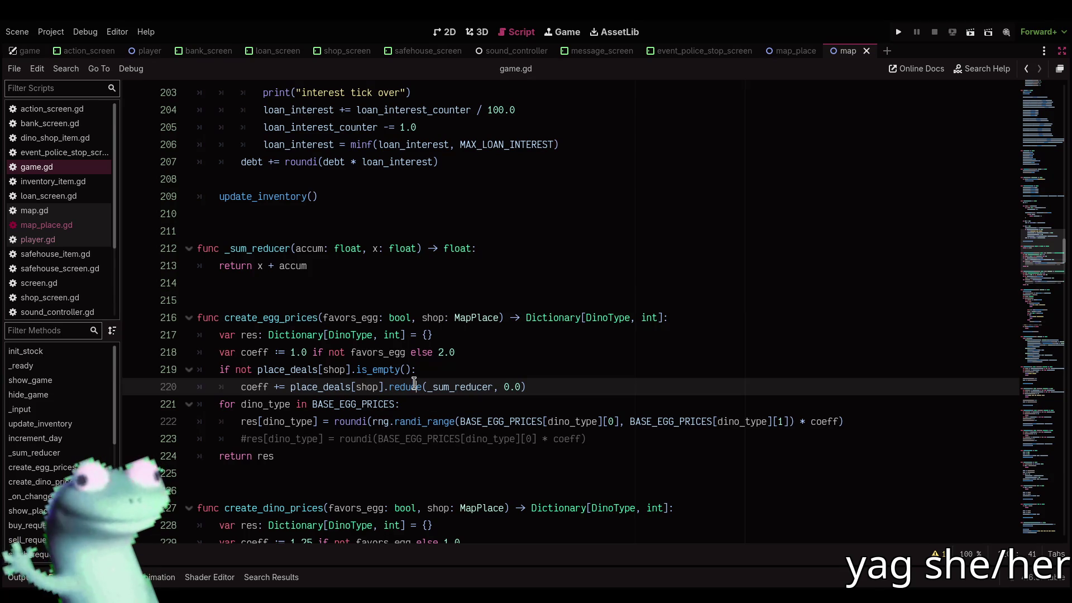
mouse_move(414, 386)
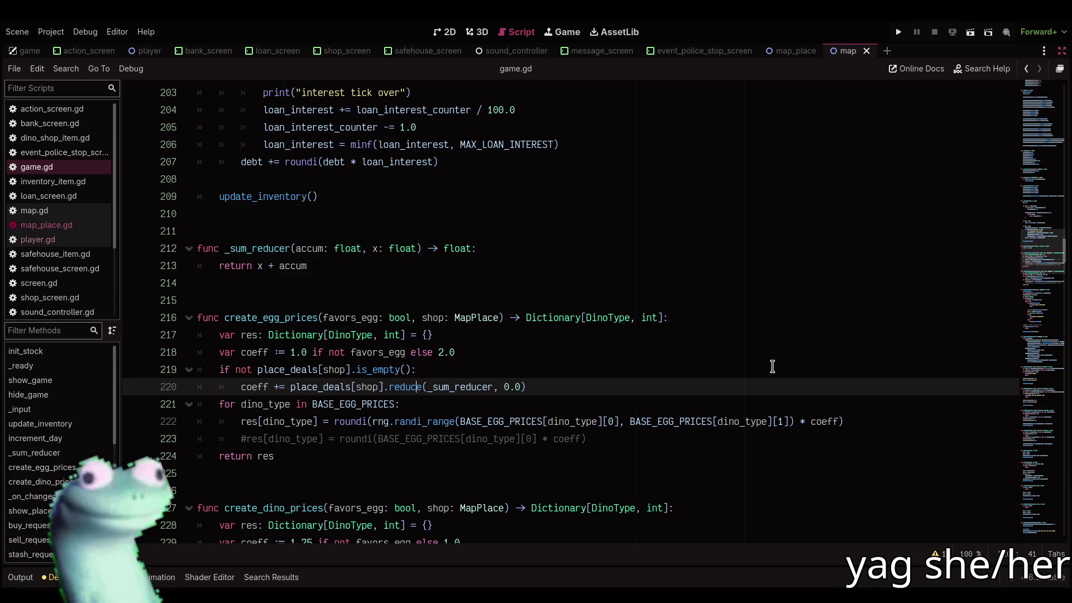
drag(372, 248, 418, 249)
click(418, 249)
click(540, 285)
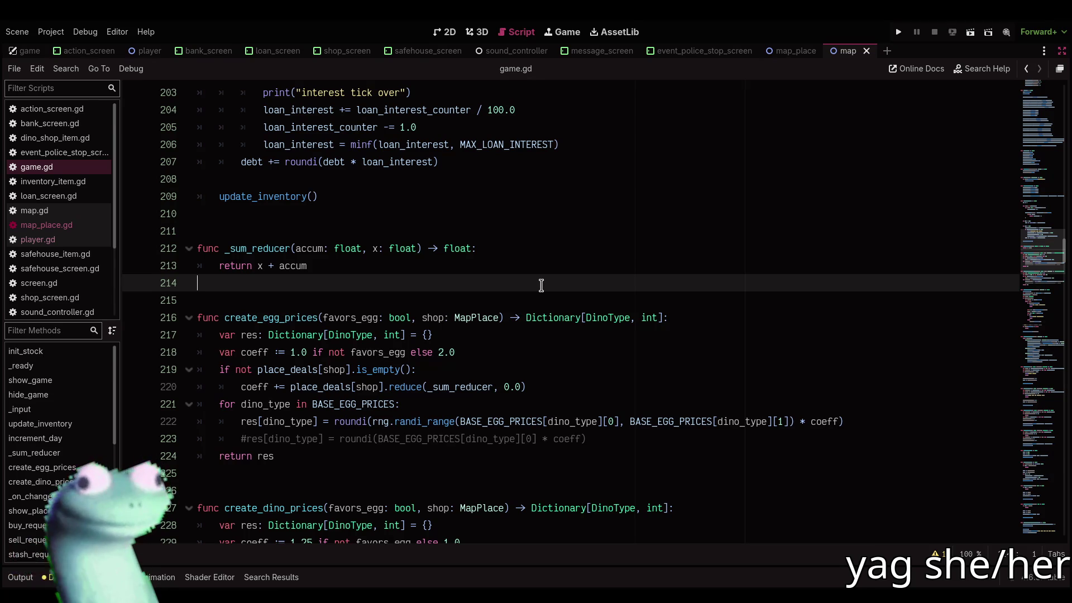
scroll(540, 282, down, 3)
Add blank lines after the var coeff and deal-summing lines in both price functions, then save
scroll(536, 278, down, 1)
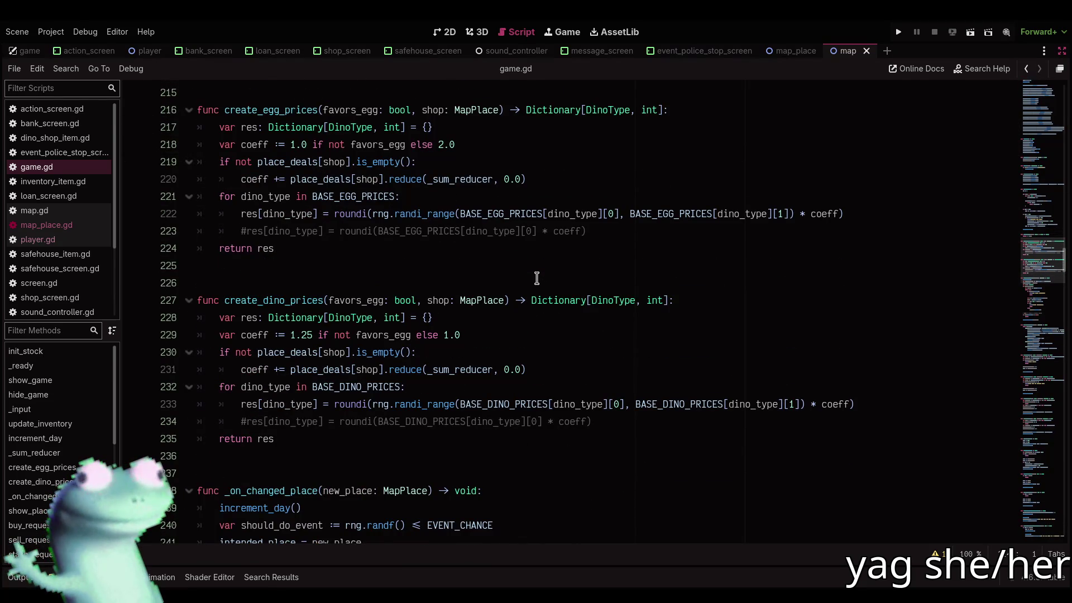
scroll(536, 278, up, 1)
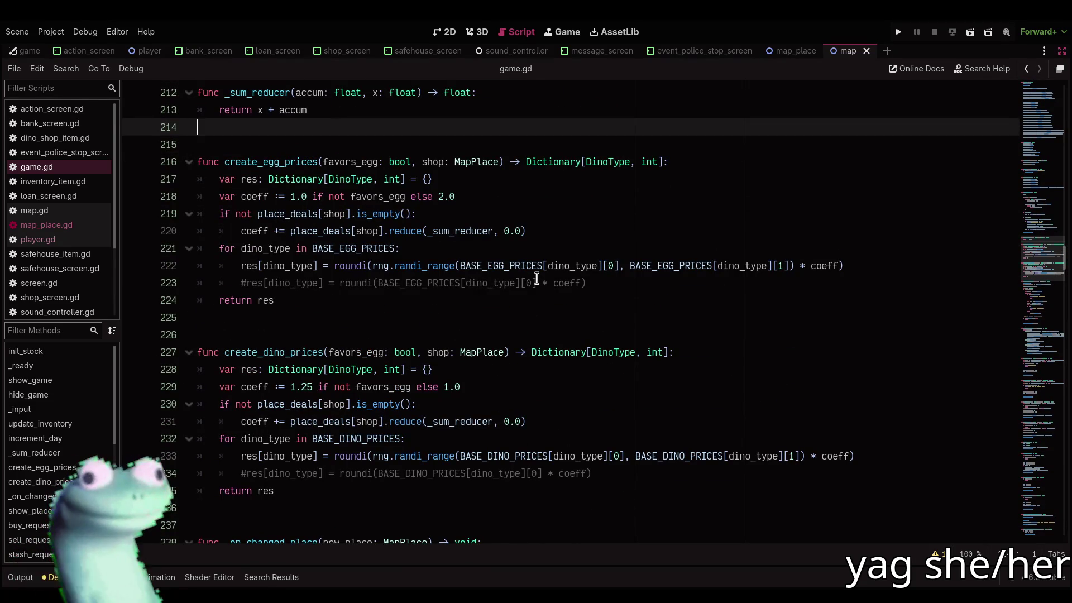
right_click(525, 264)
key(Escape)
click(531, 230)
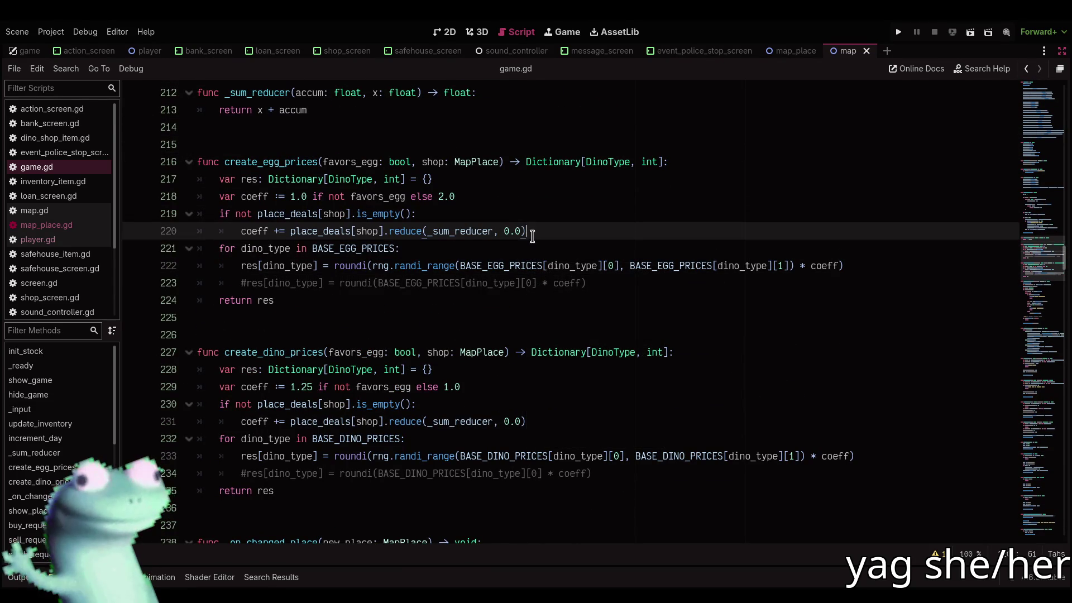
click(539, 421)
key(Return)
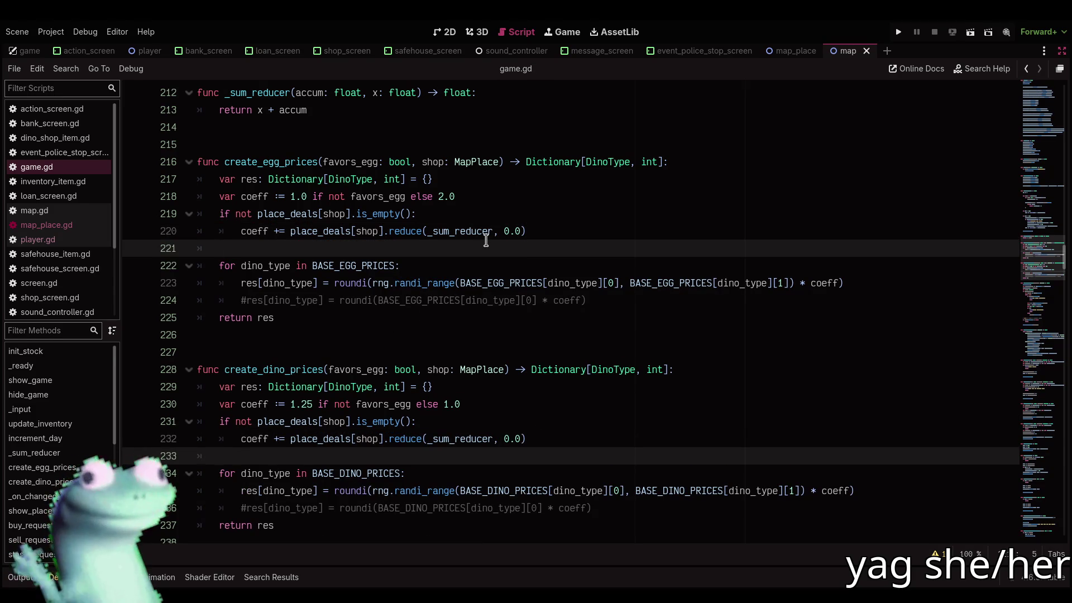
key(Up)
key(Up)
key(Up)
key(Return)
key(ctrl+s)
scroll(485, 241, down, 2)
click(462, 334)
scroll(461, 335, down, 2)
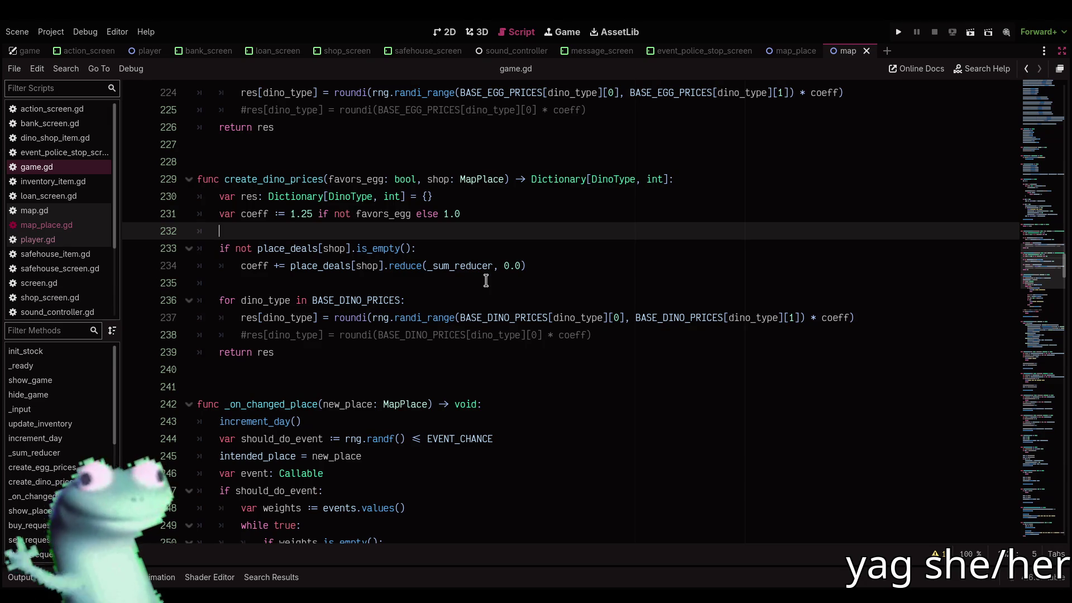
scroll(486, 280, down, 5)
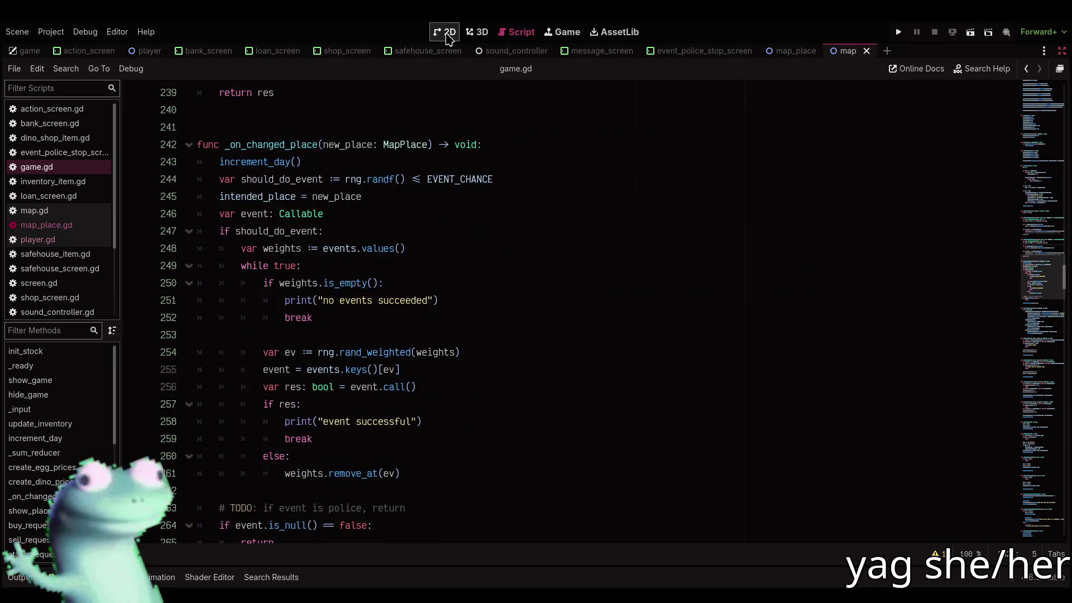
Open shop_screen in the 2D editor and pan and zoom onto the SHOP price rows
click(446, 35)
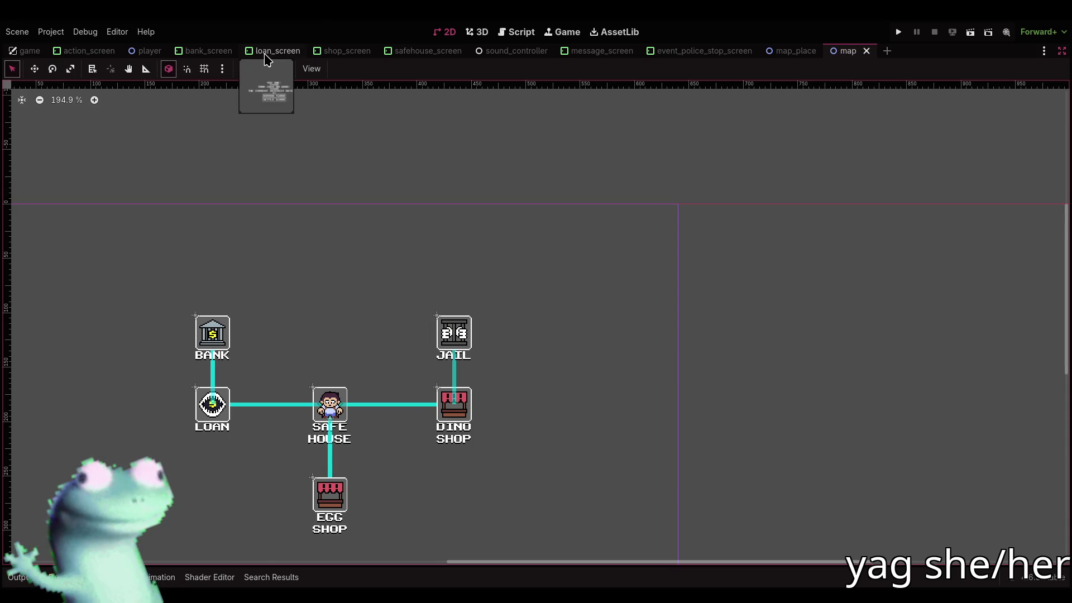
click(338, 52)
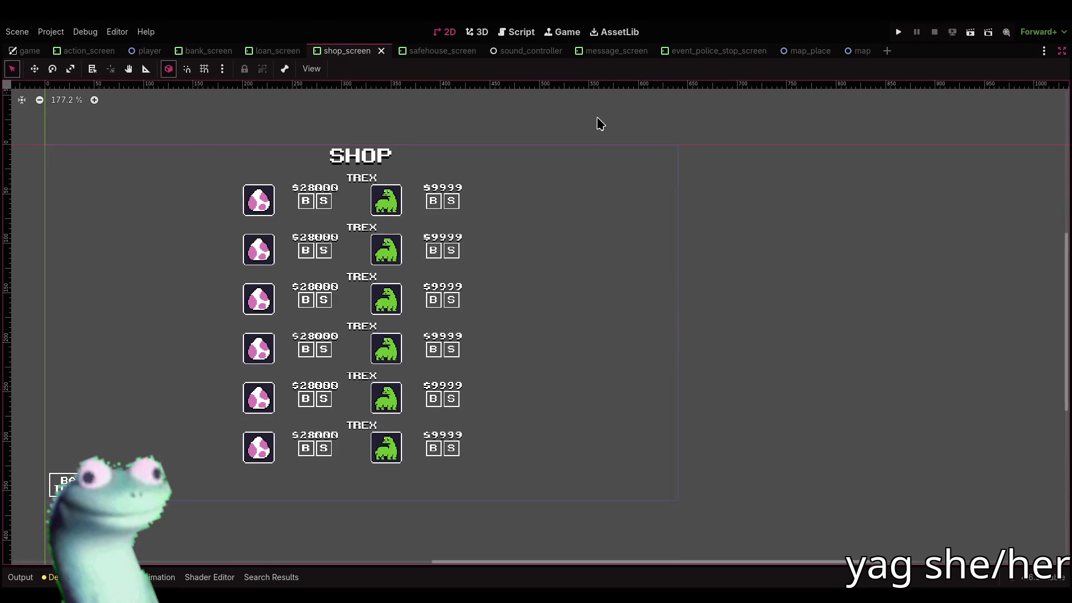
drag(405, 123, 437, 129)
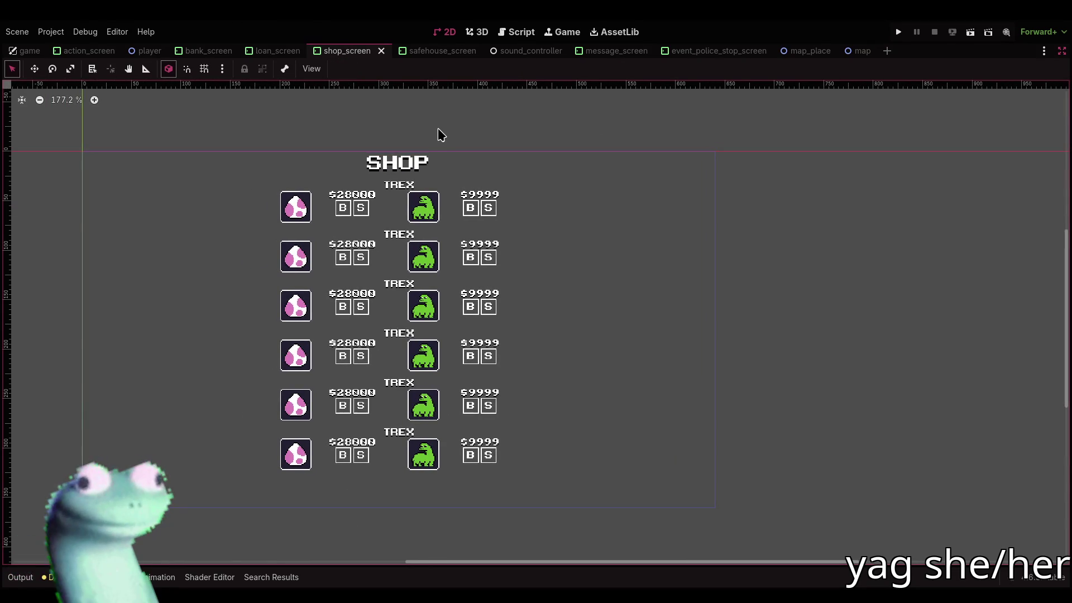
scroll(434, 132, up, 1)
drag(435, 132, 474, 131)
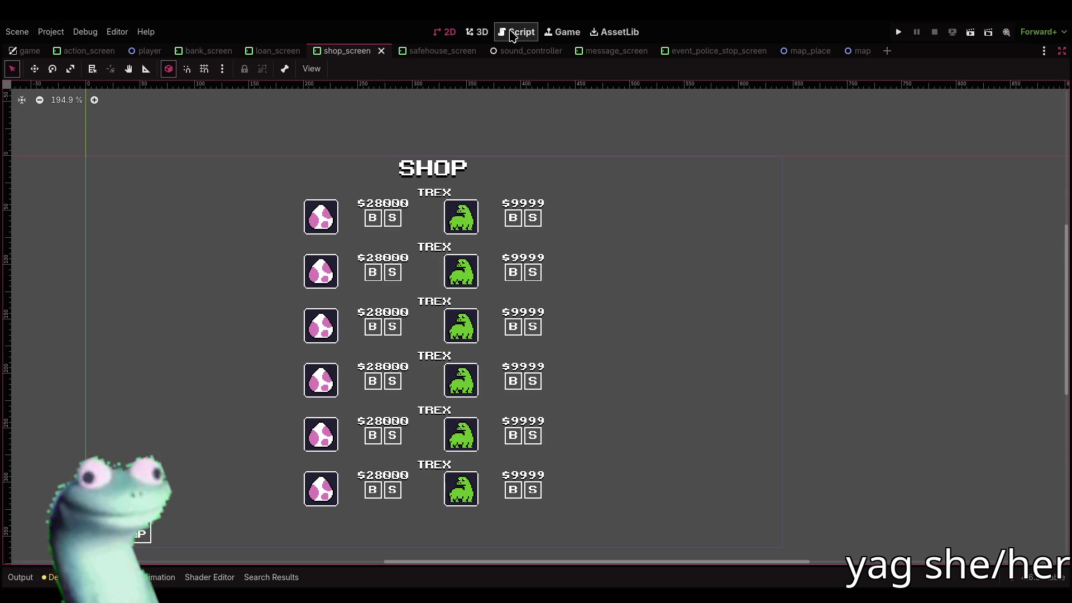
Set the acquire_contact and contact_has_deal weights to 300.0 in game.gd, then run the game
click(505, 32)
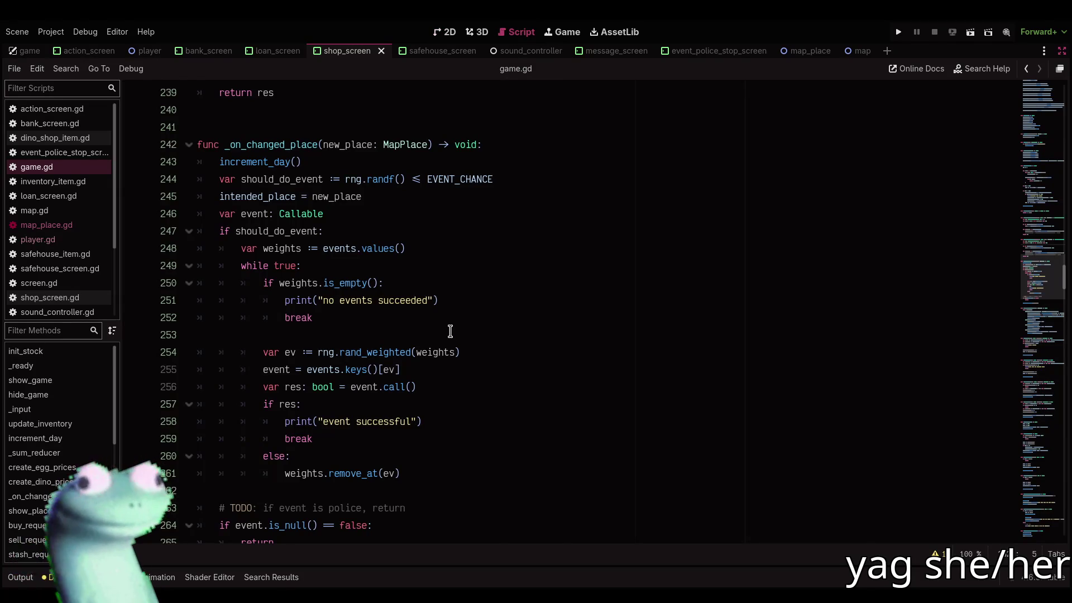
scroll(524, 306, down, 4)
mouse_move(1046, 327)
mouse_down()
mouse_move(1047, 98)
mouse_move(1051, 149)
mouse_up()
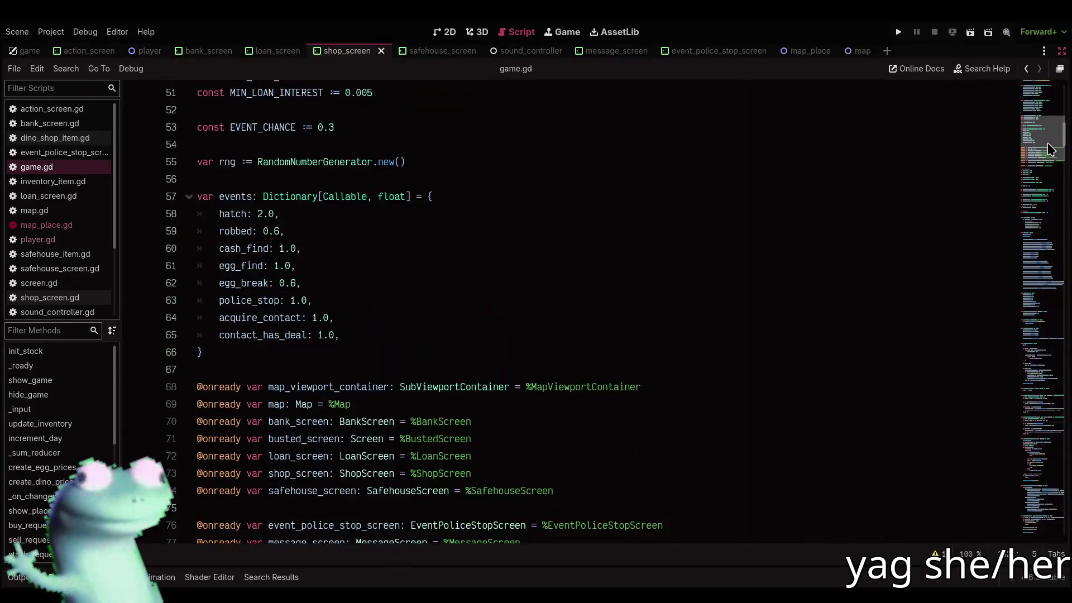
click(313, 318)
alt+click(318, 335)
key(Delete)
text(300)
click(374, 319)
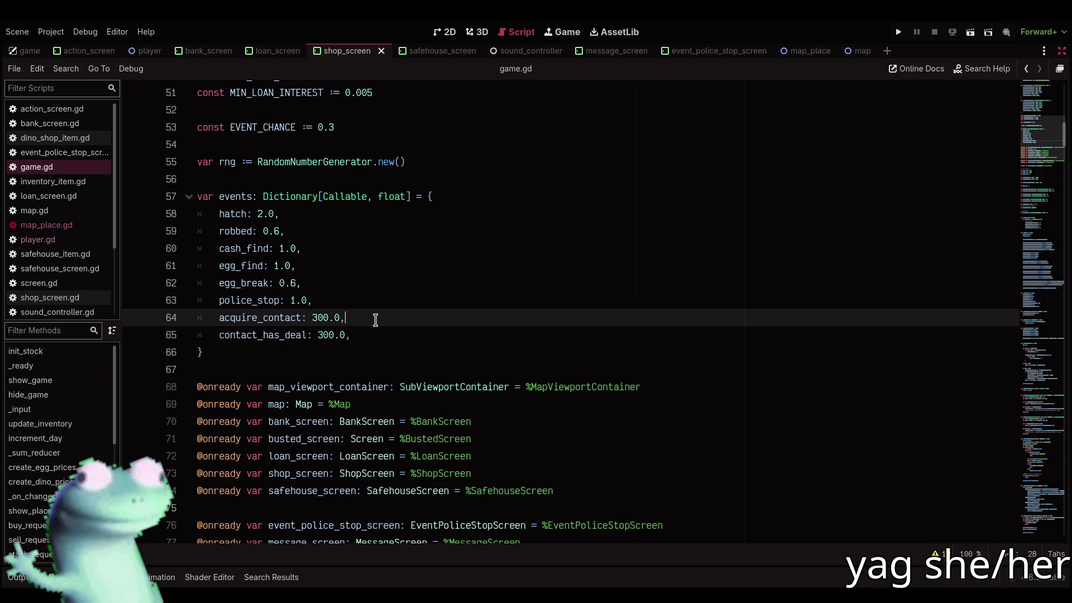
key(F5)
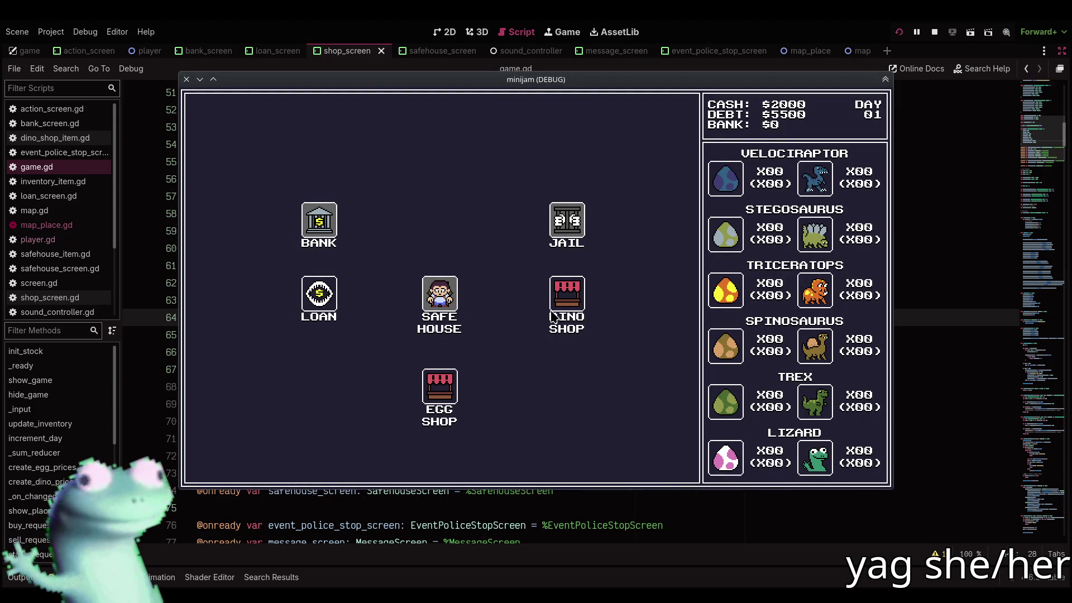
Travel to another map location to trigger the new-friend deal, then stop the game
click(557, 306)
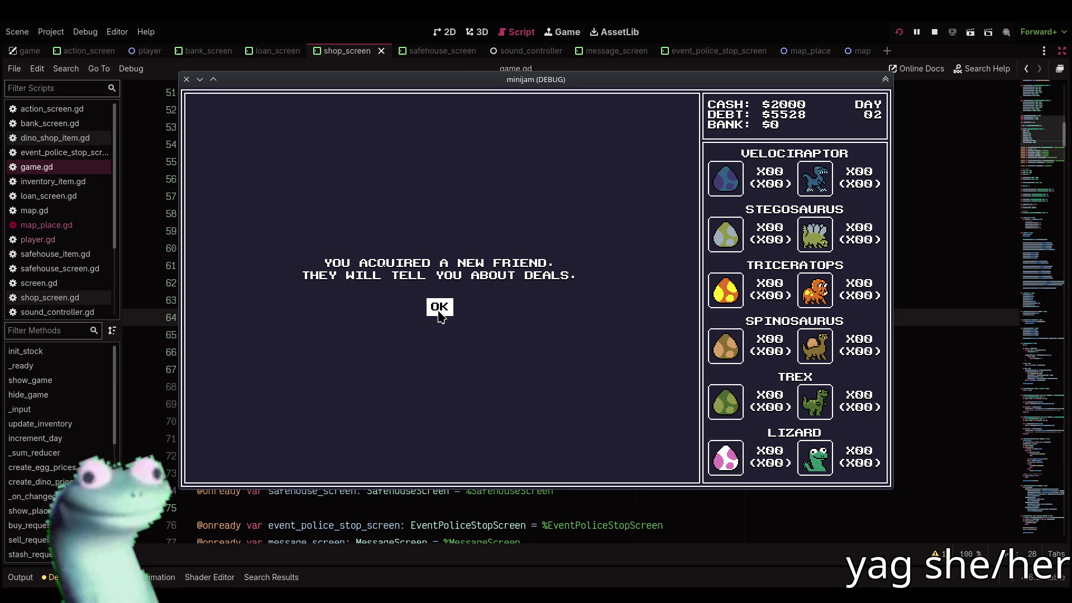
click(935, 31)
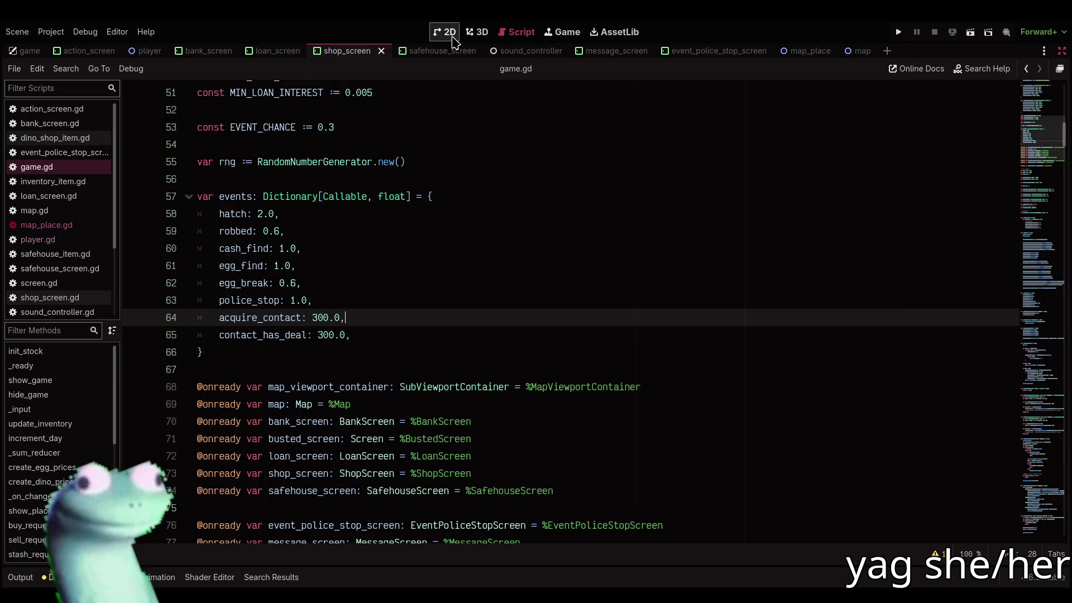
Open the map_place scene in 2D and restore the Scene and Inspector docks
click(453, 35)
drag(442, 113, 514, 140)
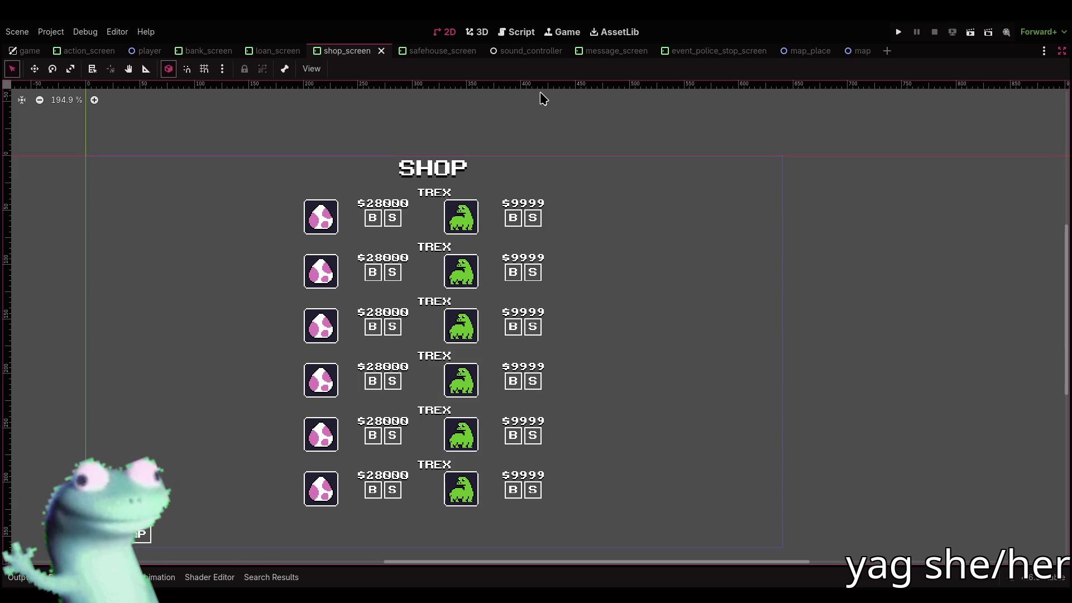
click(848, 50)
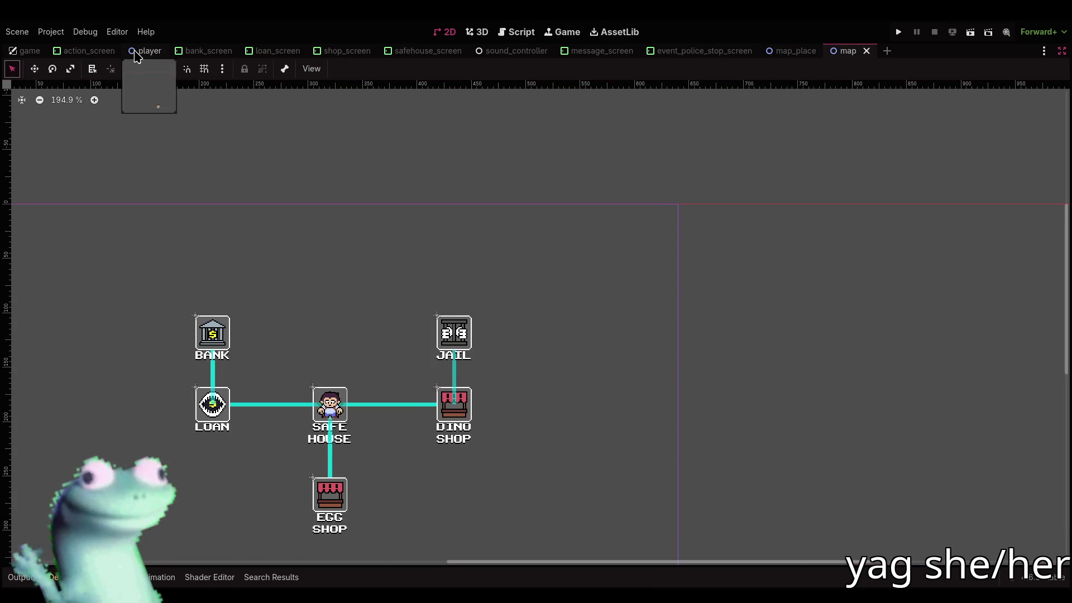
click(807, 51)
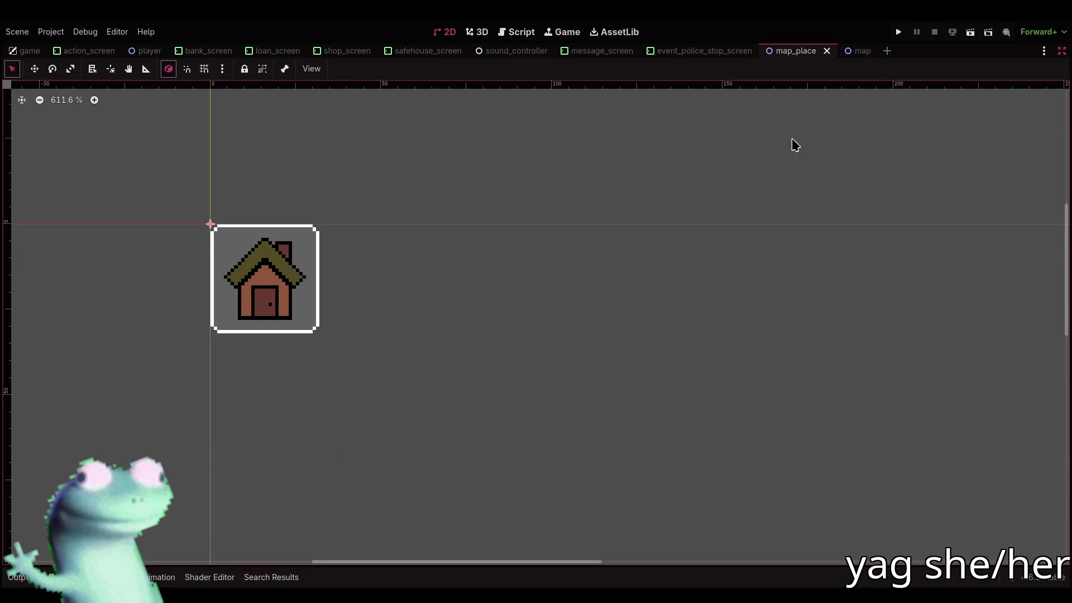
click(1061, 51)
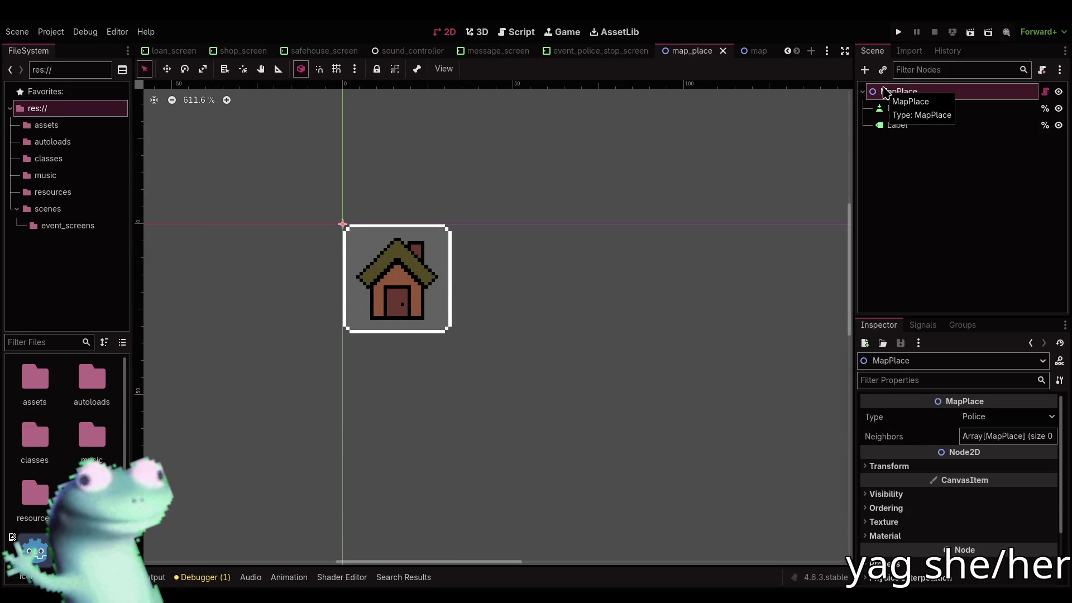
Add a Sprite2D child to MapPlace with lizard_icon.png as its texture
key(ctrl+a)
text(text)
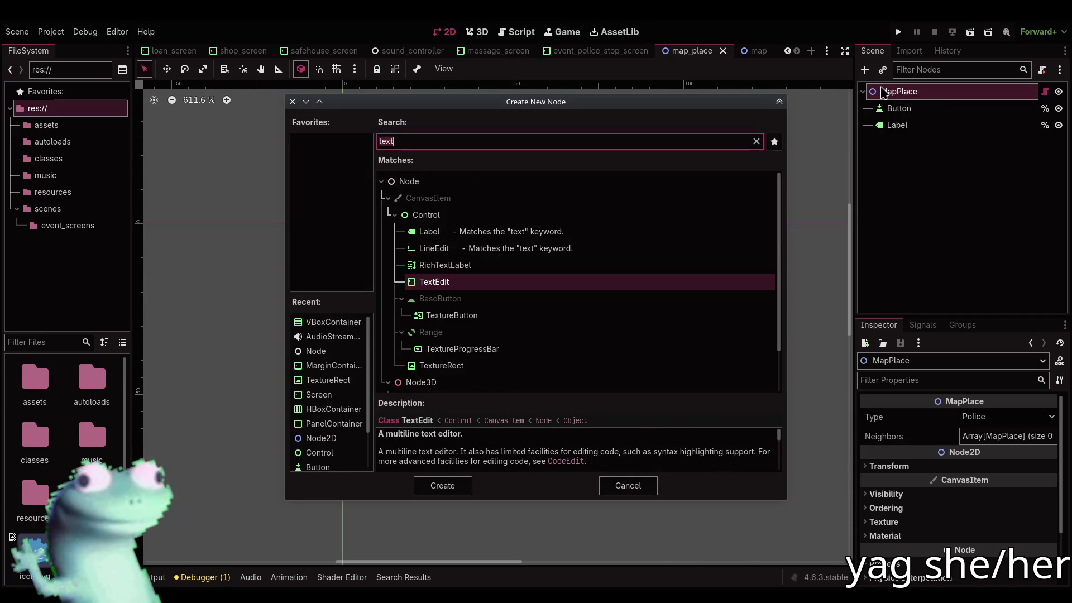
key(ctrl+a)
text(sprite)
key(Return)
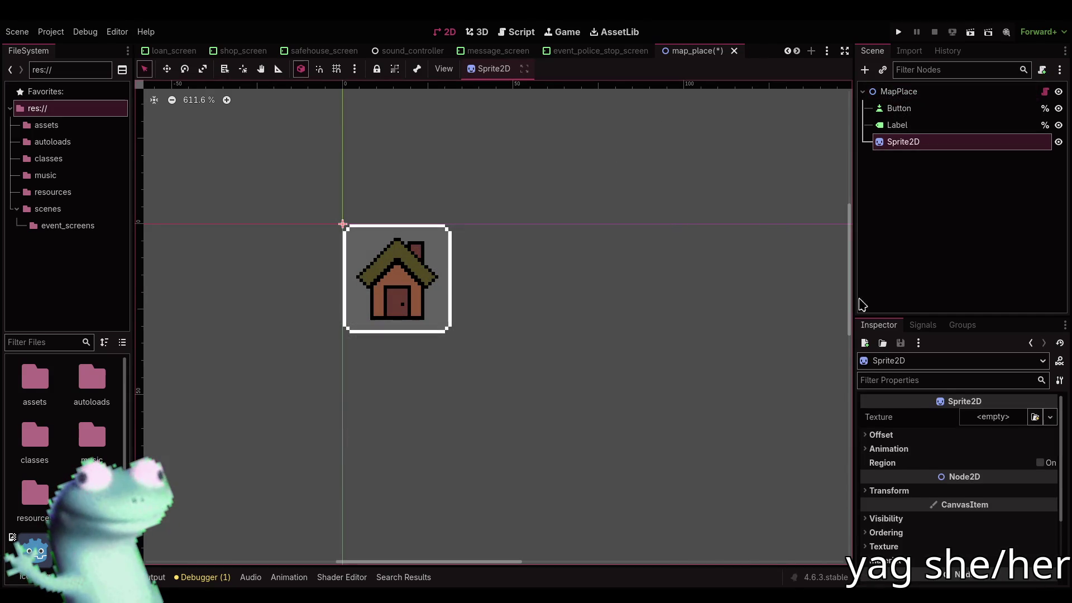
click(981, 416)
click(1034, 416)
click(1034, 417)
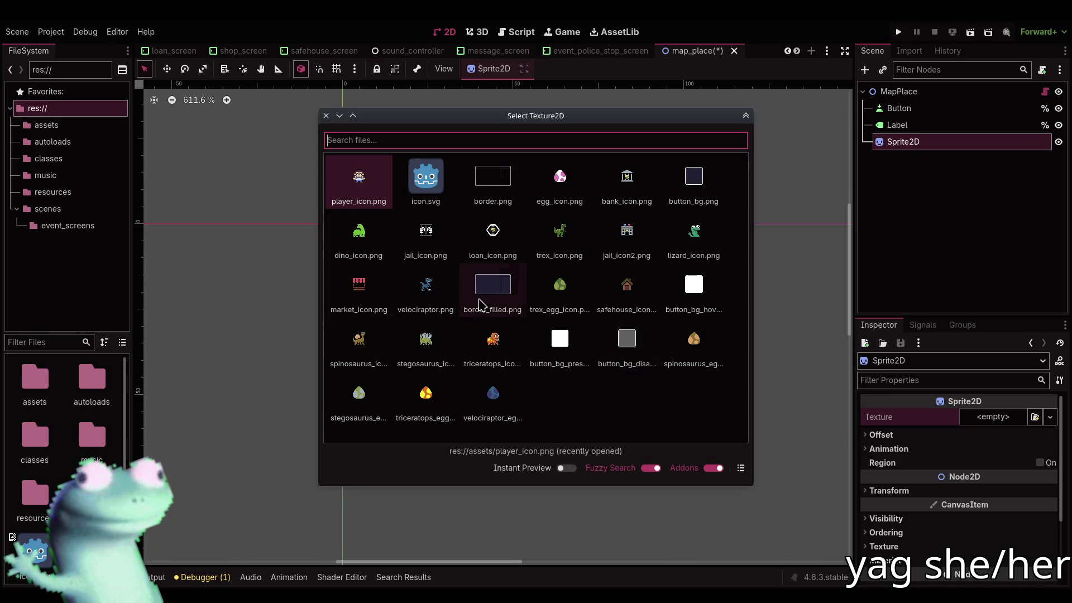
double_click(692, 240)
Move the lizard sprite to the right of the house and set its scale to 0.25 × 0.25
mouse_move(388, 270)
mouse_down()
mouse_move(323, 207)
mouse_move(537, 293)
mouse_move(531, 256)
mouse_up()
scroll(324, 209, up, 2)
key(w)
scroll(531, 255, up, 2)
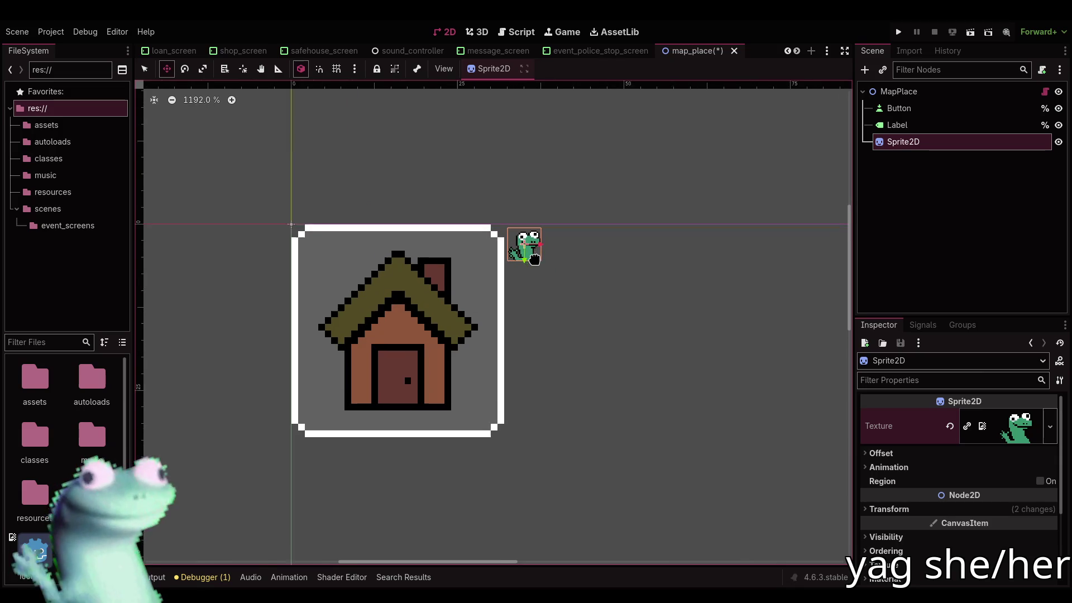
click(888, 508)
scroll(960, 501, down, 2)
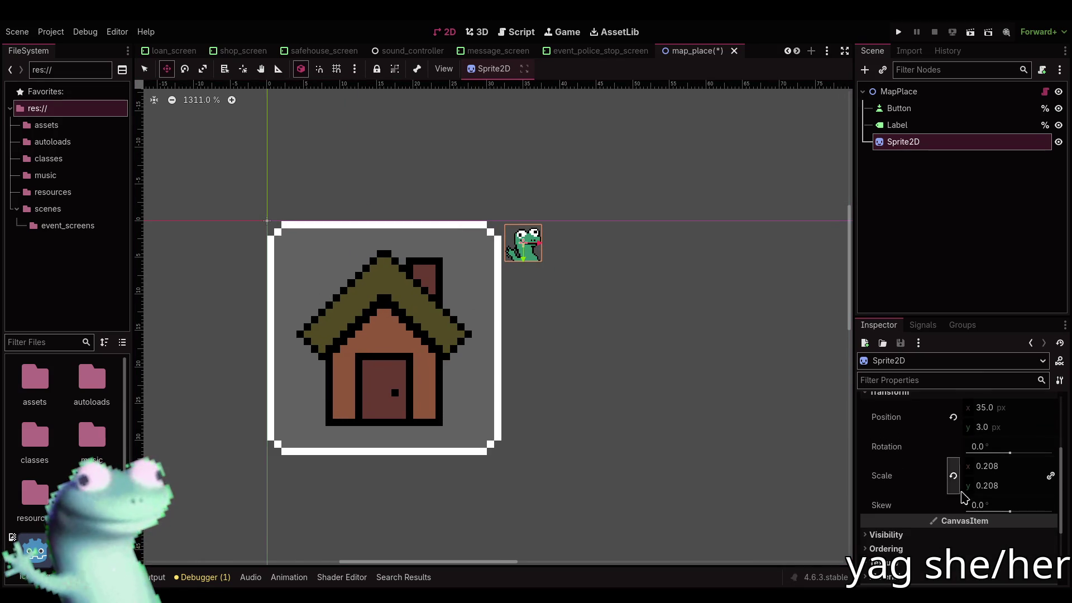
click(991, 469)
text(25)
key(Tab)
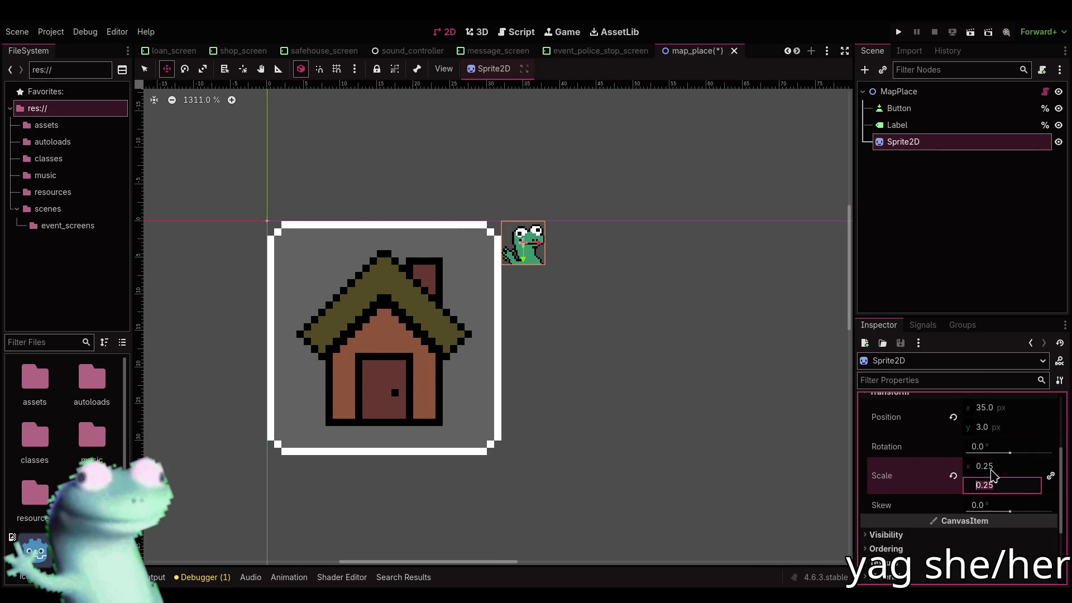
text(.25)
key(Return)
Rename the sprite node to DealIndicator and save the map_place scene
scroll(542, 273, up, 3)
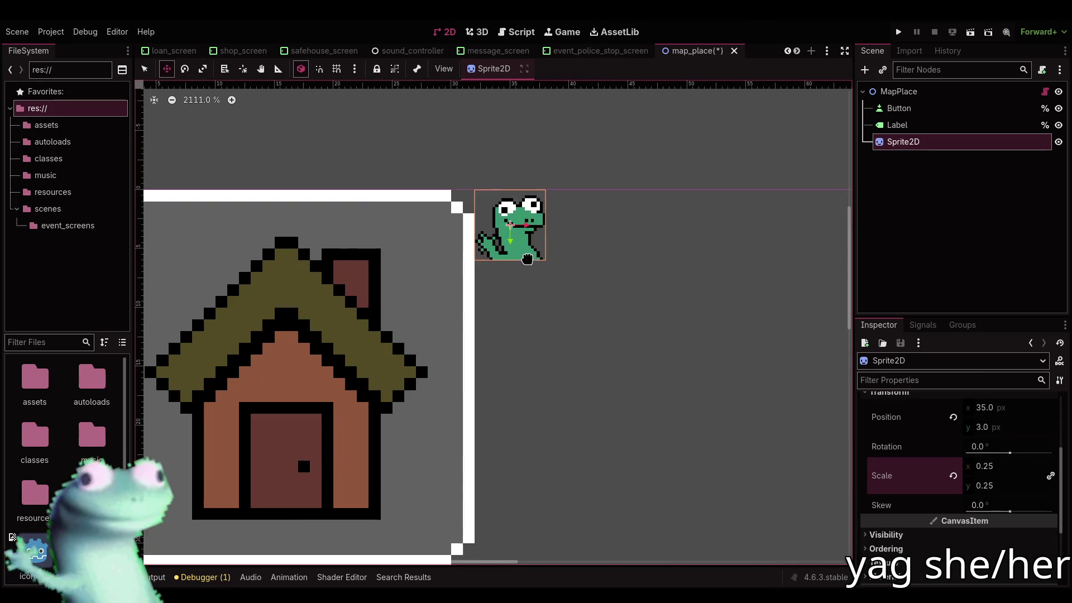
double_click(936, 144)
text(Deal)
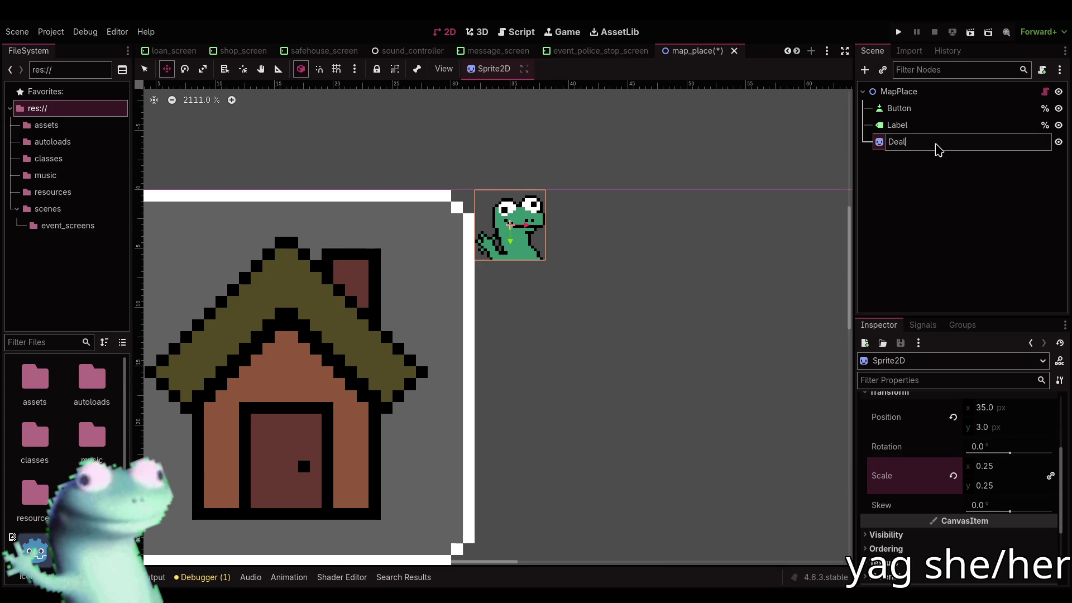
text(Indicator)
key(Return)
key(ctrl+s)
Reset the canvas to 100% zoom, deselect the sprite, and run the game with F5
key(q)
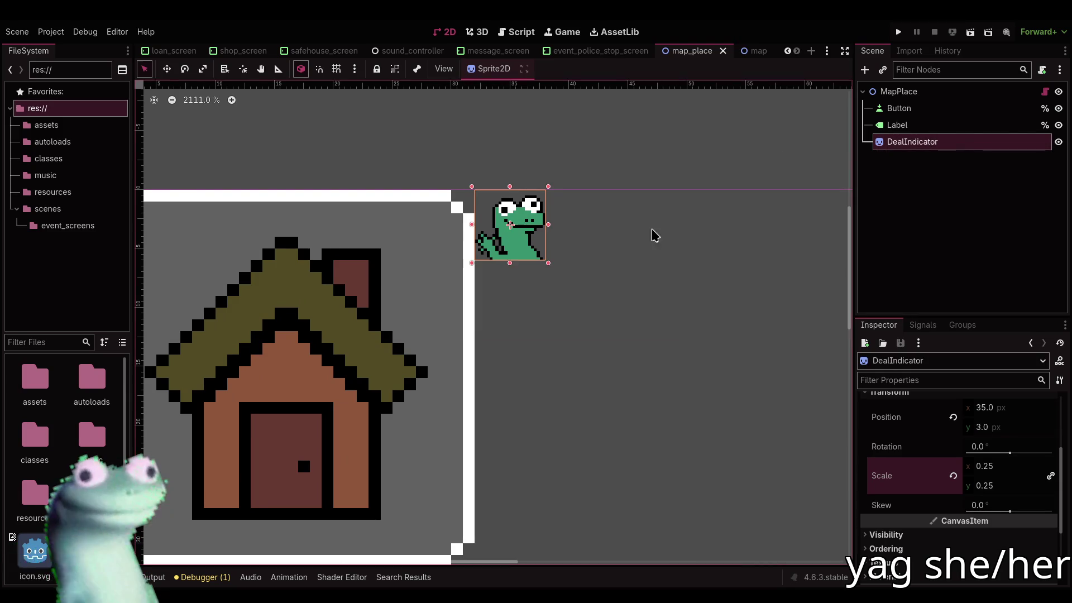
scroll(611, 268, down, 3)
key(1)
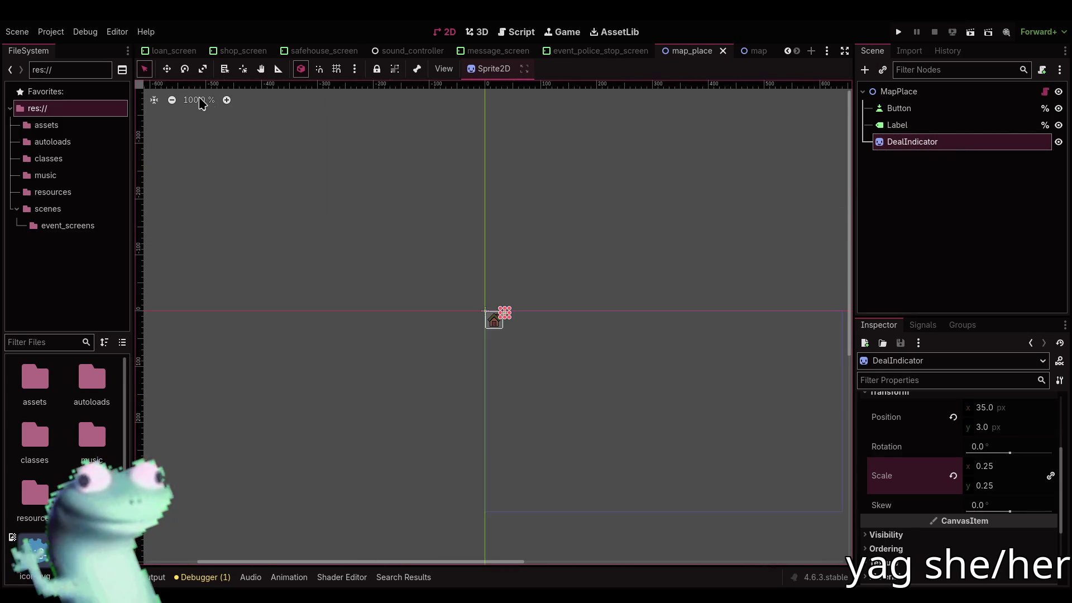
click(585, 248)
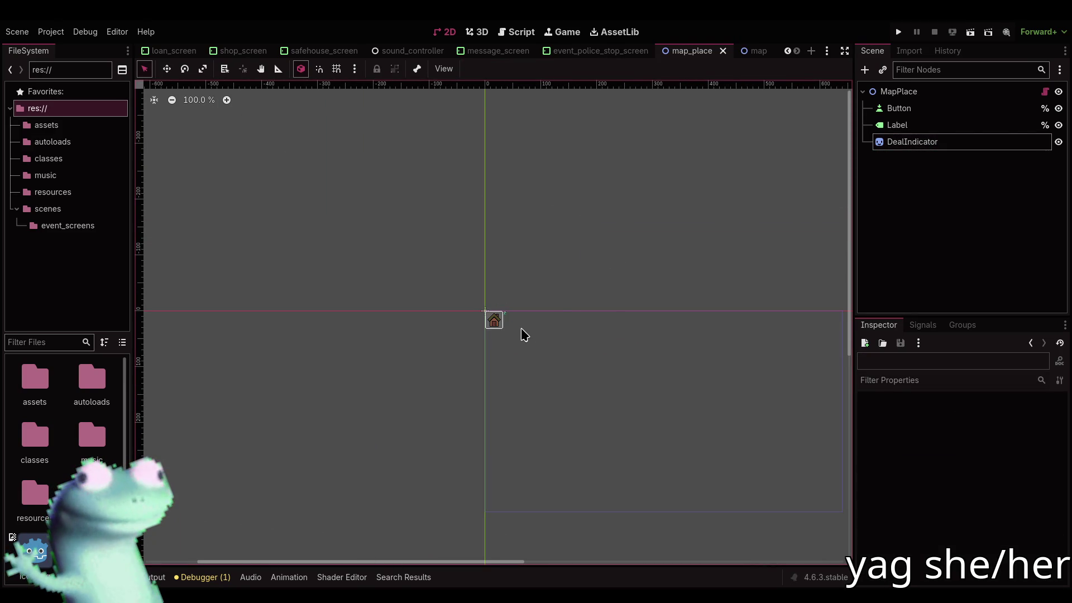
key(F5)
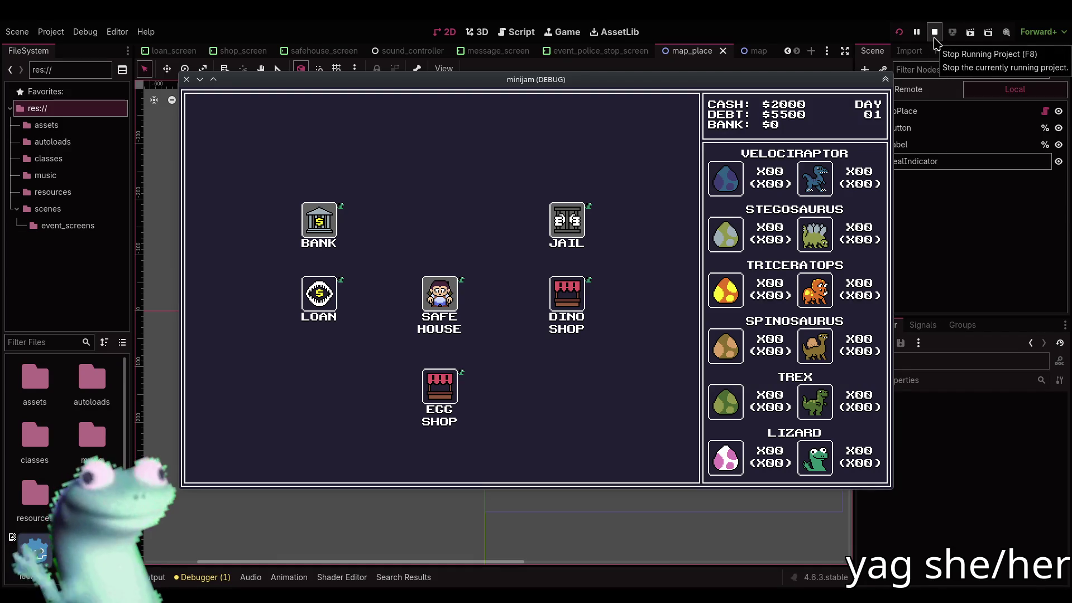
Stop the running game and reset the map_place canvas view to 100% zoom
click(934, 33)
click(902, 143)
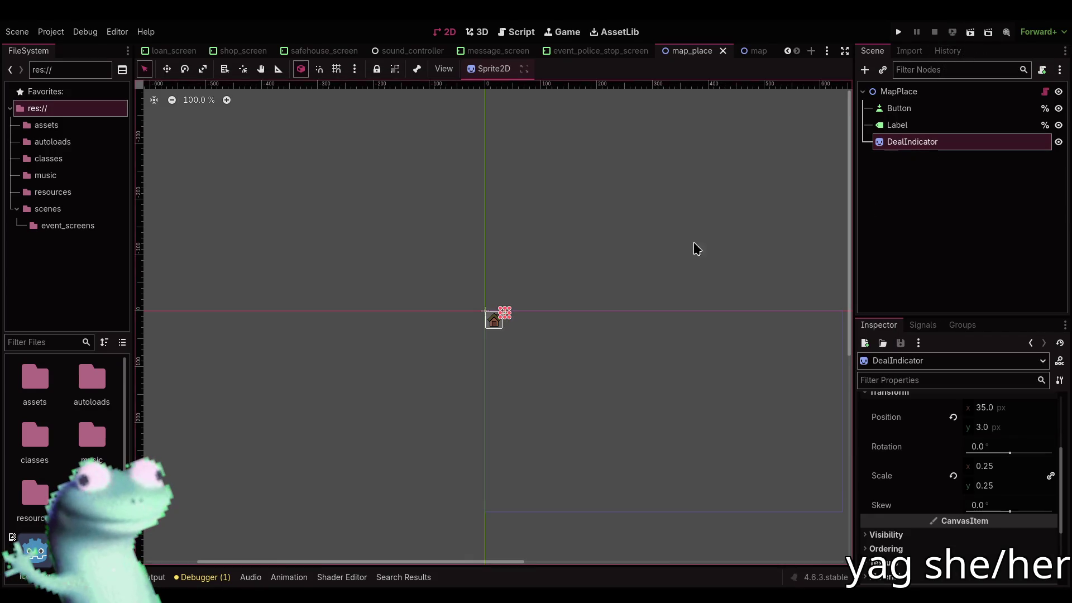
scroll(405, 328, up, 3)
click(513, 364)
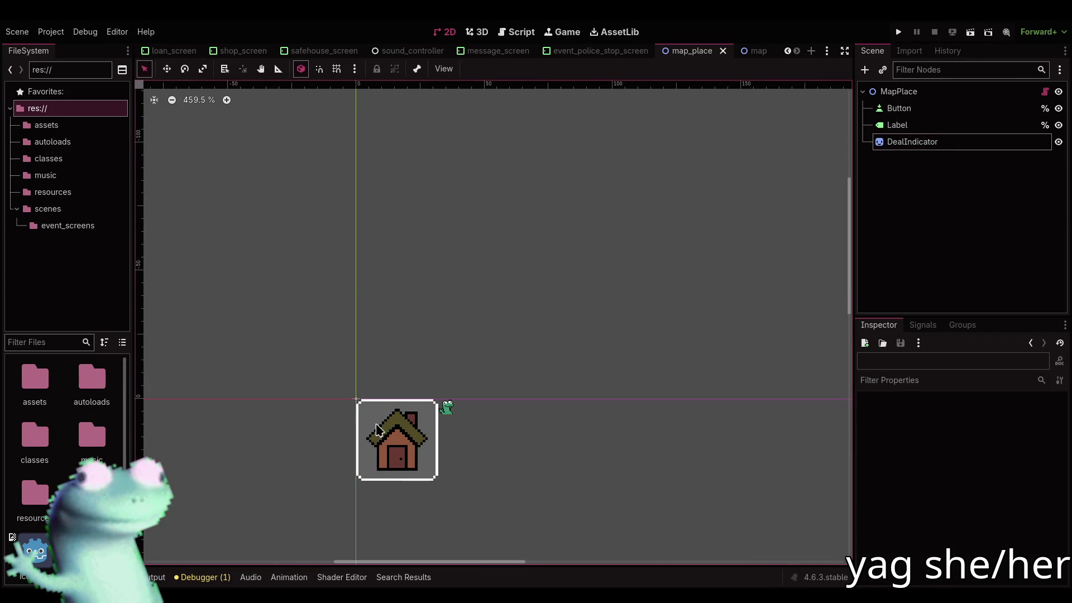
scroll(392, 416, down, 4)
click(203, 100)
Select DealIndicator, collapse its Transform section, and open the map_place.gd script
scroll(323, 203, down, 2)
click(975, 143)
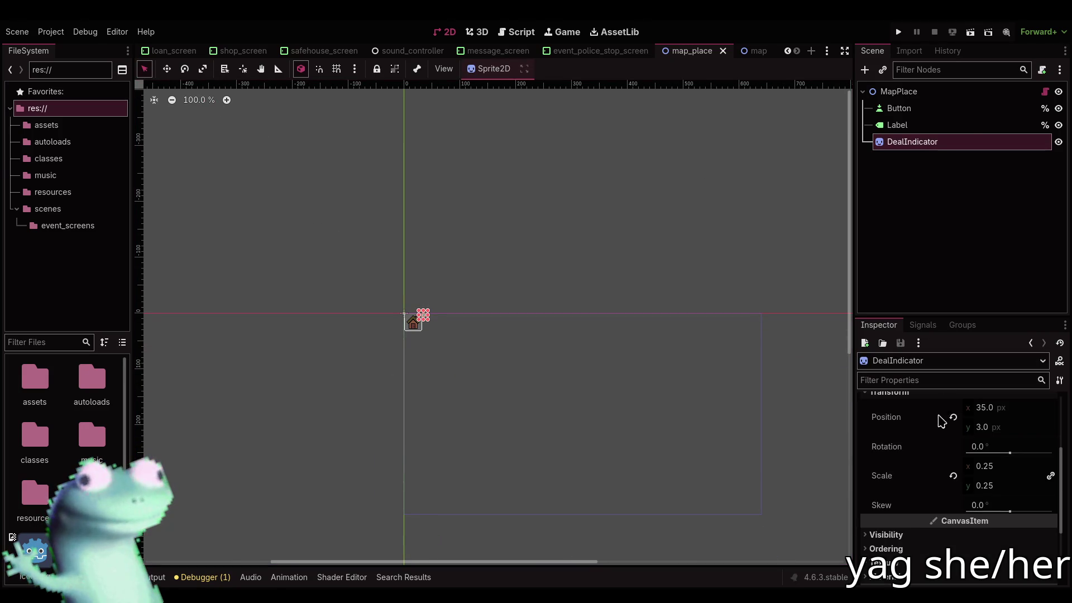
scroll(940, 421, up, 3)
click(921, 509)
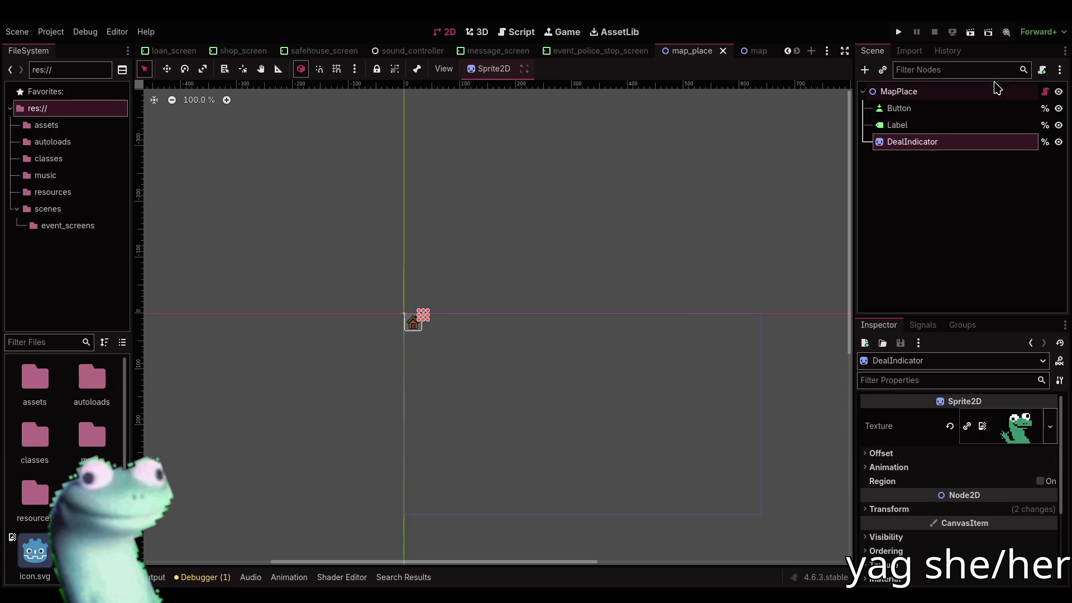
click(1045, 91)
Add an onready reference to DealIndicator in map_place.gd and save the script
scroll(584, 263, down, 6)
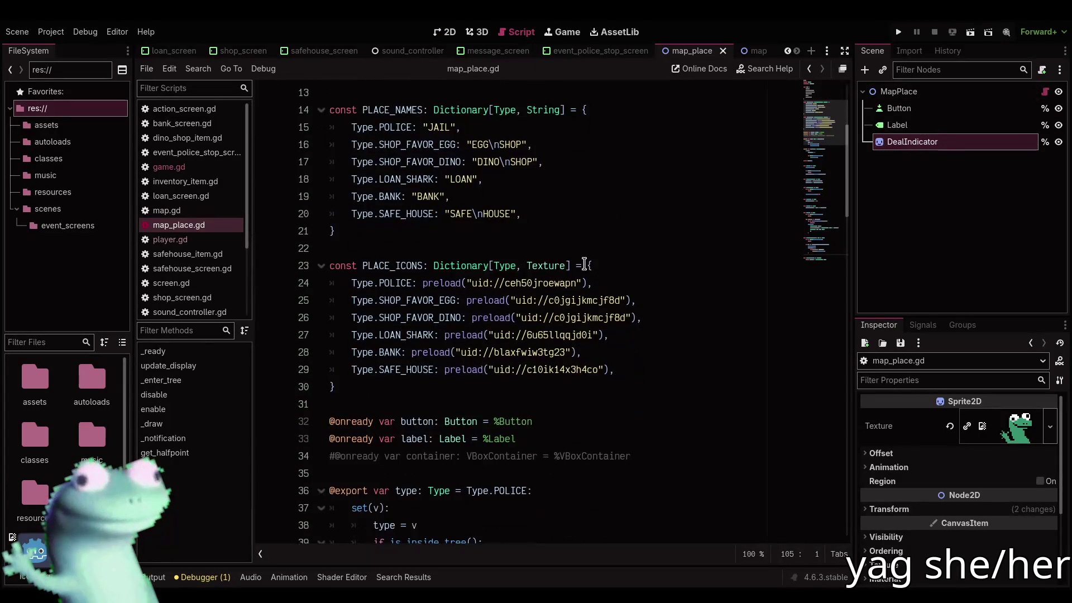
scroll(583, 262, down, 1)
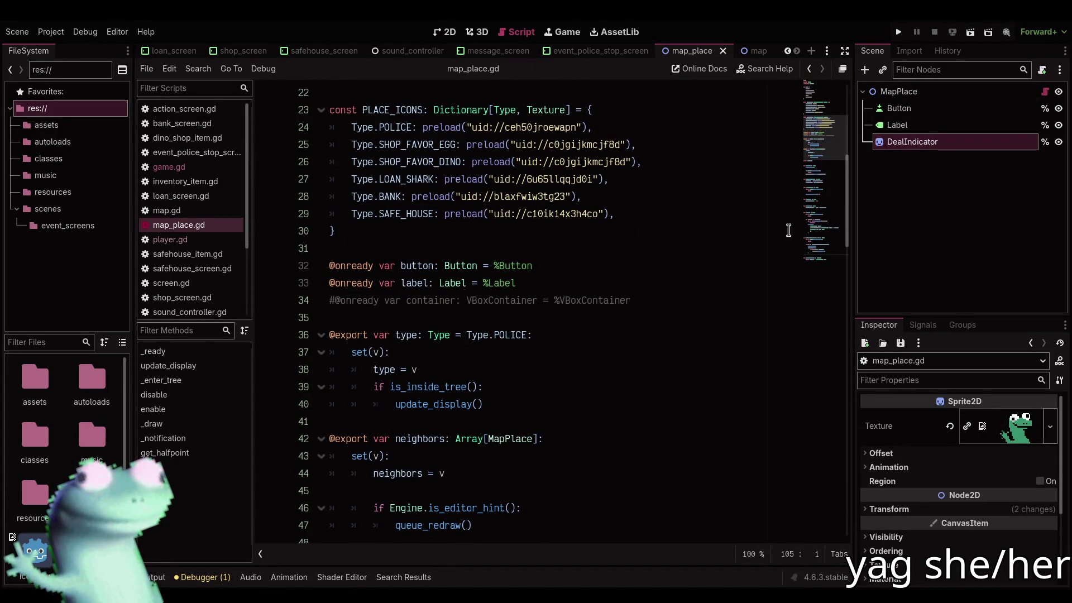
drag(916, 156, 473, 312)
key(ctrl+s)
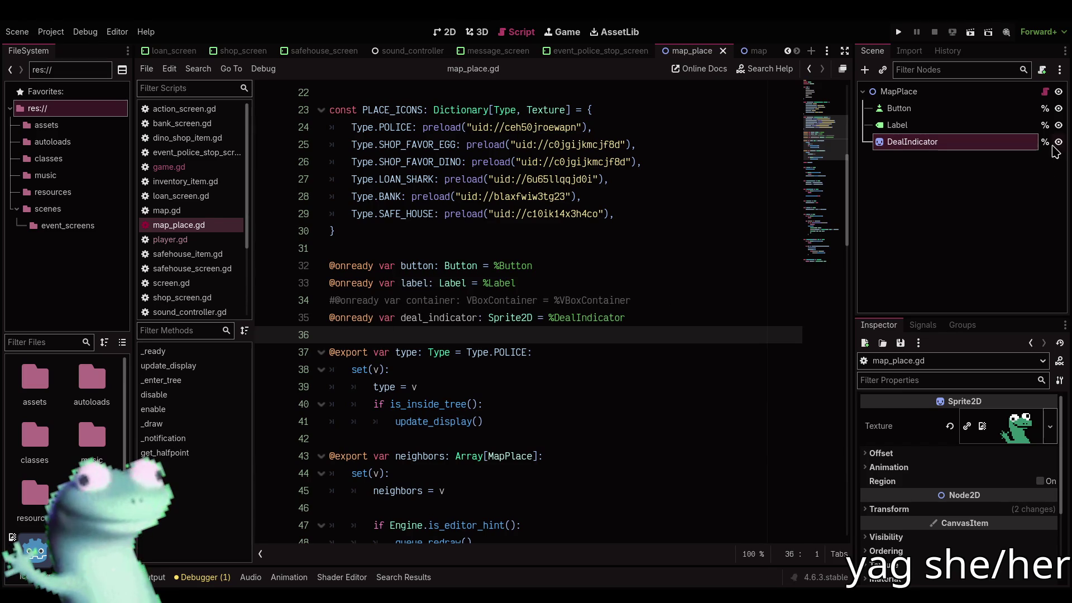
Hide the DealIndicator sprite by default and save the map_place scene
click(1058, 143)
key(ctrl+s)
scroll(466, 338, down, 5)
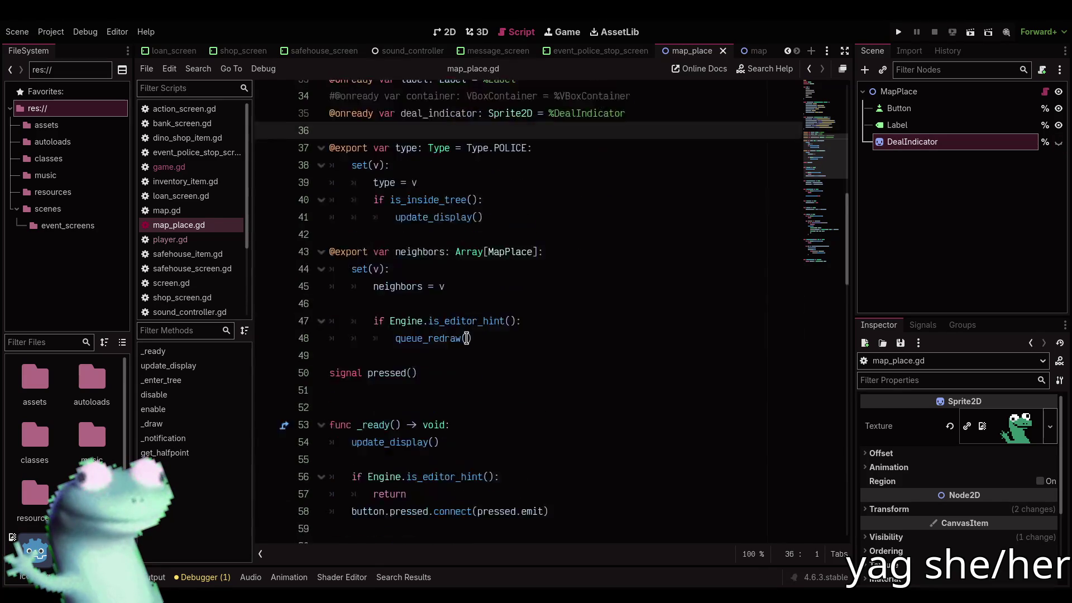
scroll(466, 338, up, 2)
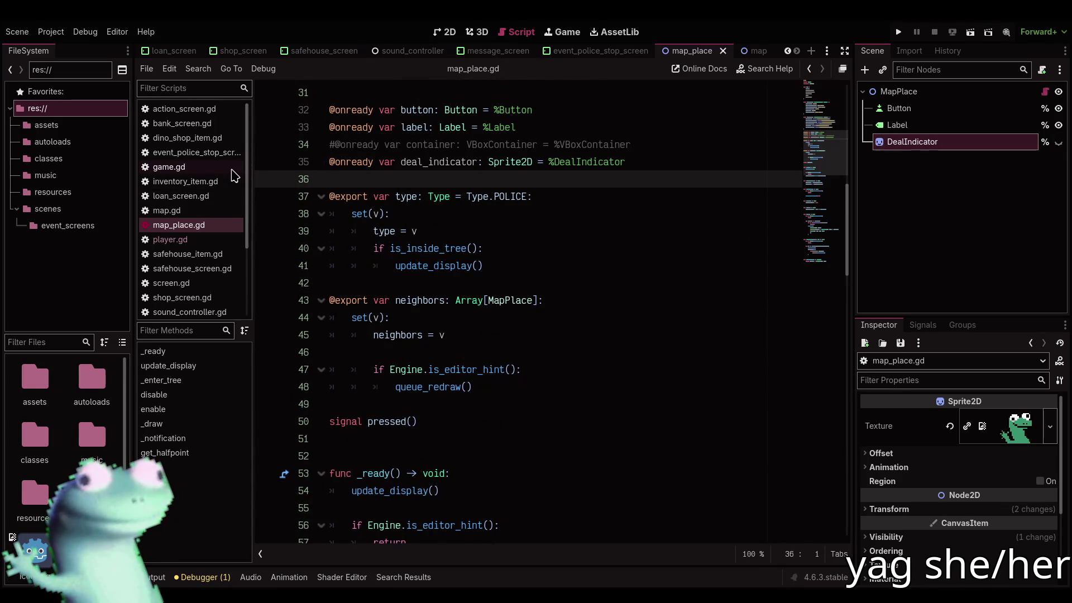
Switch to game.gd and browse to the _ready function
click(232, 170)
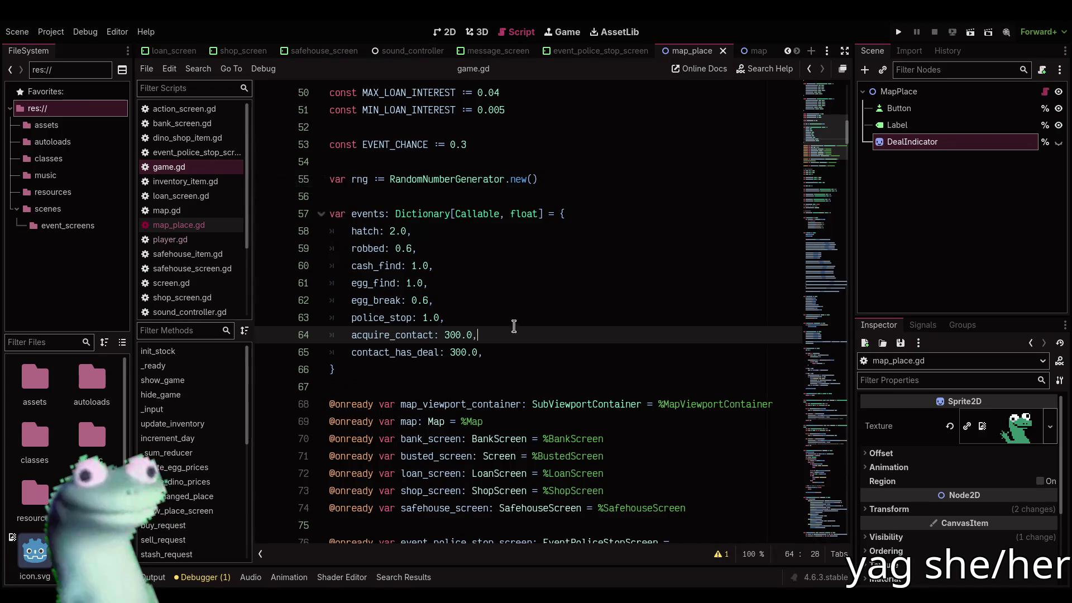
scroll(503, 332, down, 1)
click(501, 321)
drag(834, 141, 834, 177)
scroll(834, 186, down, 4)
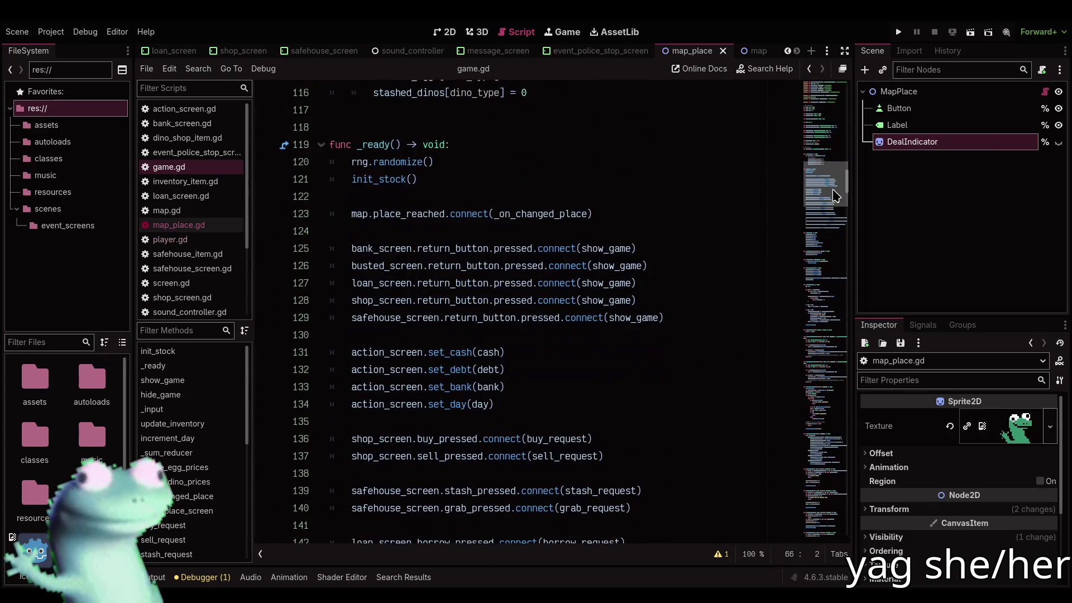
scroll(518, 190, down, 2)
scroll(517, 223, down, 4)
click(686, 283)
scroll(558, 251, up, 7)
scroll(449, 234, up, 3)
Add a commented-out placeholder for-loop over map.places after init_stock() and save game.gd
click(448, 335)
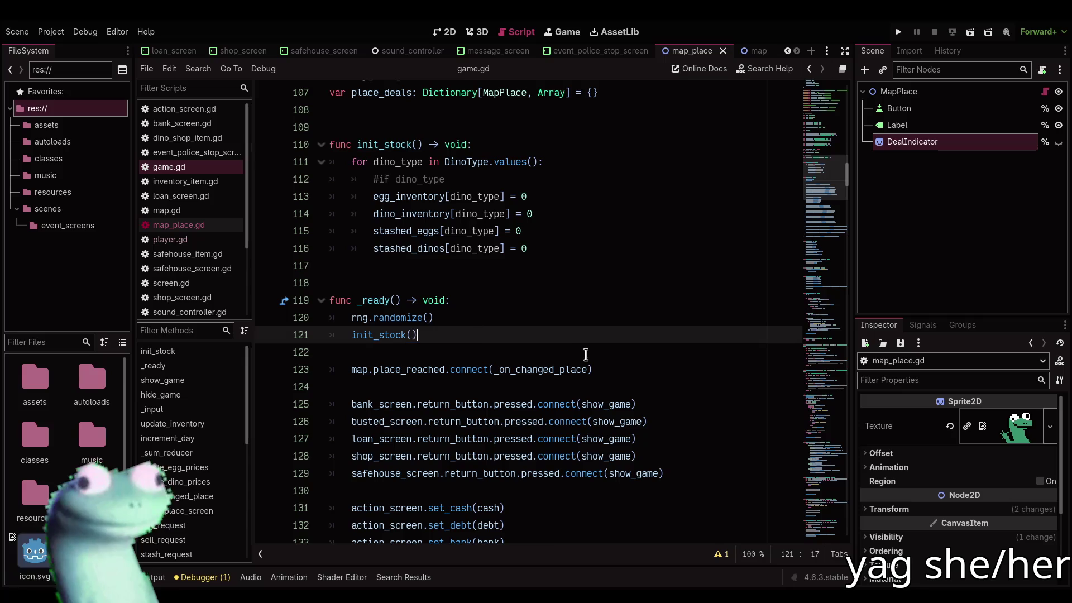
key(Return)
key(Return)
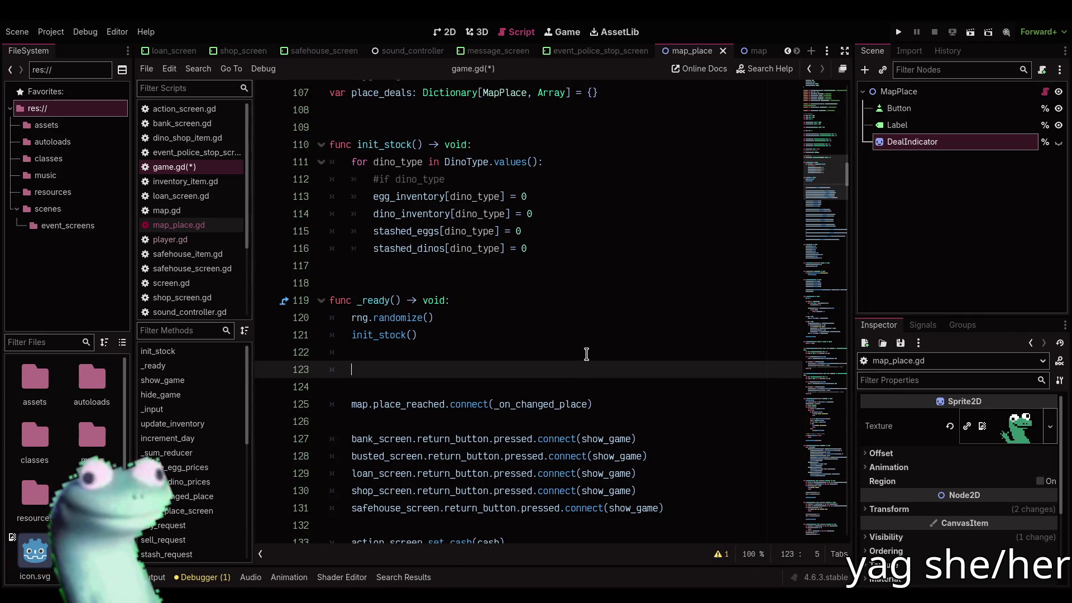
text(for map.p)
key(Escape)
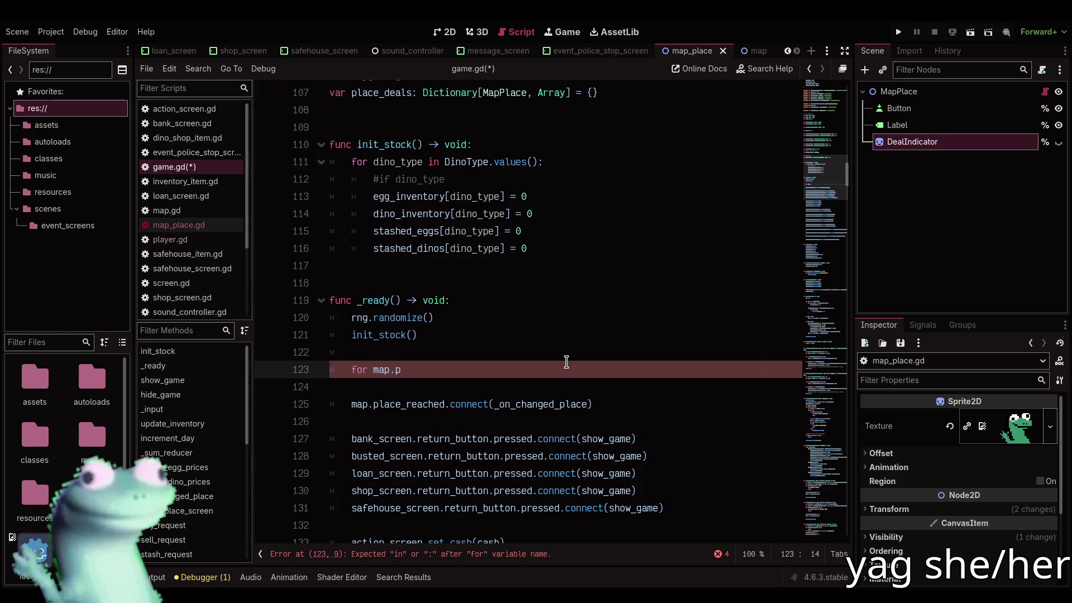
key(ctrl+k)
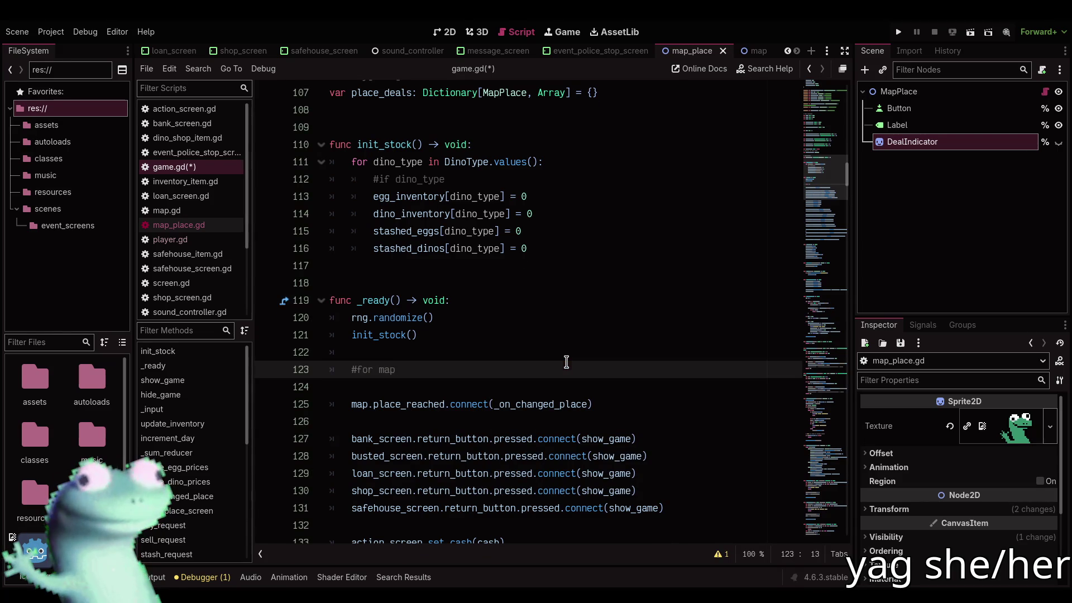
scroll(566, 362, up, 15)
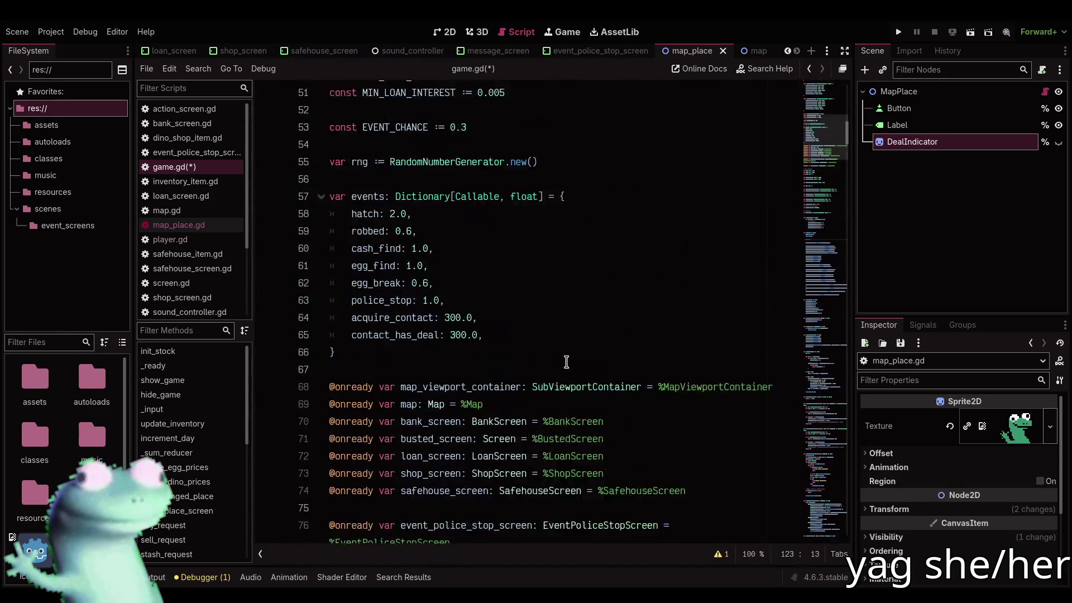
scroll(565, 362, up, 2)
scroll(561, 357, down, 4)
key(ctrl+s)
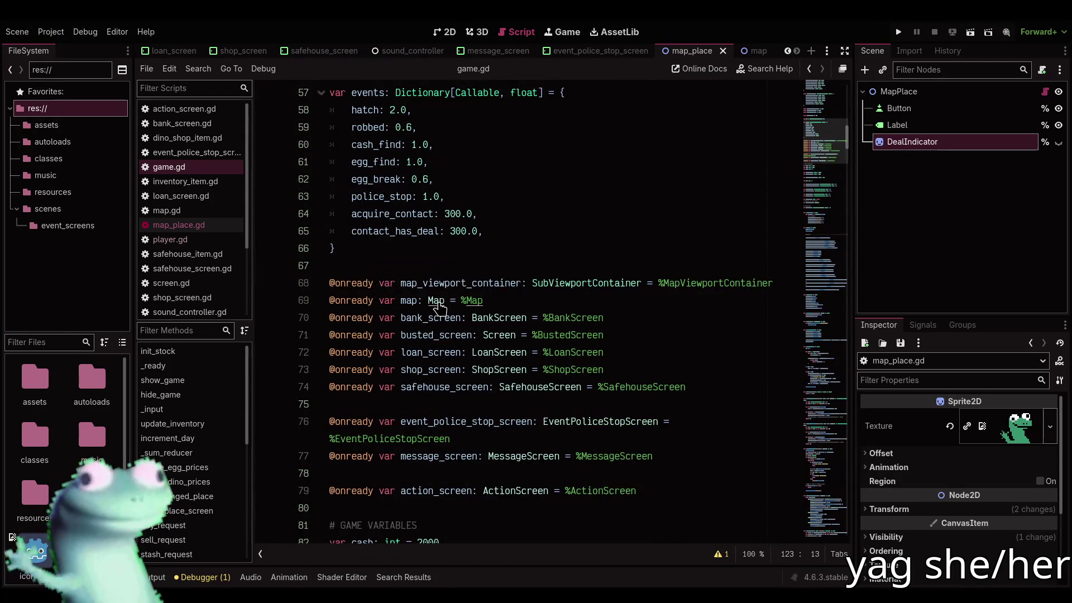
Check how map.gd exposes places, then return to game.gd
ctrl+click(436, 302)
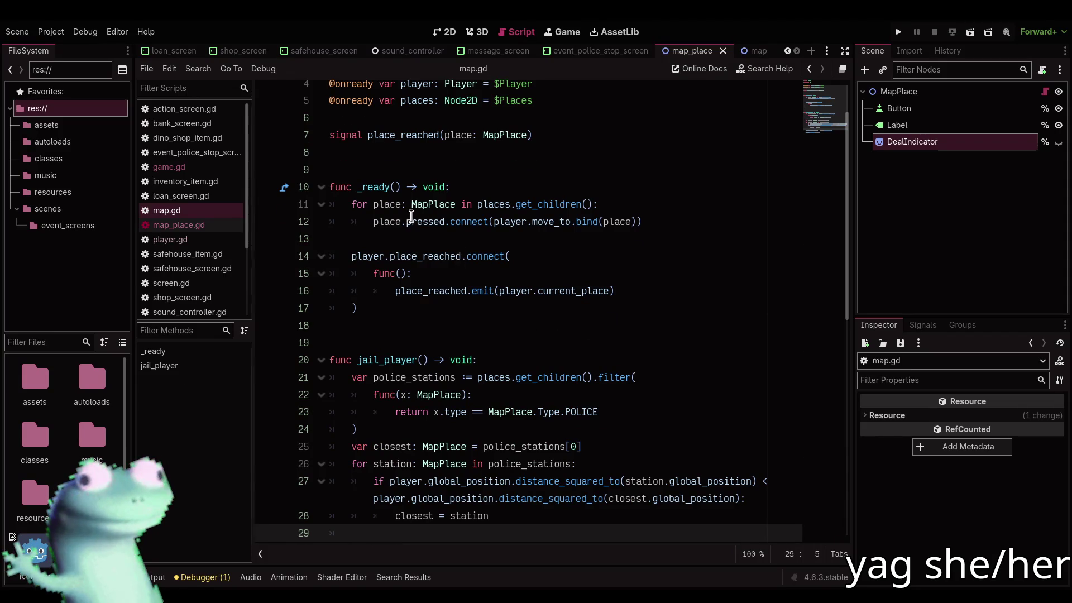
scroll(313, 215, up, 2)
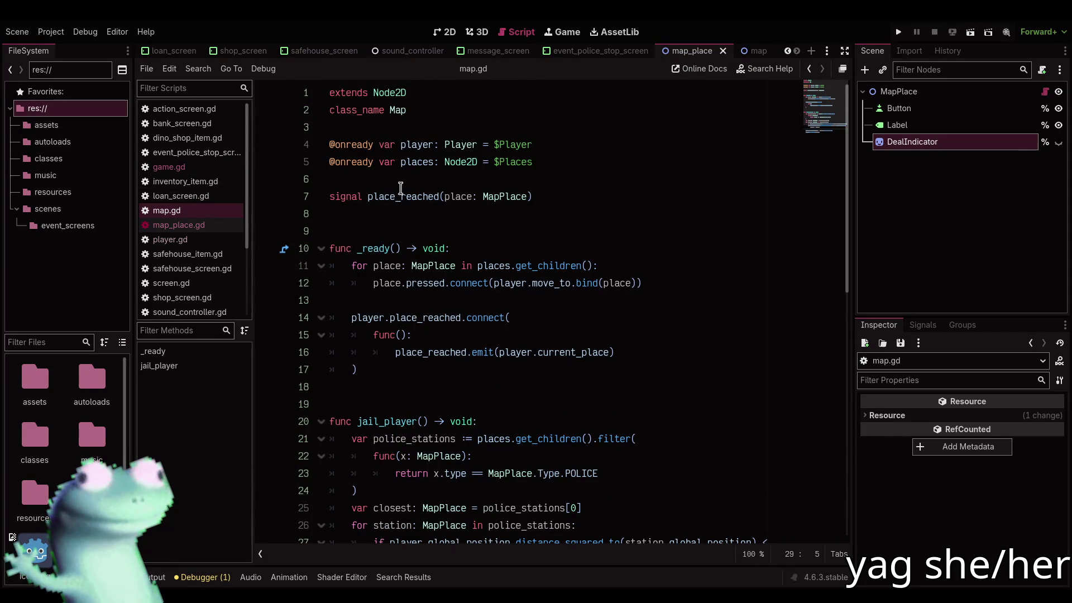
click(232, 167)
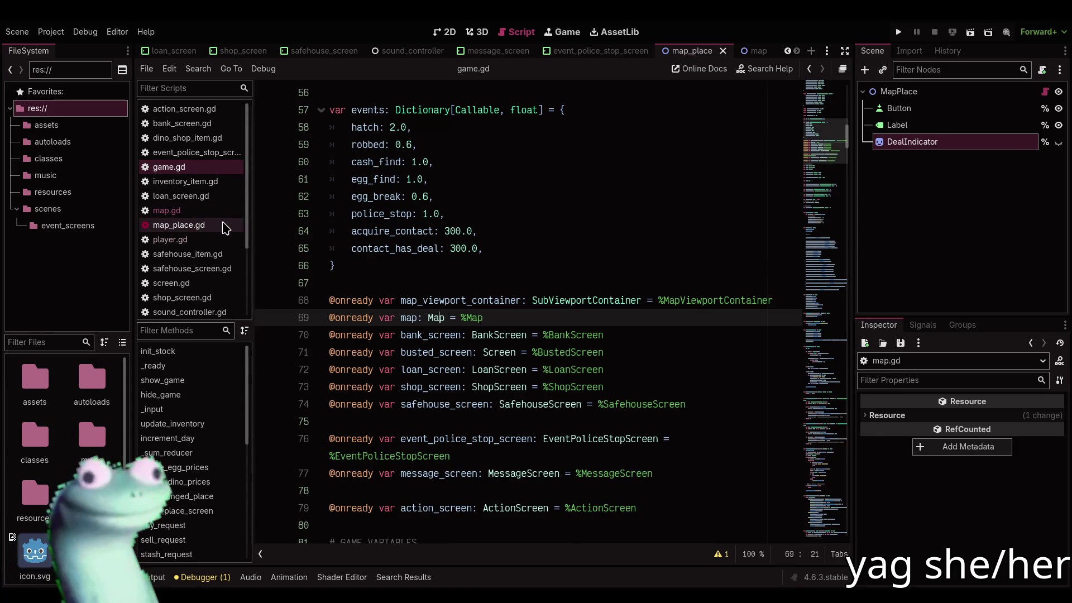
scroll(543, 347, down, 15)
Complete the loop header as 'for place: MapPlace in map.places.get_children():'
scroll(543, 347, down, 5)
click(482, 239)
text(ce in map.pla)
key(Return)
text(.get_ch)
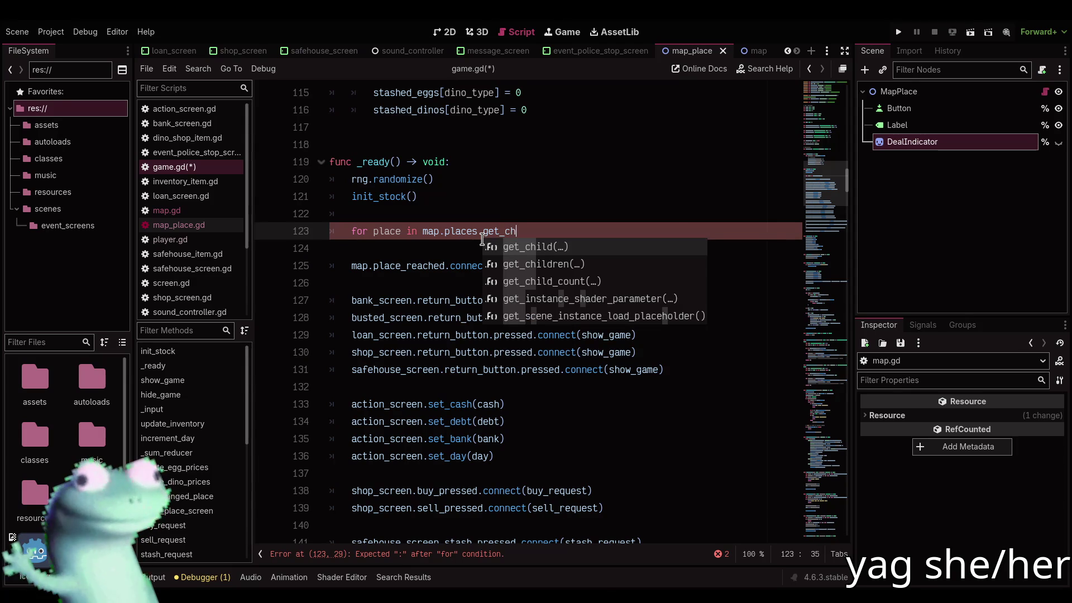
key(Down)
key(Return)
text():)
key(Return)
text(if place.)
key(Escape)
key(ctrl+k)
key(Up)
text(: MapPlace)
Add an if checking place.type equals MapPlace.Type.SHOP_FAVOR_EGG or SHOP_FAVOR_DINO
key(Down)
key(ctrl+k)
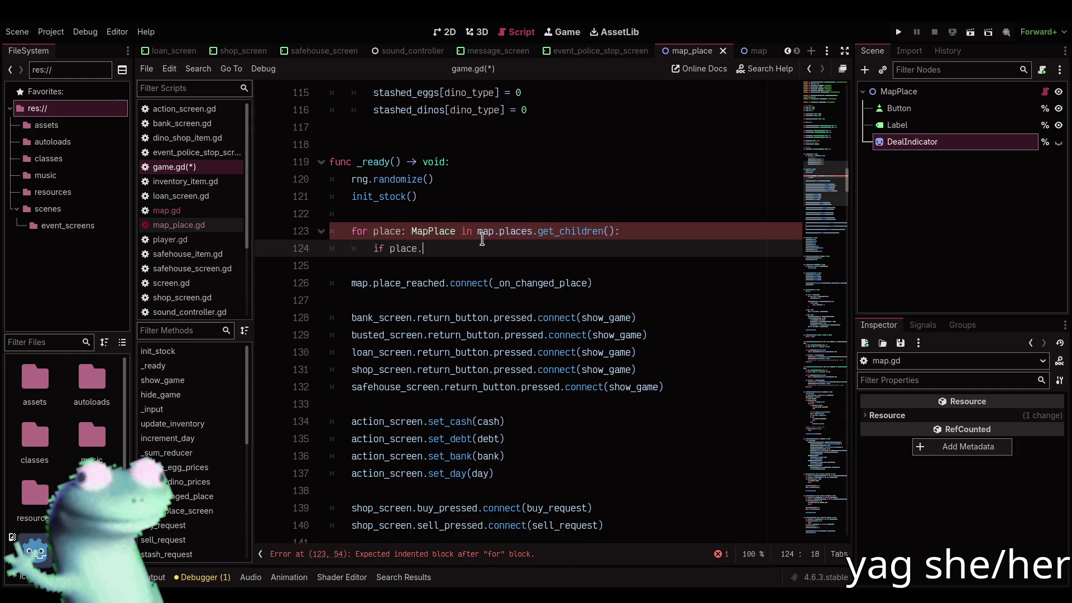
text(ype ==)
key(BackSpace)
key(BackSpace)
text(MapPl)
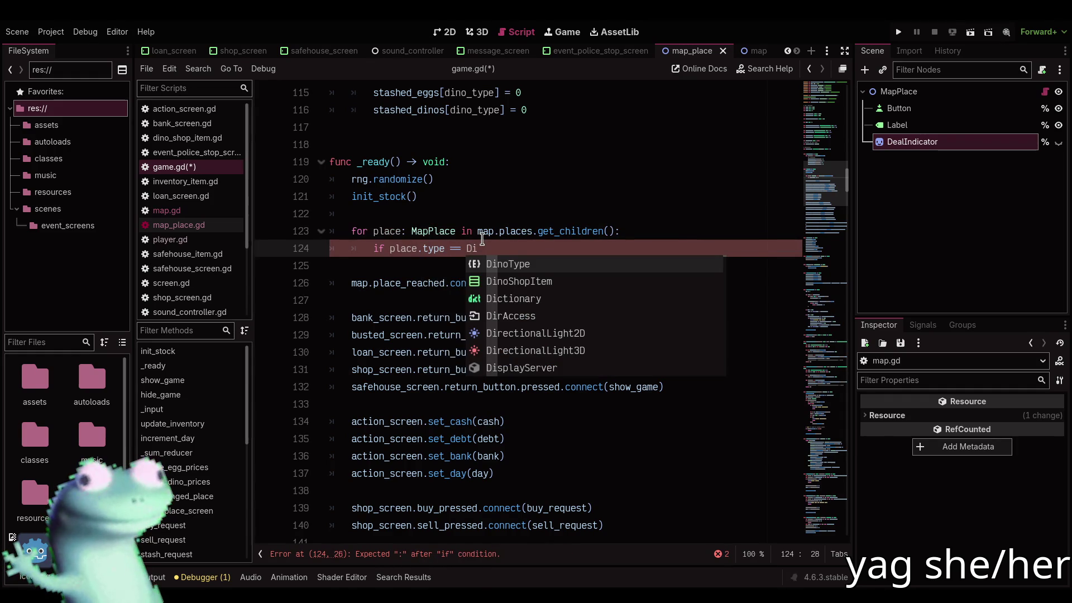
text(ac)
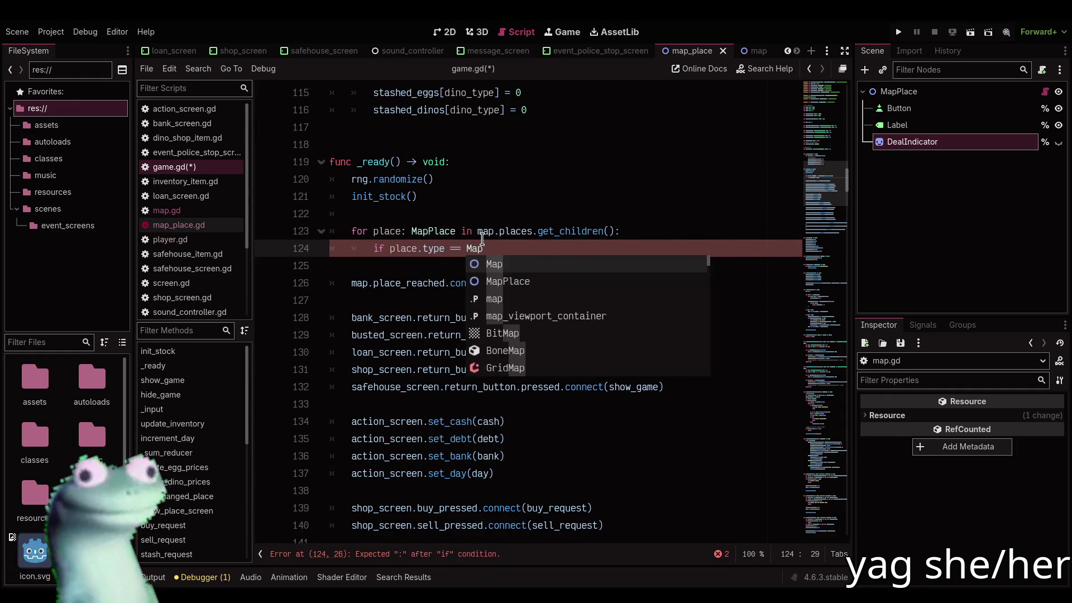
key(Return)
text(.T)
key(Return)
text(.)
key(Down)
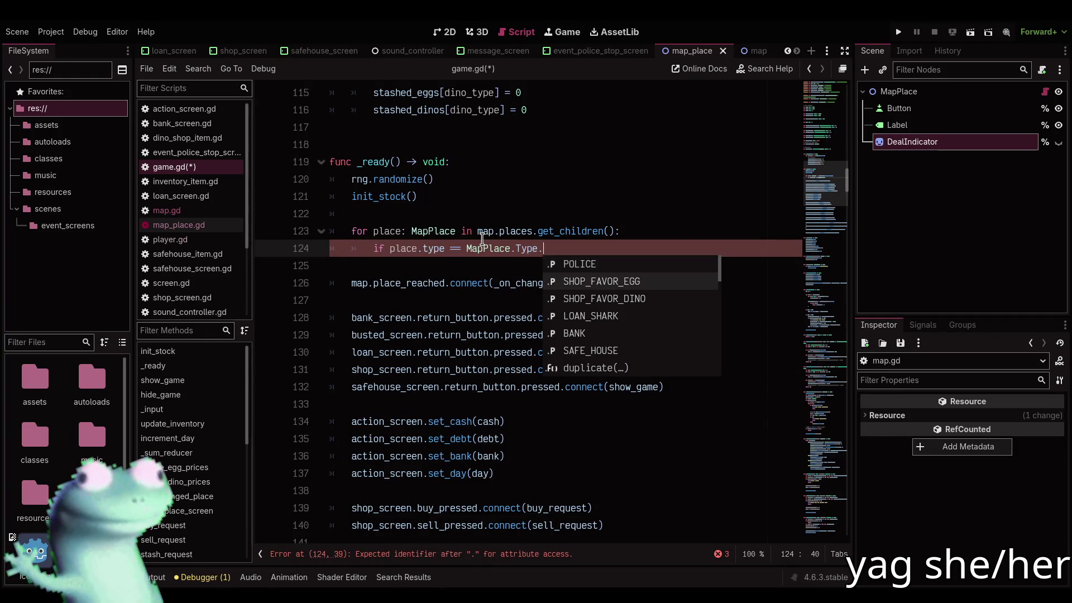
key(Return)
text(place.tye)
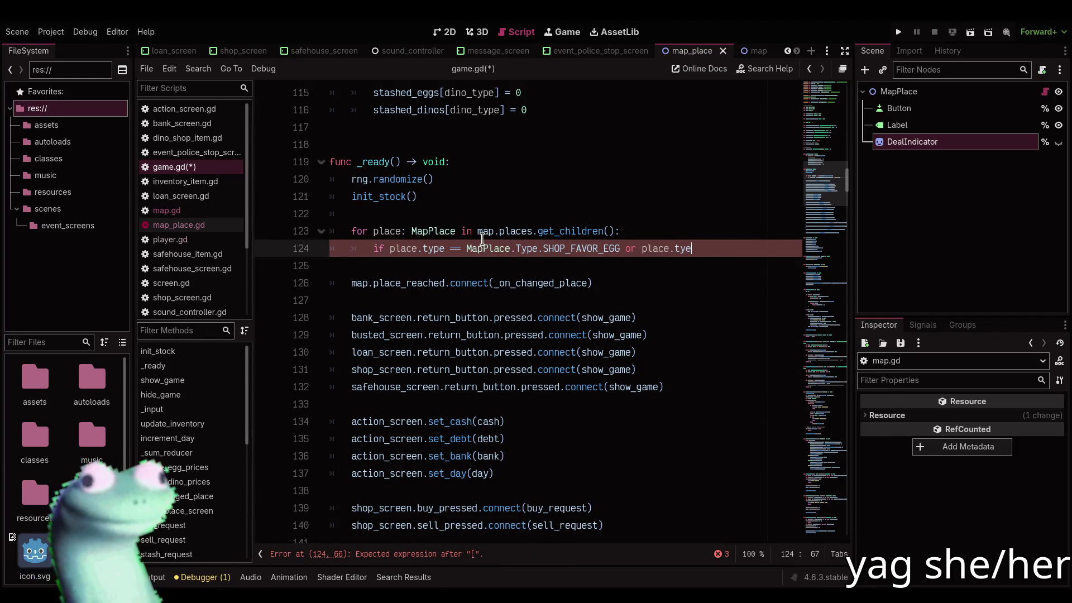
key(BackSpace)
text(pe == MapPlace.Type)
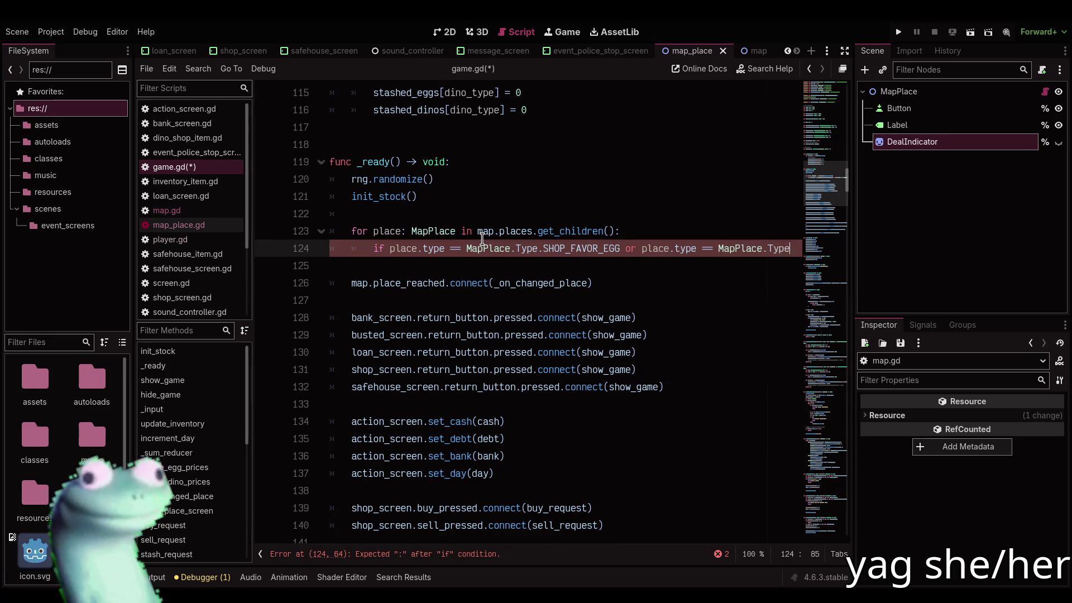
text(.SH)
key(Down)
key(Return)
text(:)
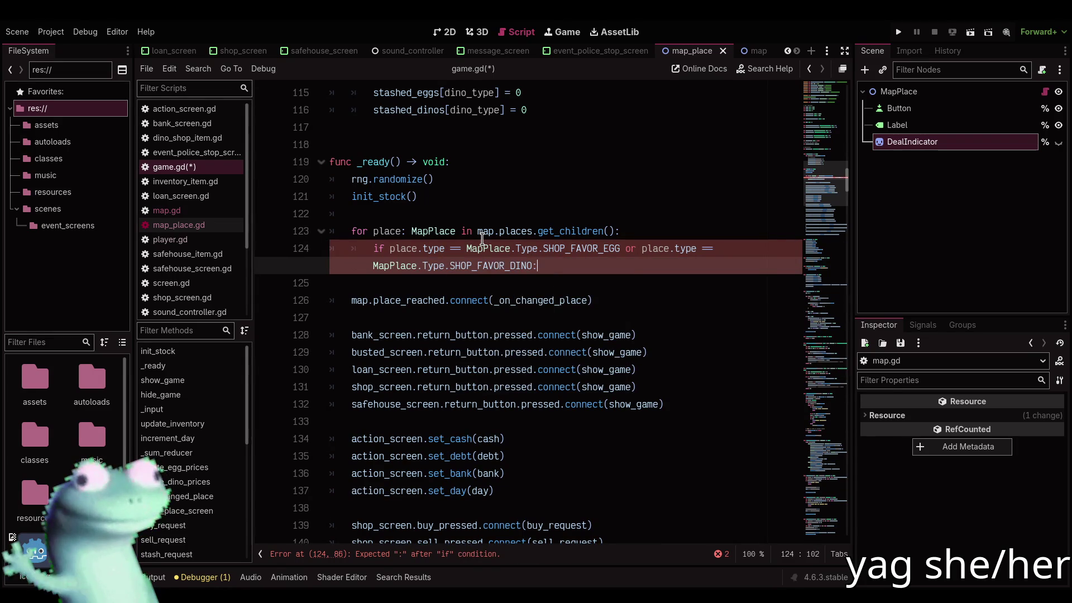
Set place_deals[place] = [] inside the if block and save game.gd
key(Return)
text(deals[place)
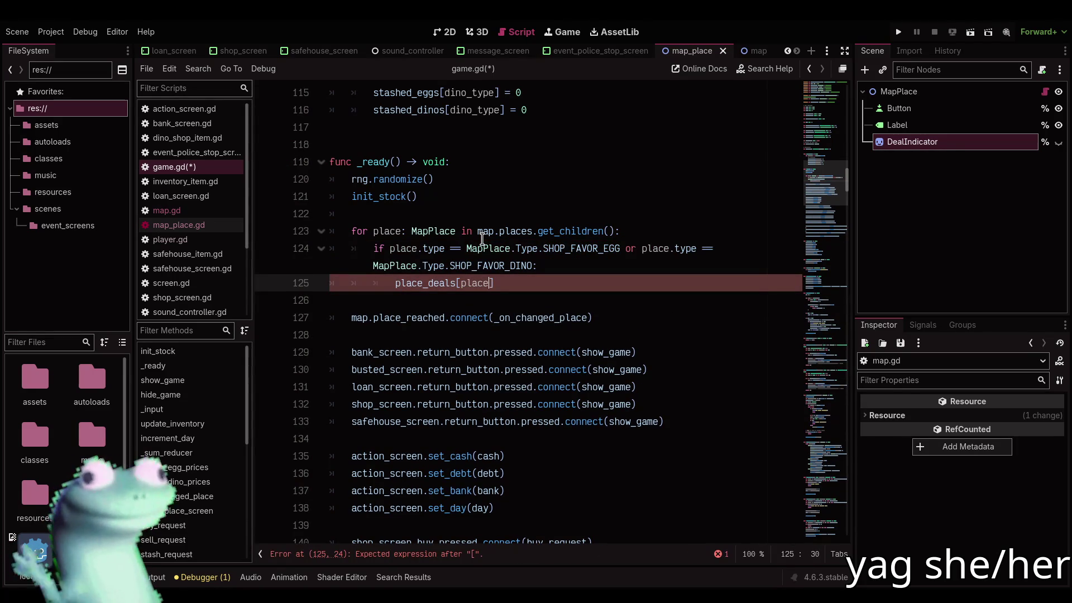
text(] = [])
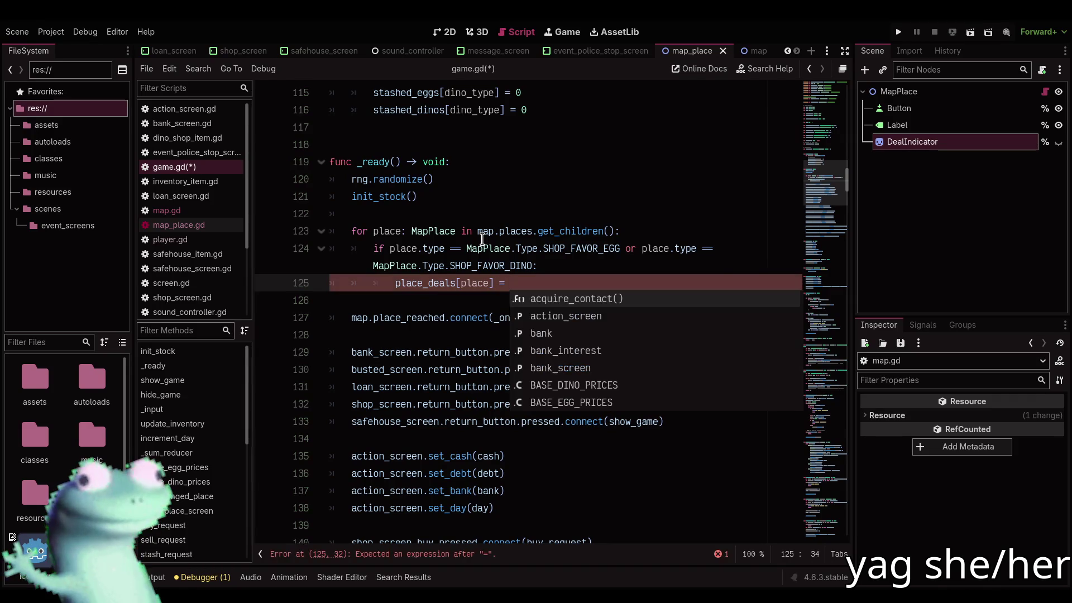
key(ctrl+s)
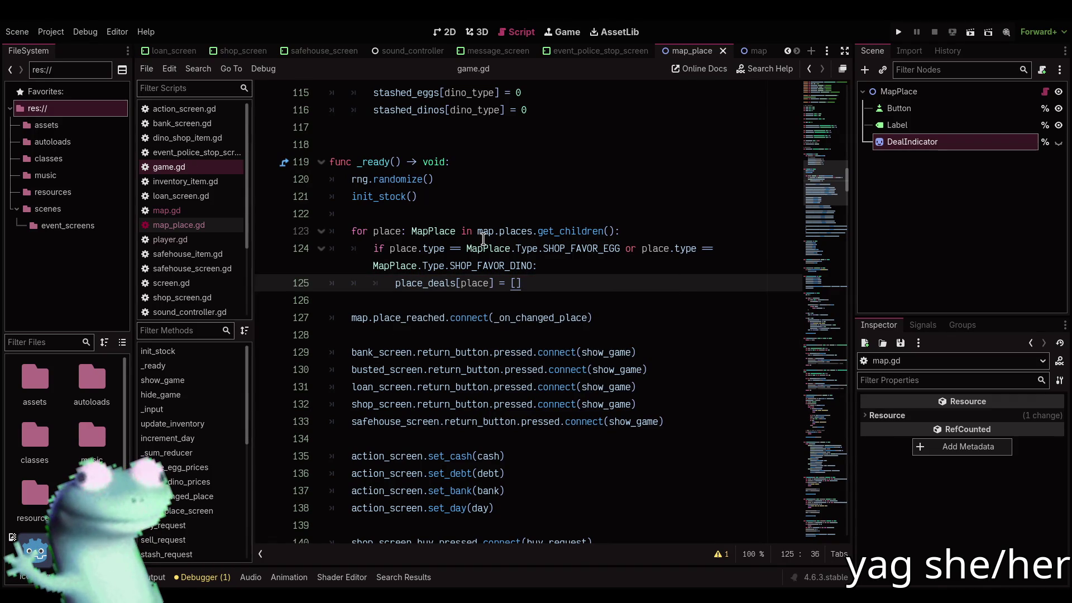
scroll(484, 239, down, 7)
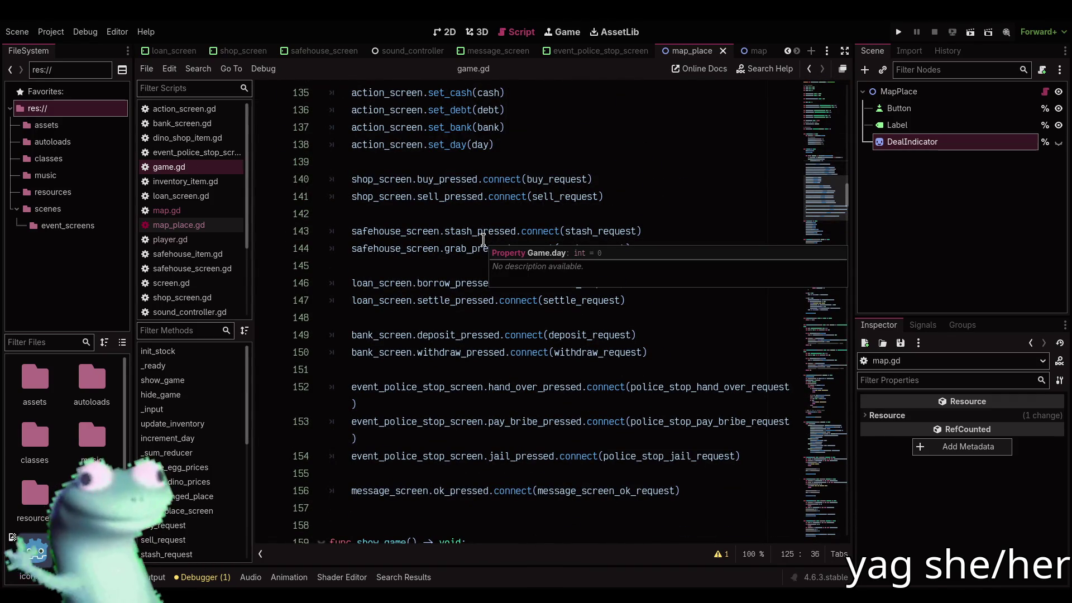
Scroll through game.gd to review the contact_has_deal and acquire_contact code
click(549, 208)
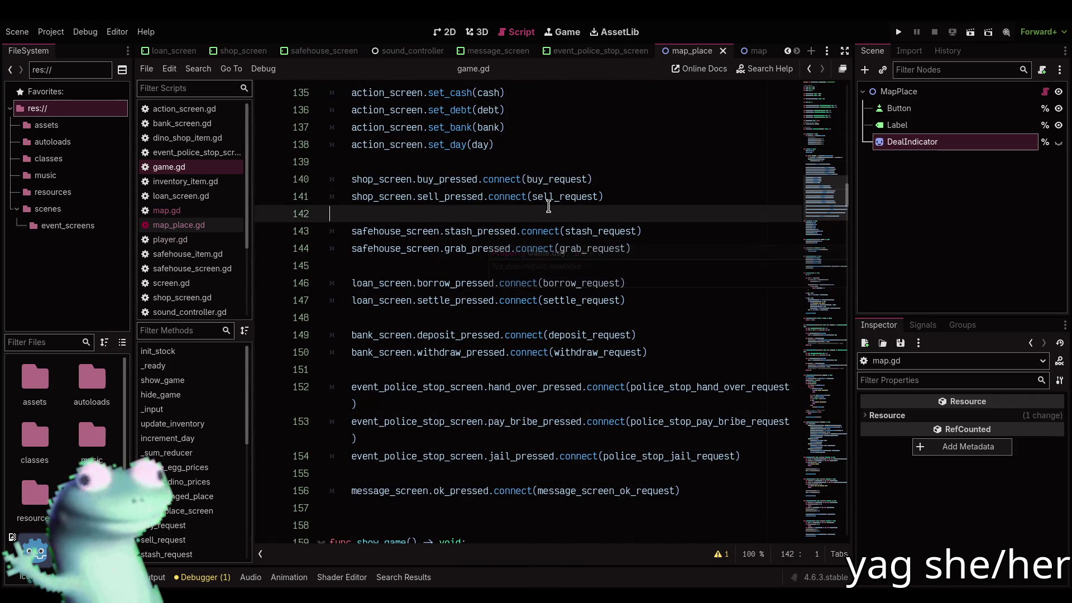
drag(813, 190, 812, 156)
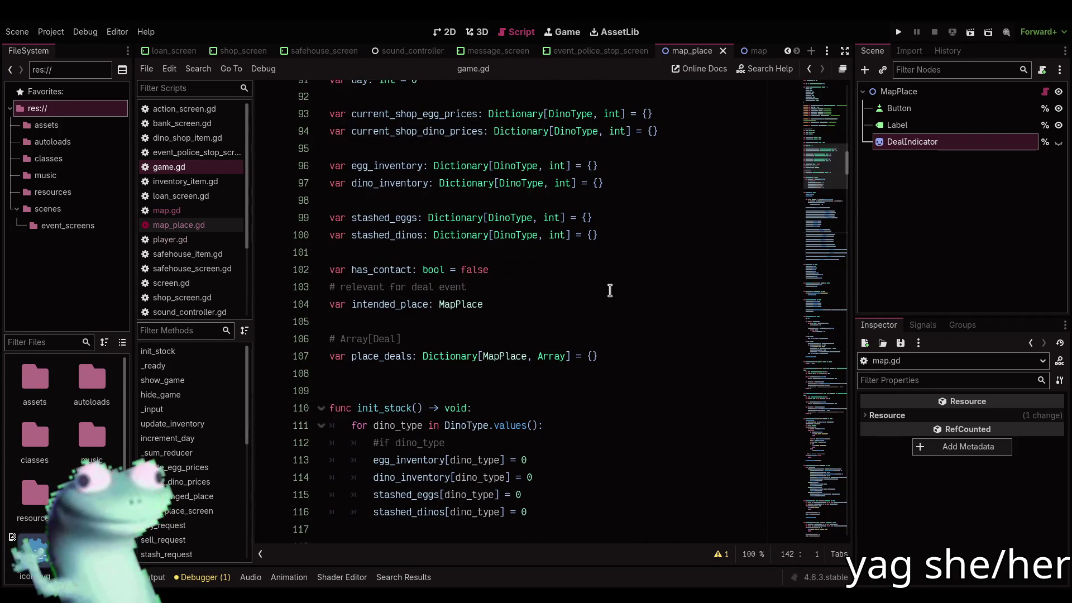
scroll(610, 286, down, 2)
mouse_move(820, 171)
mouse_down()
mouse_move(792, 521)
mouse_move(803, 512)
mouse_up()
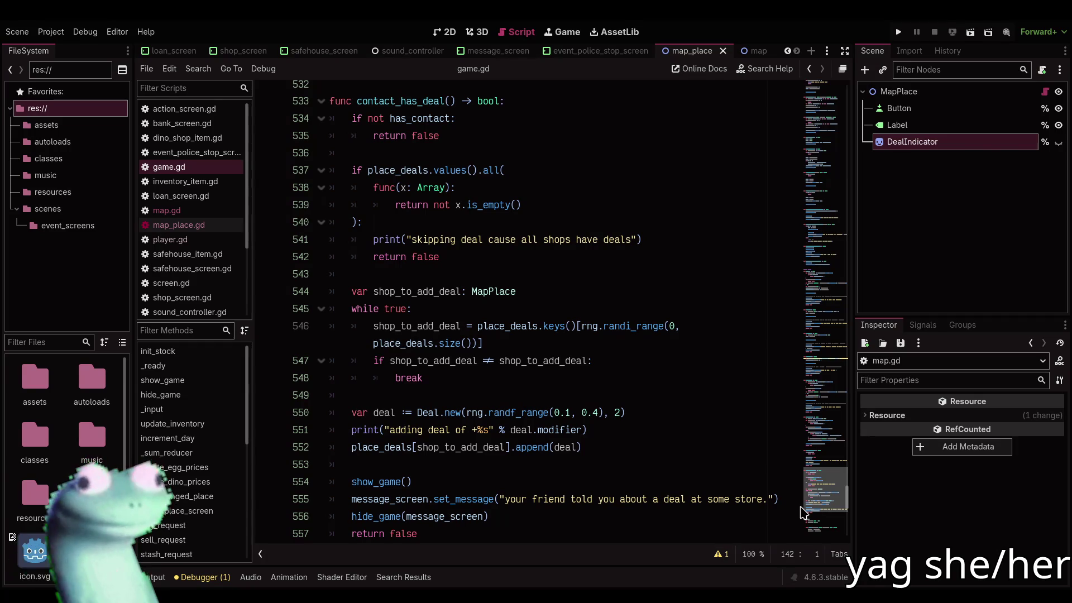
scroll(804, 512, up, 8)
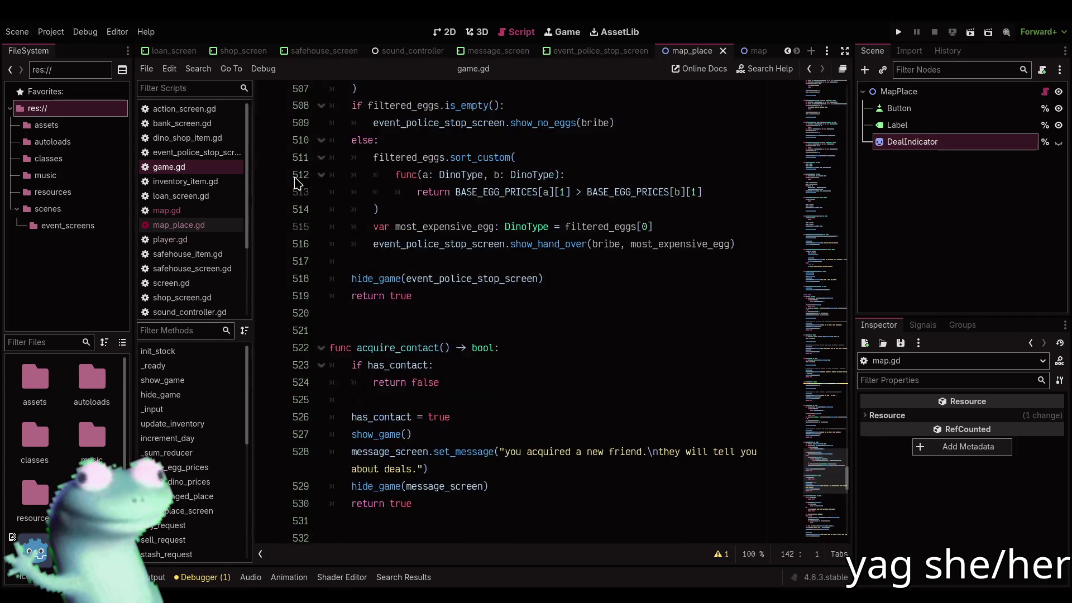
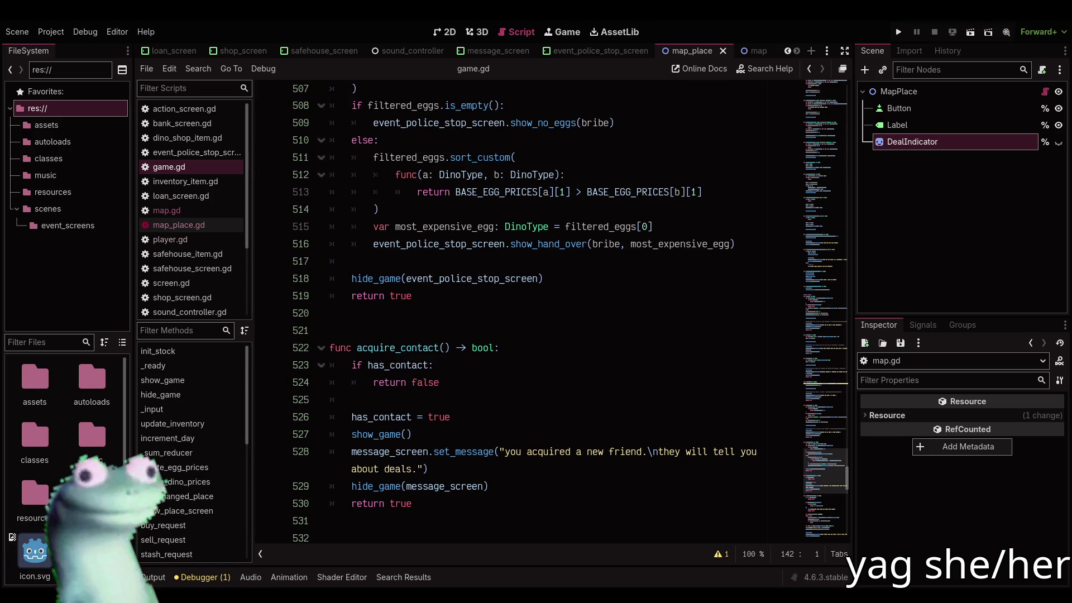
Browse the game.gd script around the place_deals loop and its empty lines
click(515, 314)
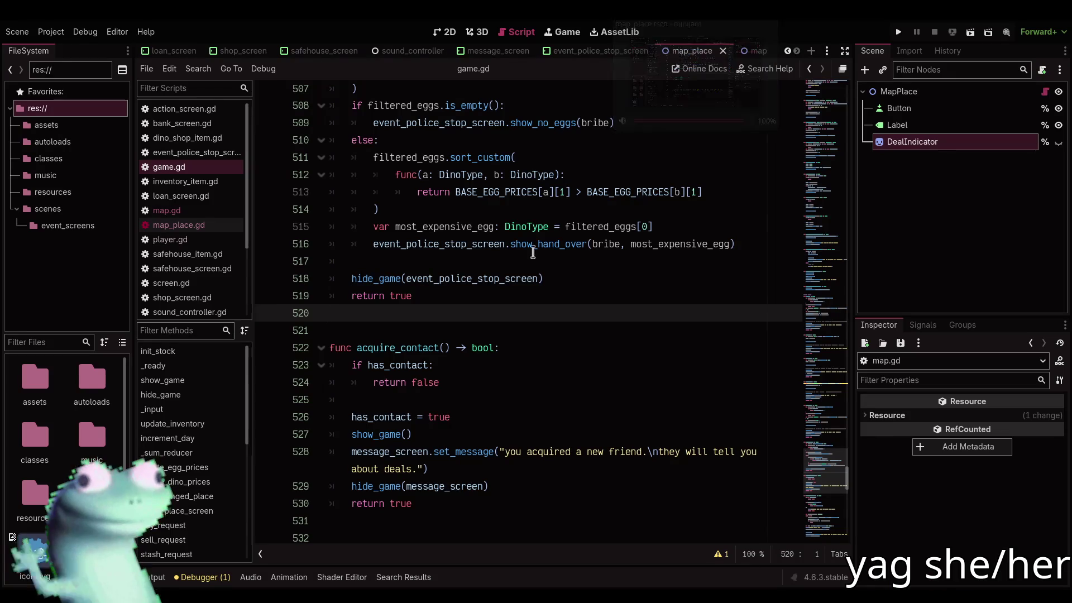
mouse_move(826, 471)
mouse_down()
mouse_move(831, 134)
mouse_move(807, 556)
mouse_move(796, 119)
mouse_move(814, 168)
mouse_up()
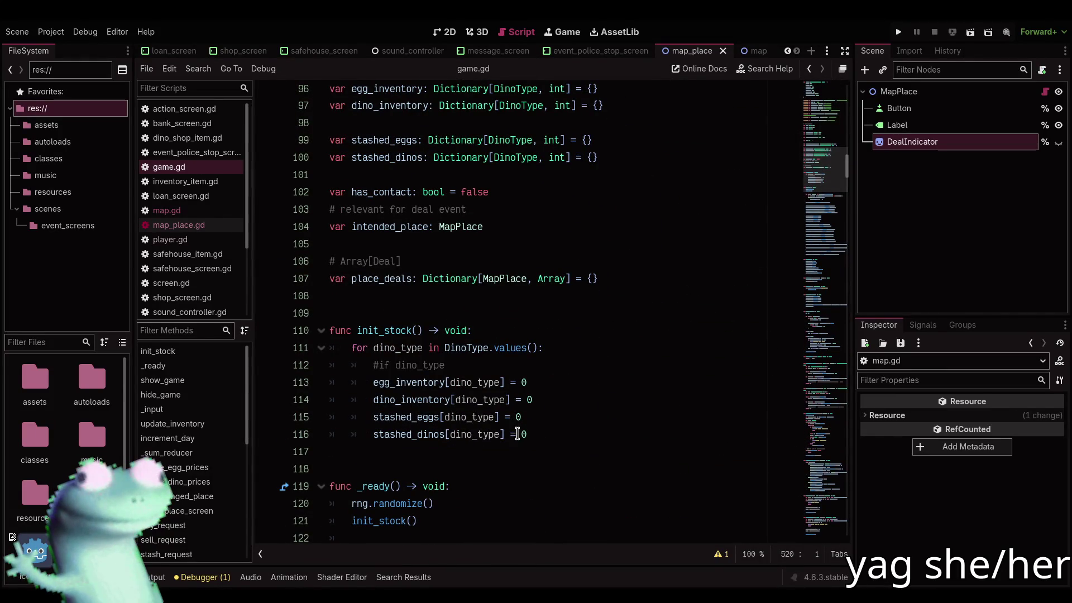
scroll(517, 434, down, 10)
scroll(518, 434, up, 4)
click(581, 295)
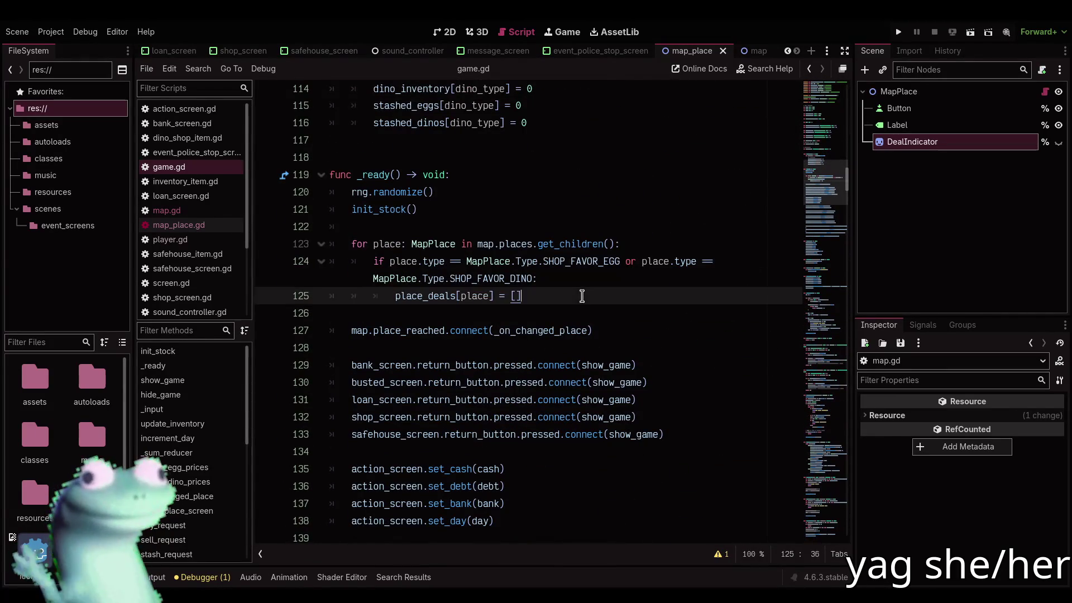
click(577, 309)
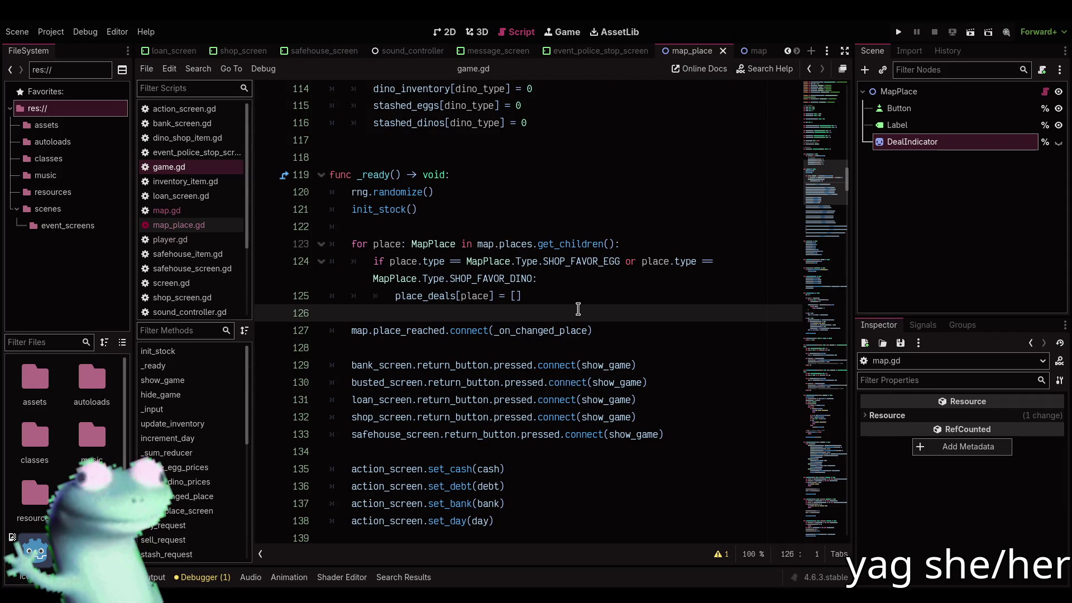
mouse_move(836, 168)
mouse_down()
mouse_move(815, 335)
mouse_move(820, 474)
mouse_move(840, 125)
mouse_move(830, 157)
mouse_up()
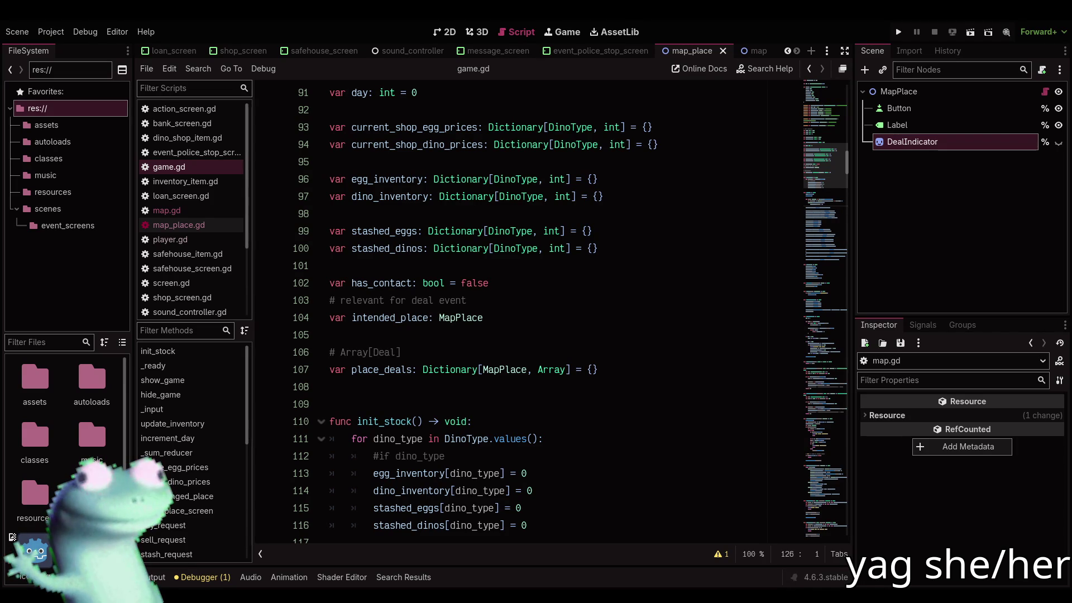
scroll(839, 166, down, 2)
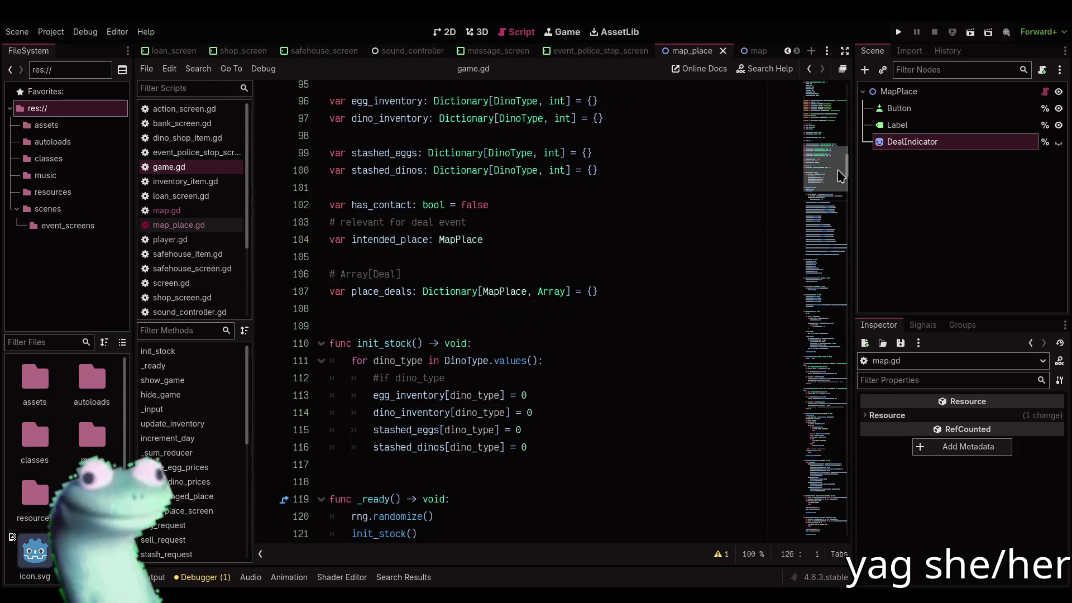
drag(838, 169, 836, 188)
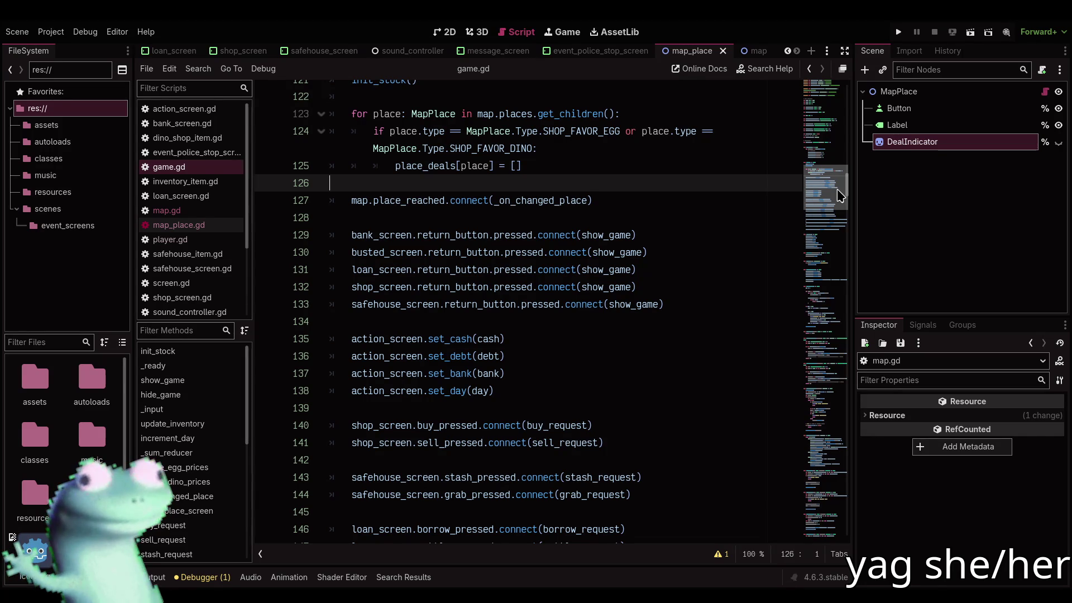
scroll(836, 188, down, 1)
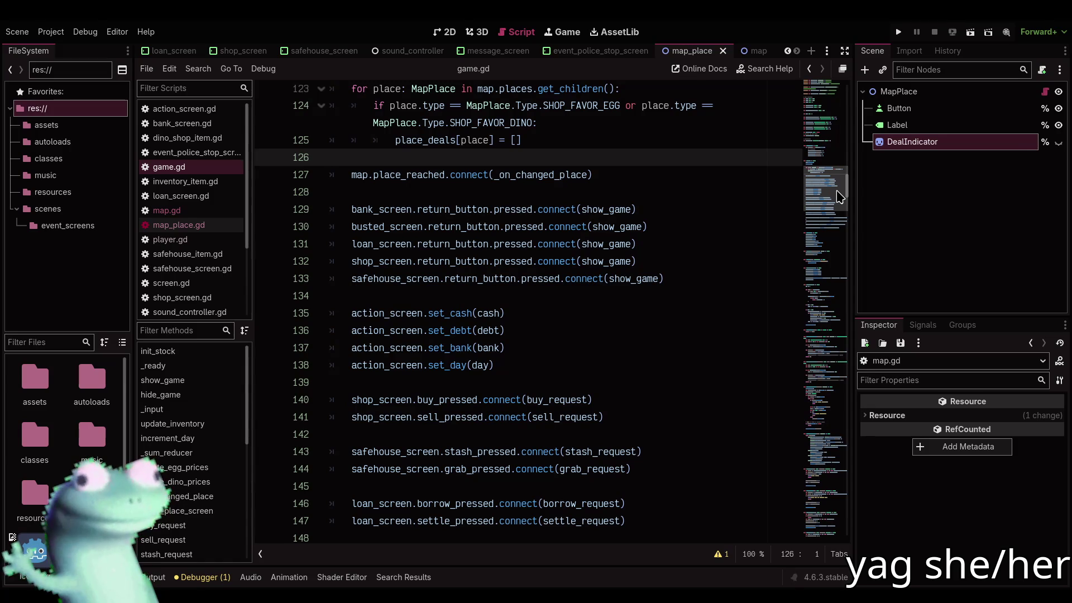
Show the map_place scene with its Button, Label and DealIndicator nodes in the 2D editor
mouse_move(463, 174)
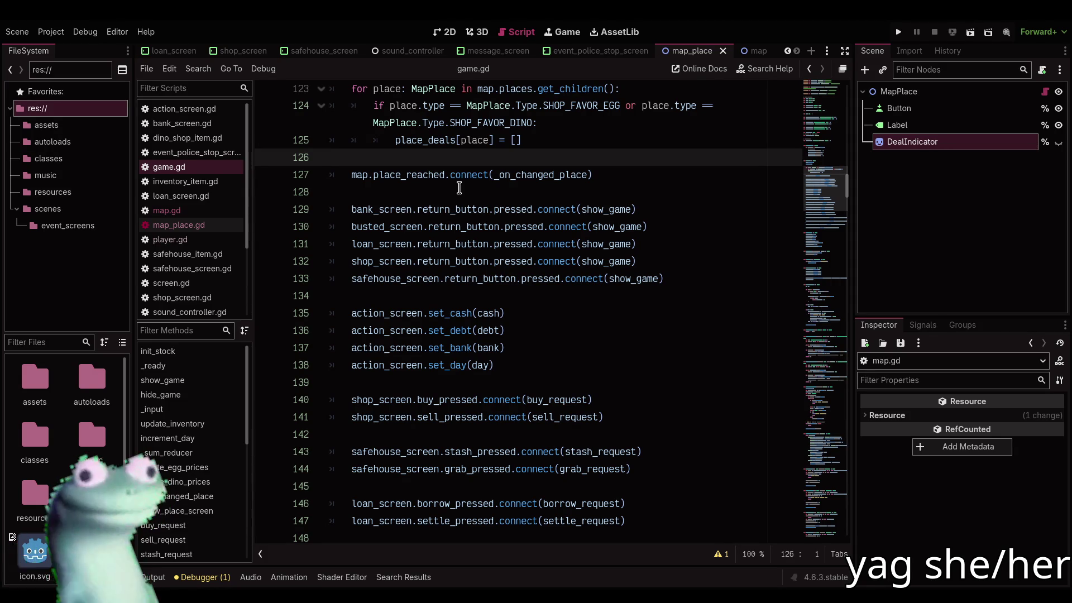
click(458, 187)
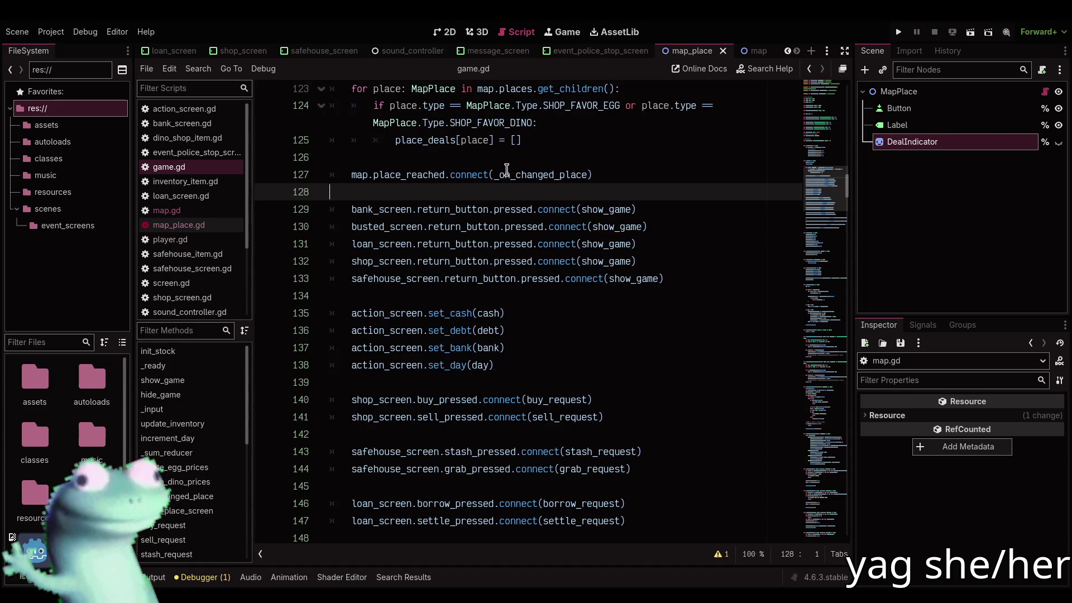
click(437, 30)
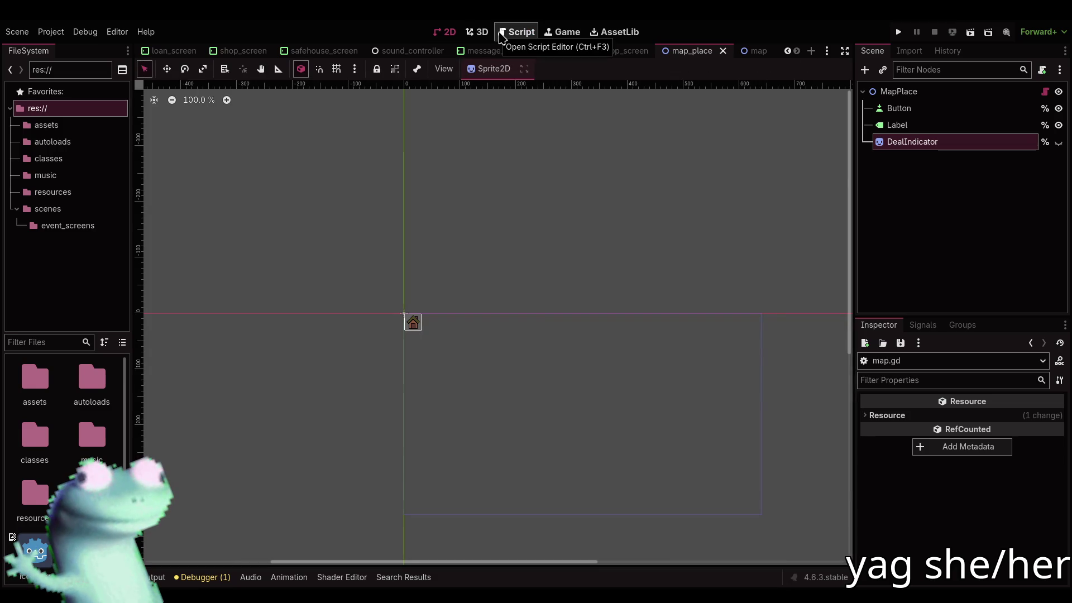
Return to game.gd and go to the end of the append line in contact_has_deal
click(515, 32)
scroll(501, 297, down, 10)
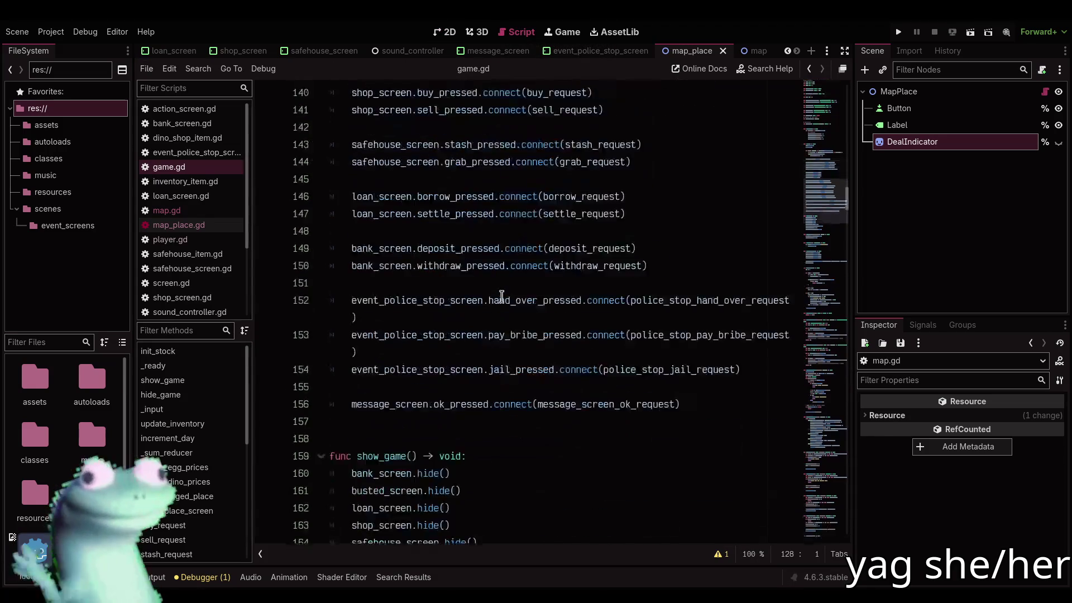
scroll(189, 474, down, 5)
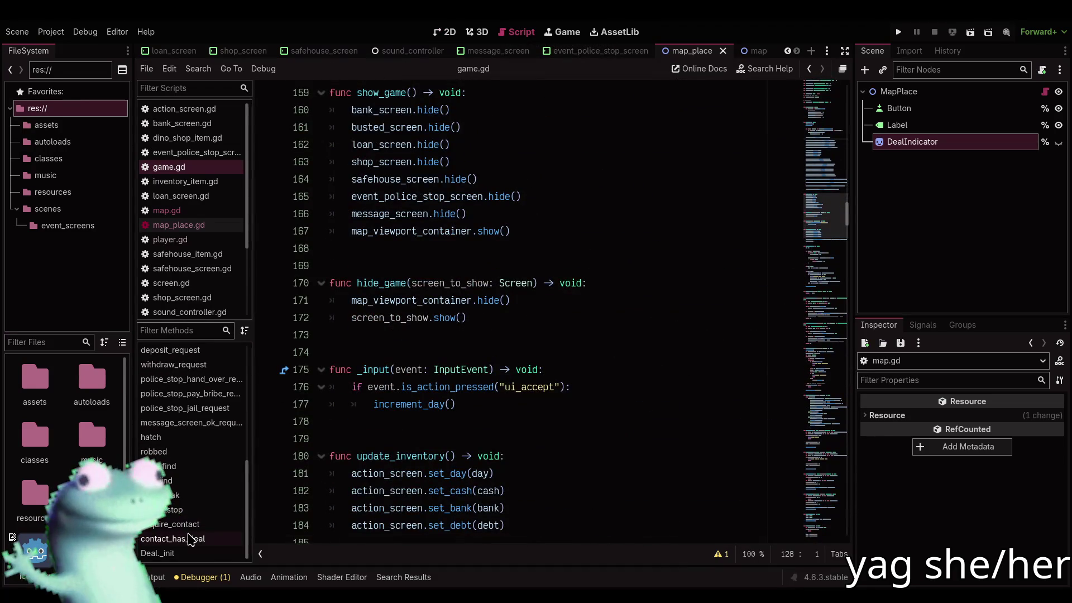
click(190, 539)
scroll(459, 445, down, 5)
click(592, 357)
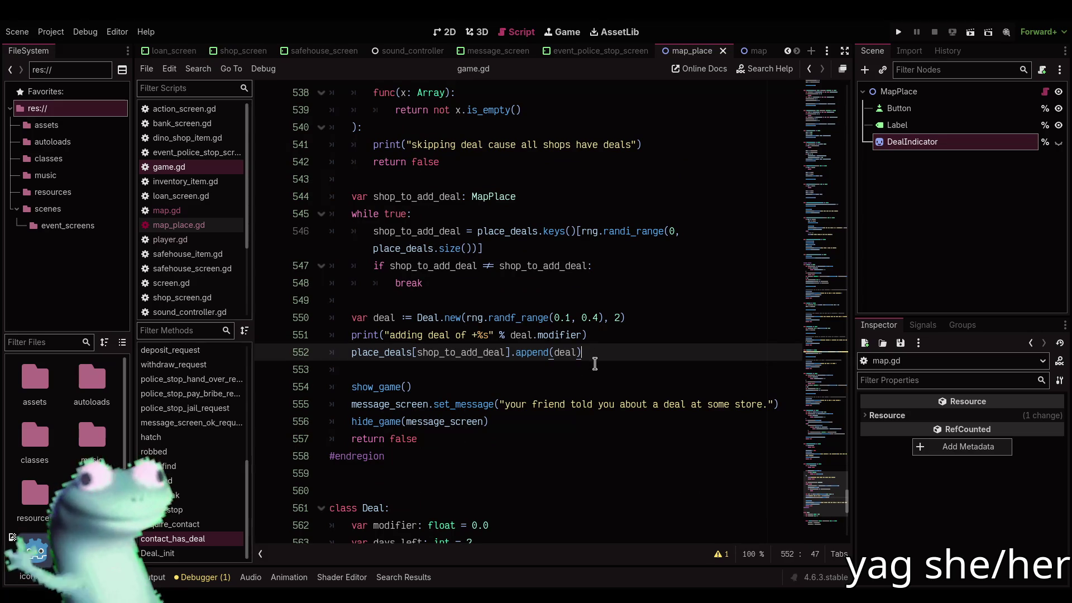
Add shop_to_add_deal.deal_indicator.show() after the append and save game.gd
key(Return)
key(Return)
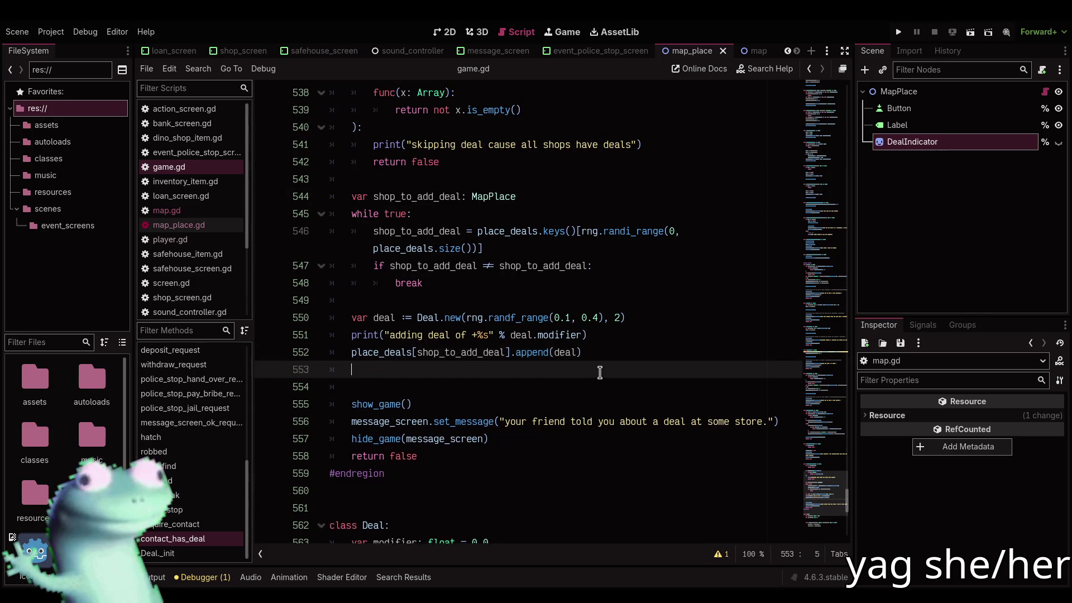
text(pla)
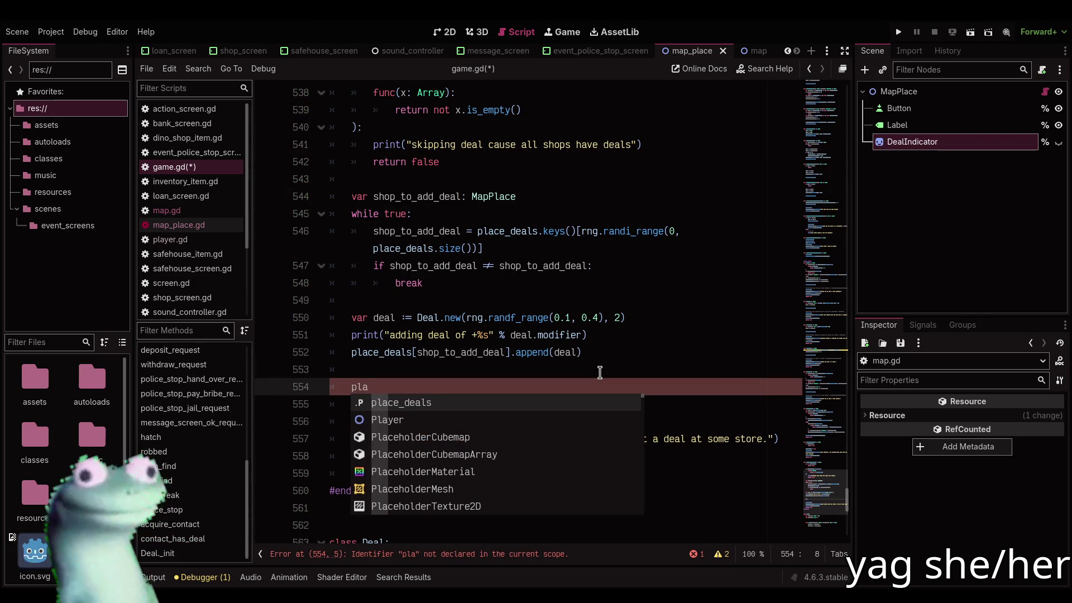
key(BackSpace)
key(BackSpace)
key(BackSpace)
text(shop)
key(Down)
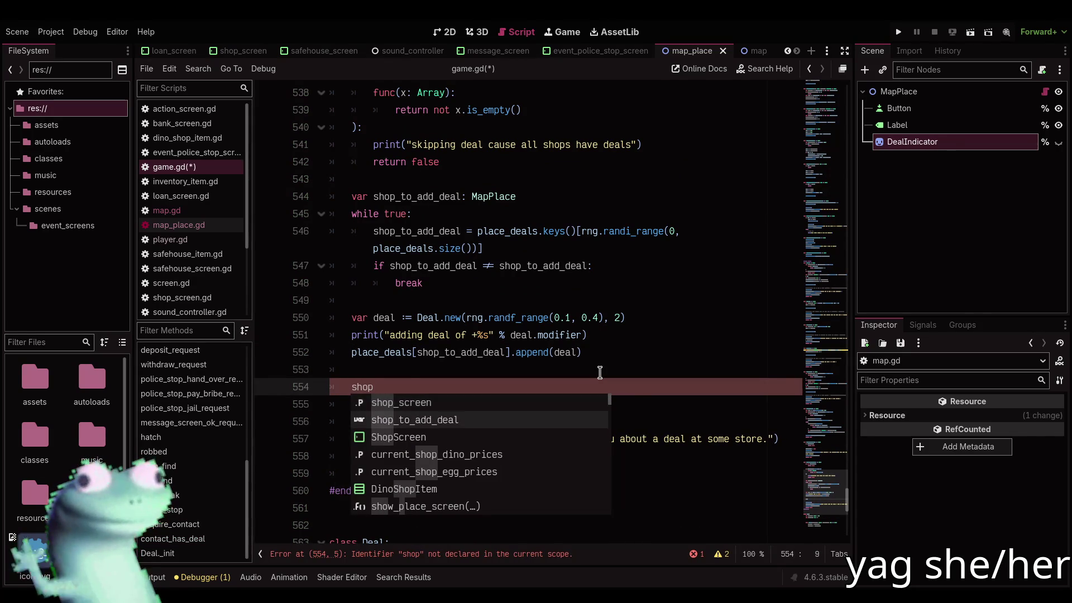
key(Return)
text(.)
key(Down)
key(Return)
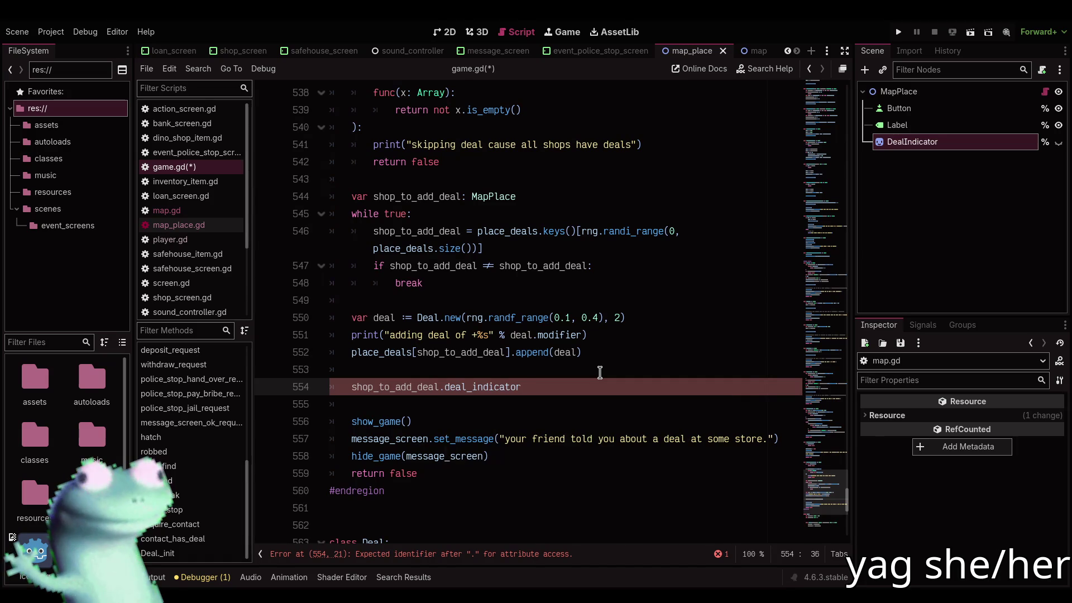
key(End)
key(ctrl+s)
scroll(173, 410, up, 10)
click(168, 438)
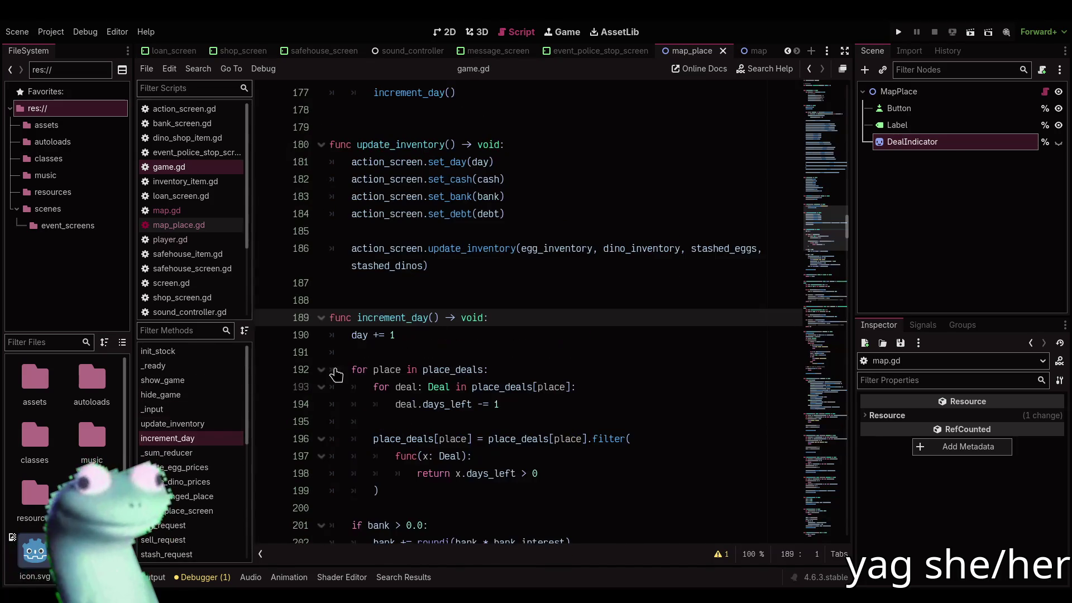
Open a new line after the filter call in increment_day
scroll(455, 306, up, 1)
scroll(455, 306, down, 4)
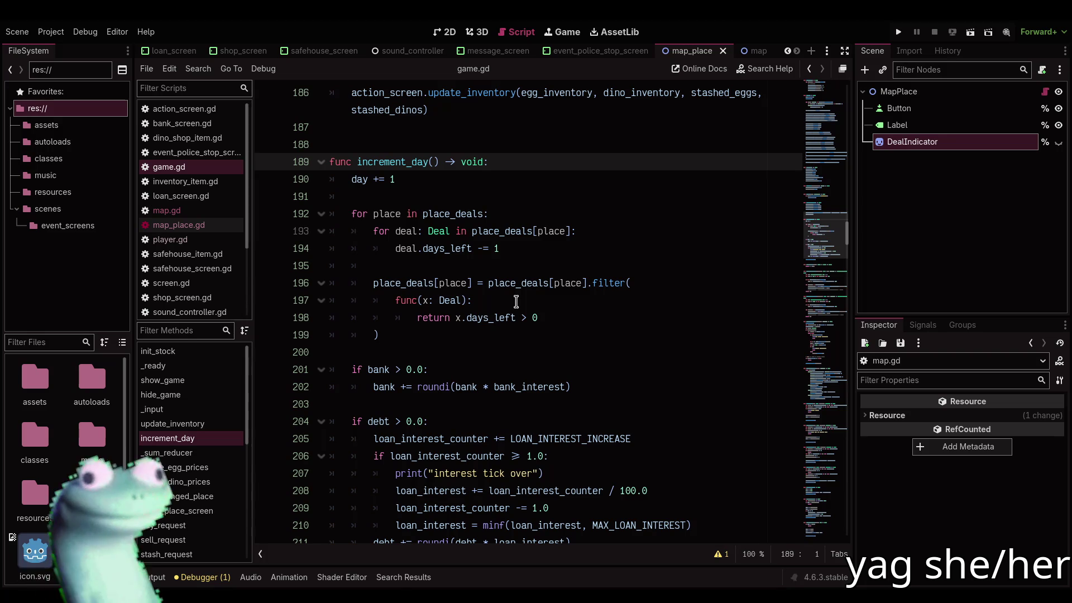
click(530, 302)
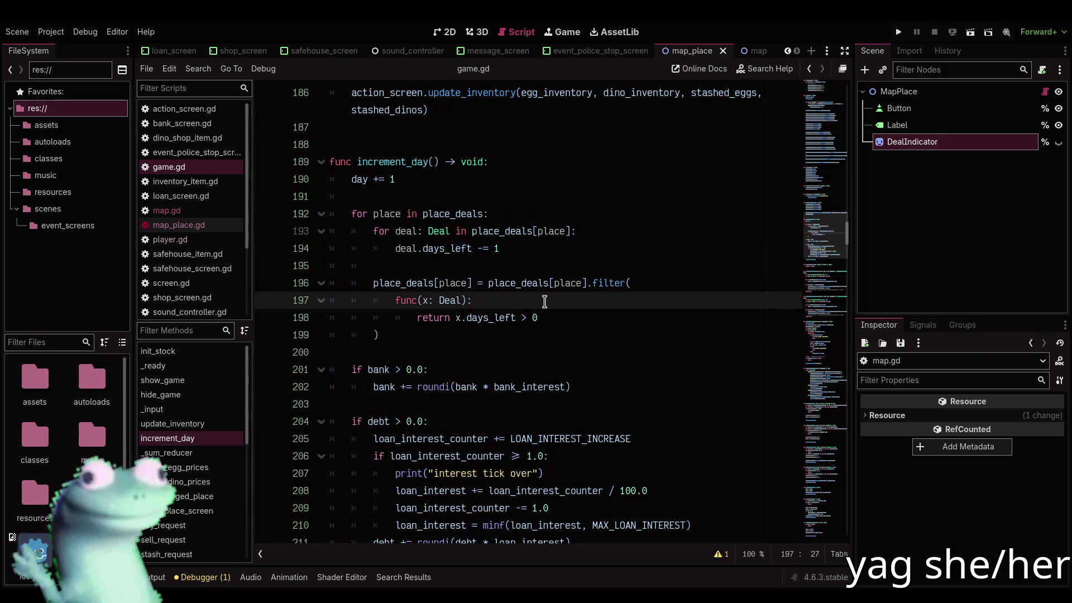
key(Down)
key(Down)
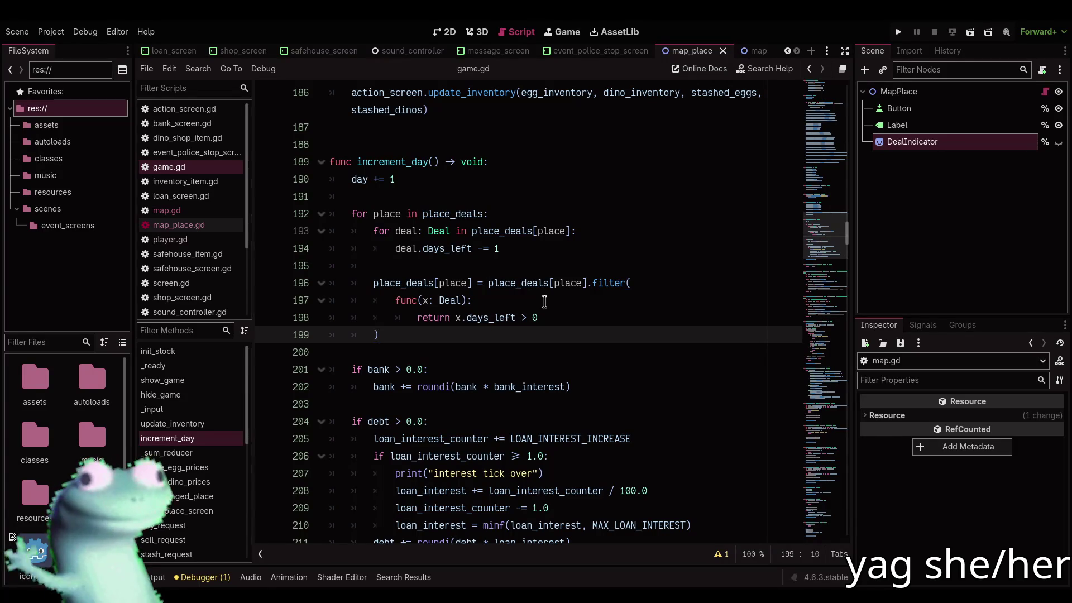
key(Up)
key(Up)
key(Up)
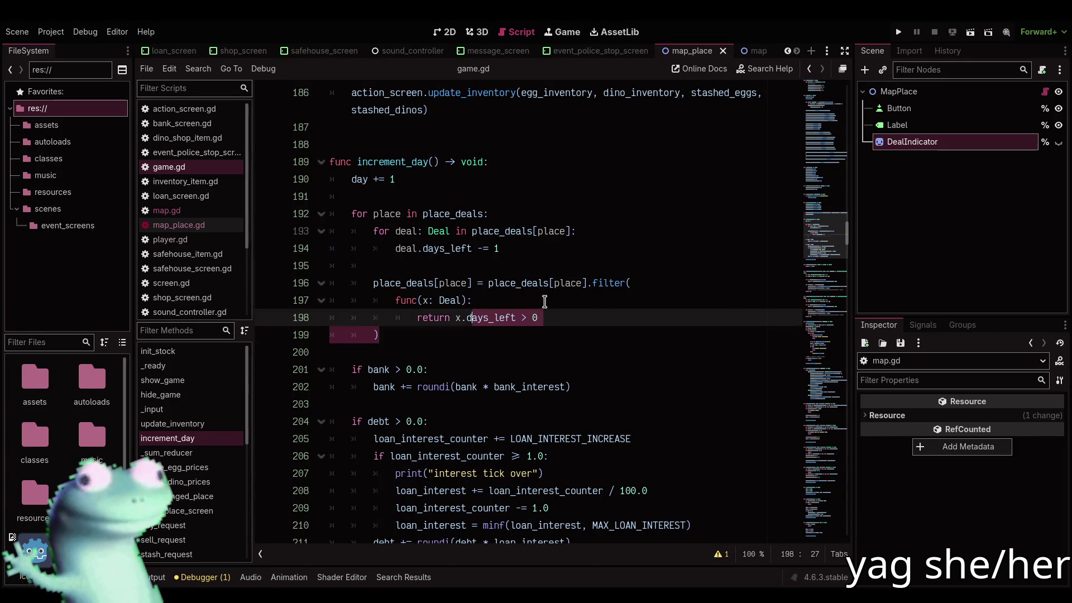
key(Up)
key(Down)
key(Up)
key(Return)
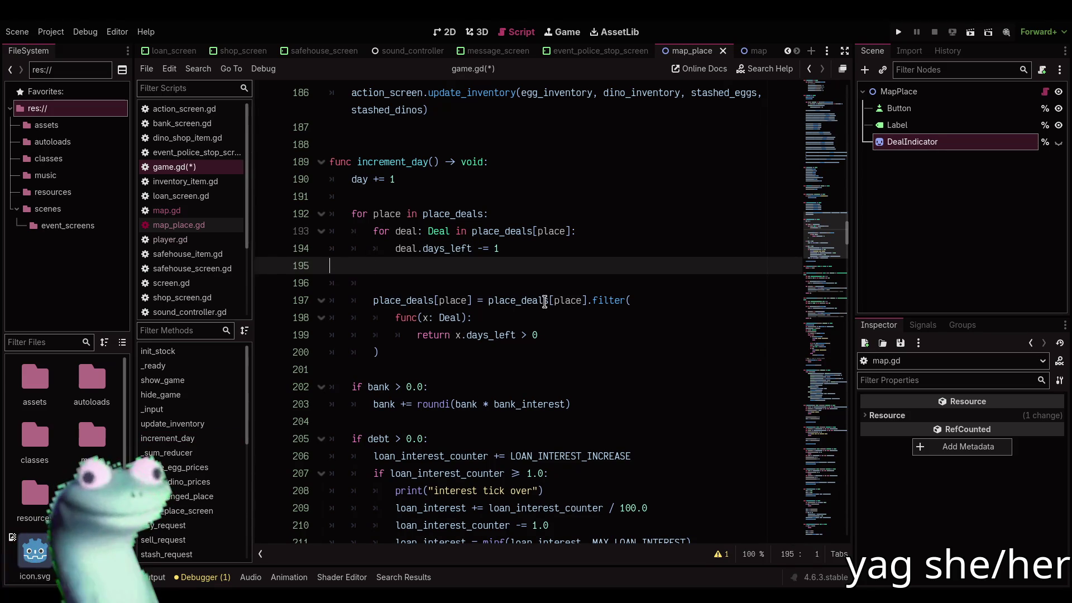
key(BackSpace)
key(Down)
key(Down)
key(Down)
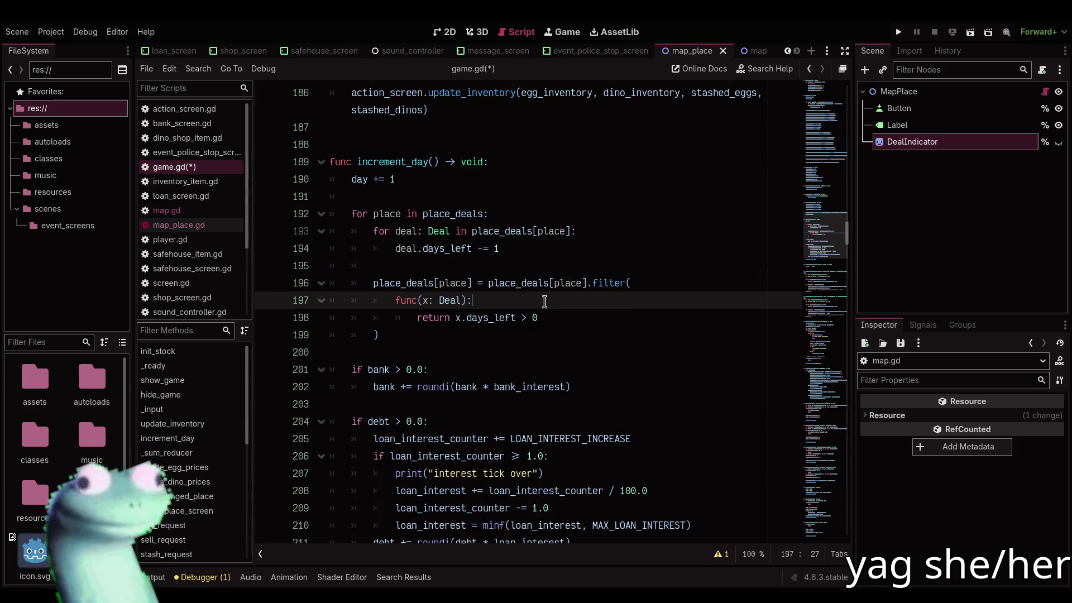
key(Return)
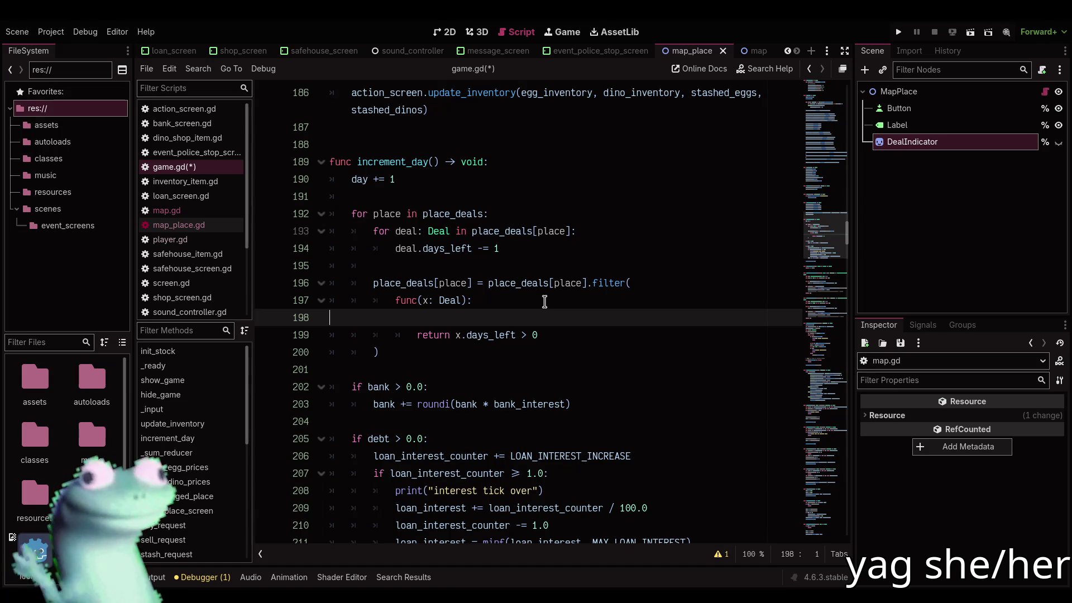
key(BackSpace)
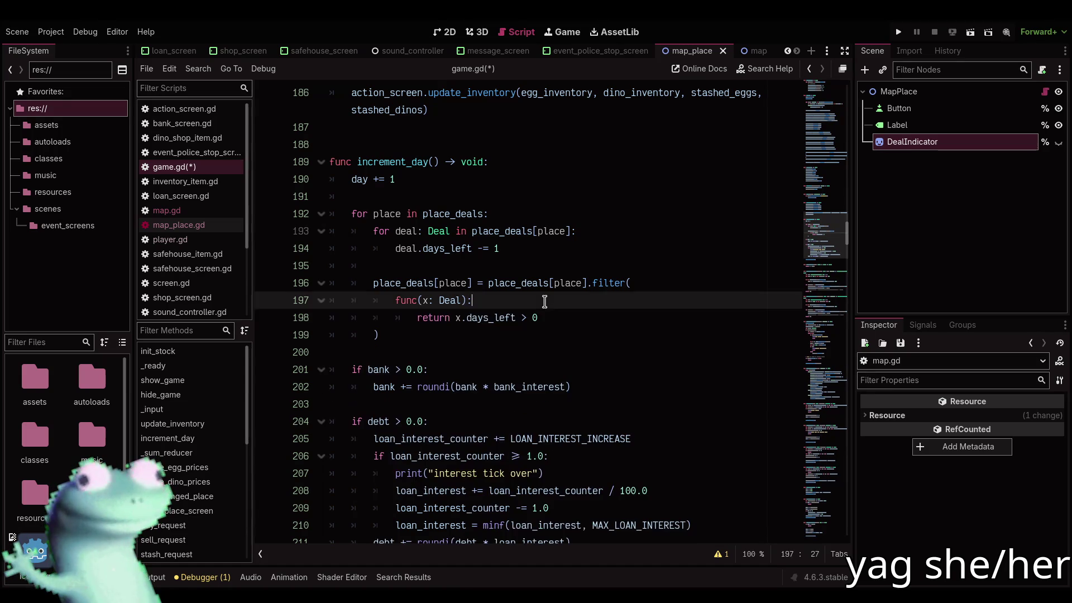
key(Down)
key(Down)
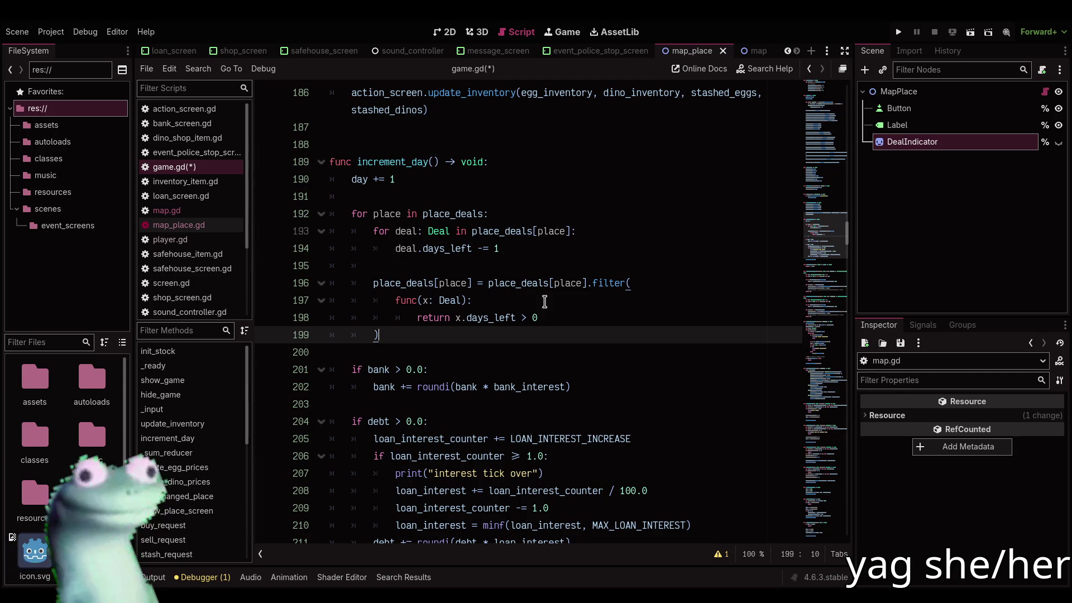
key(Return)
key(Return)
Add 'if place_deals[place].is_empty(): place.deal_indicator.hide()', save game.gd and run with F5
text(if pla)
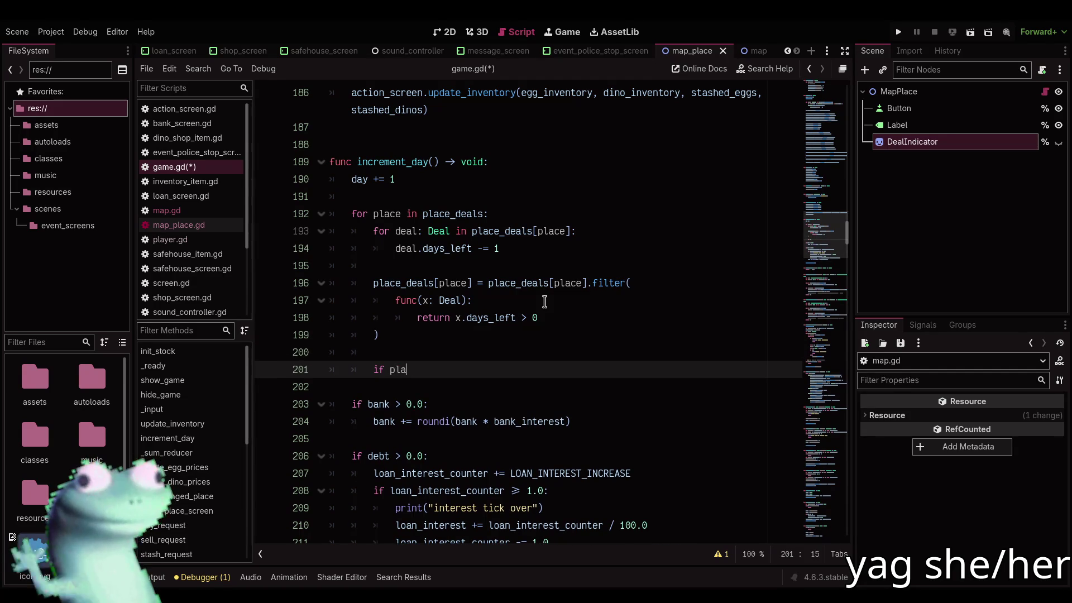
text(s[p)
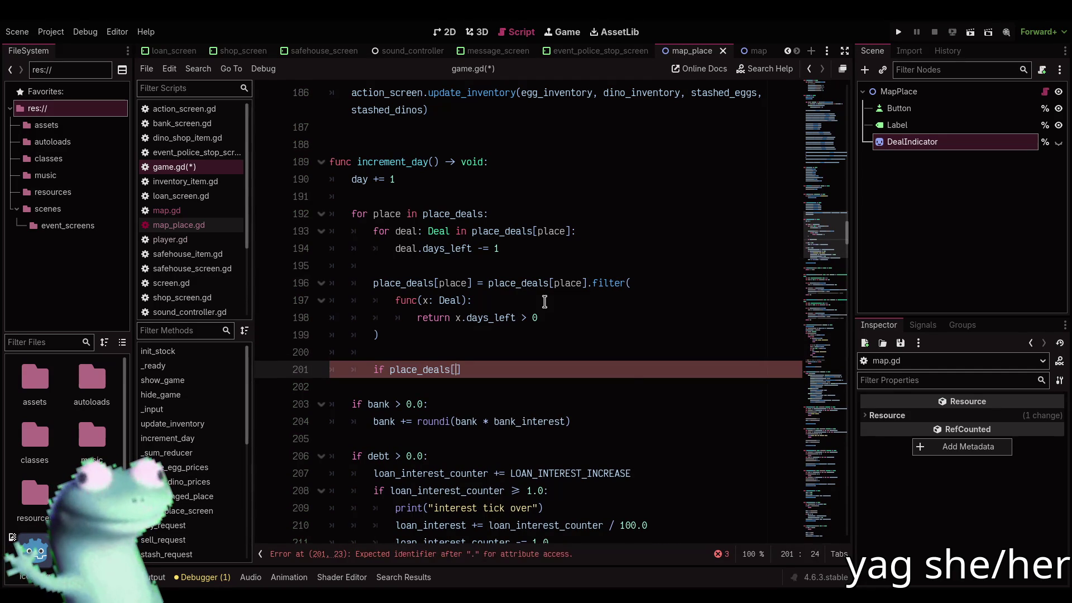
text(ce)
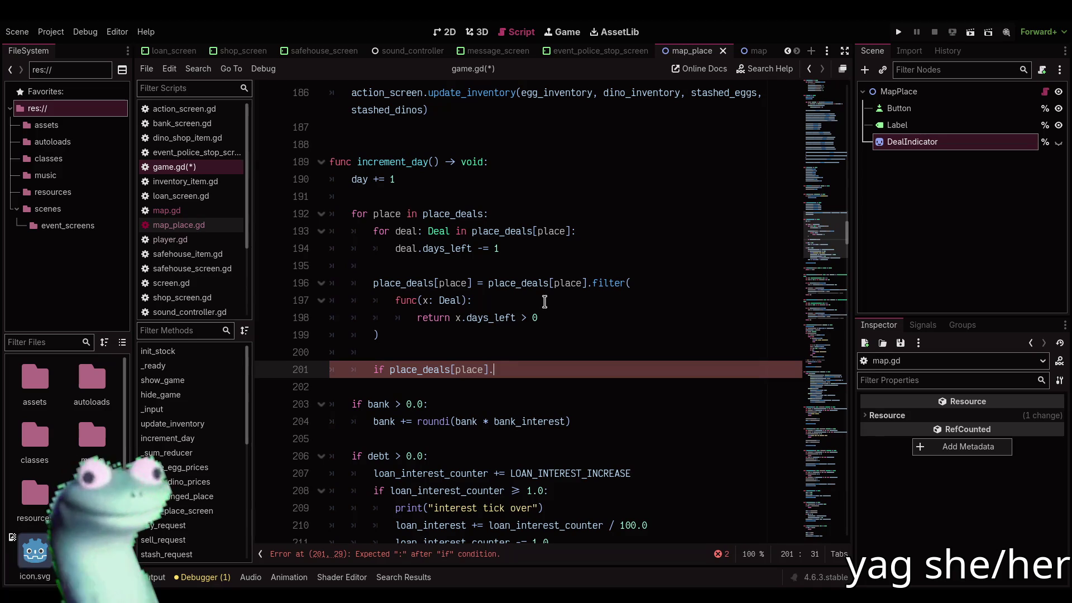
text(is_)
key(Return)
text(:)
key(Return)
text(pl)
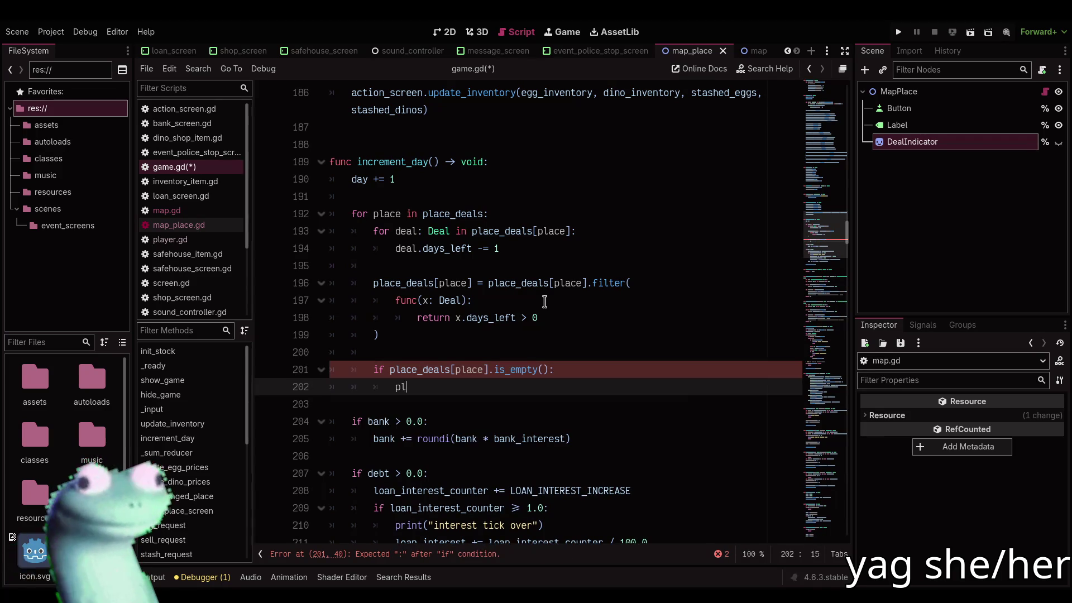
text(ace.)
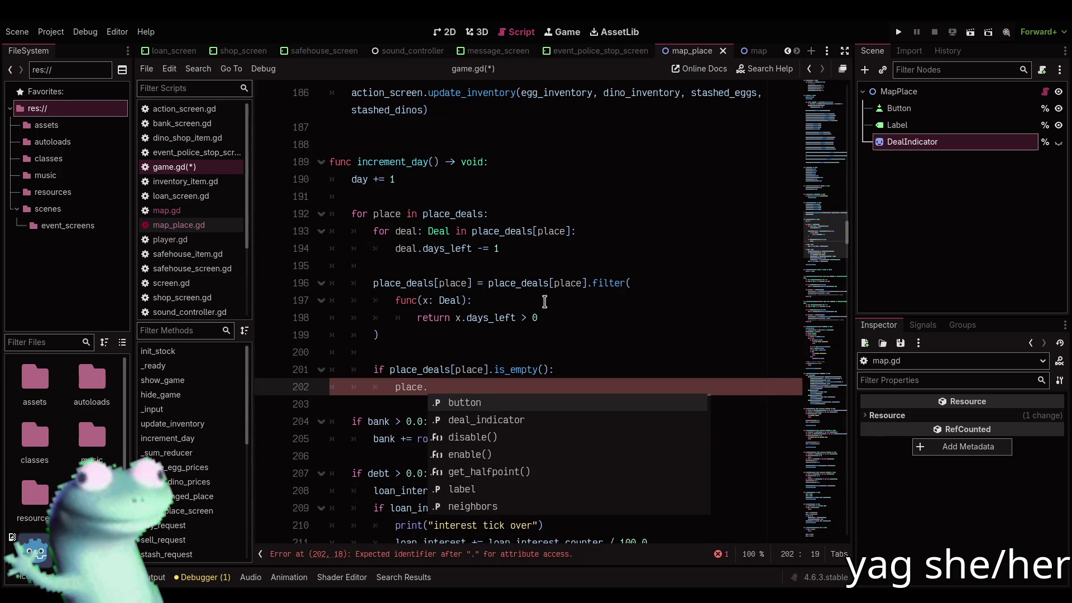
key(Down)
key(Return)
text(de())
key(ctrl+s)
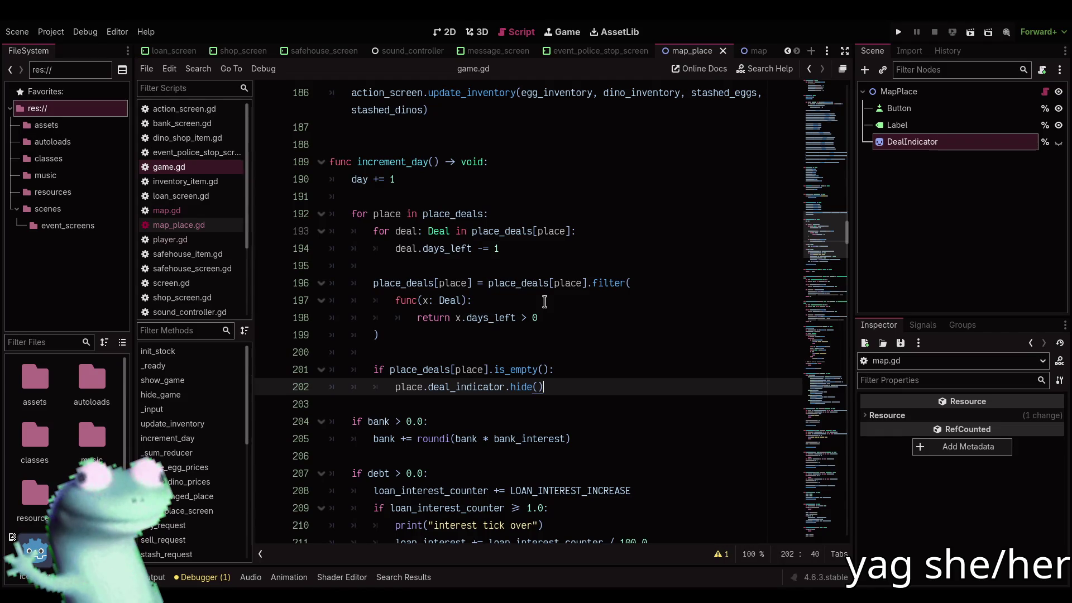
key(F5)
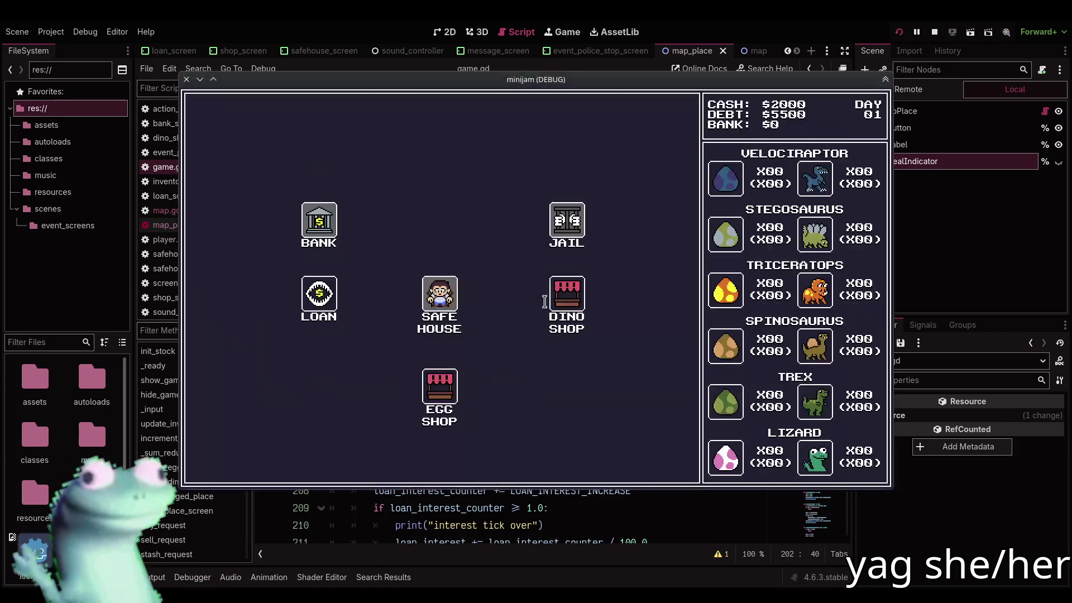
Move the game window aside and travel to the Dino Shop, Safe House and Egg Shop through day 04
mouse_move(498, 211)
mouse_down()
mouse_move(417, 203)
mouse_move(456, 265)
mouse_up()
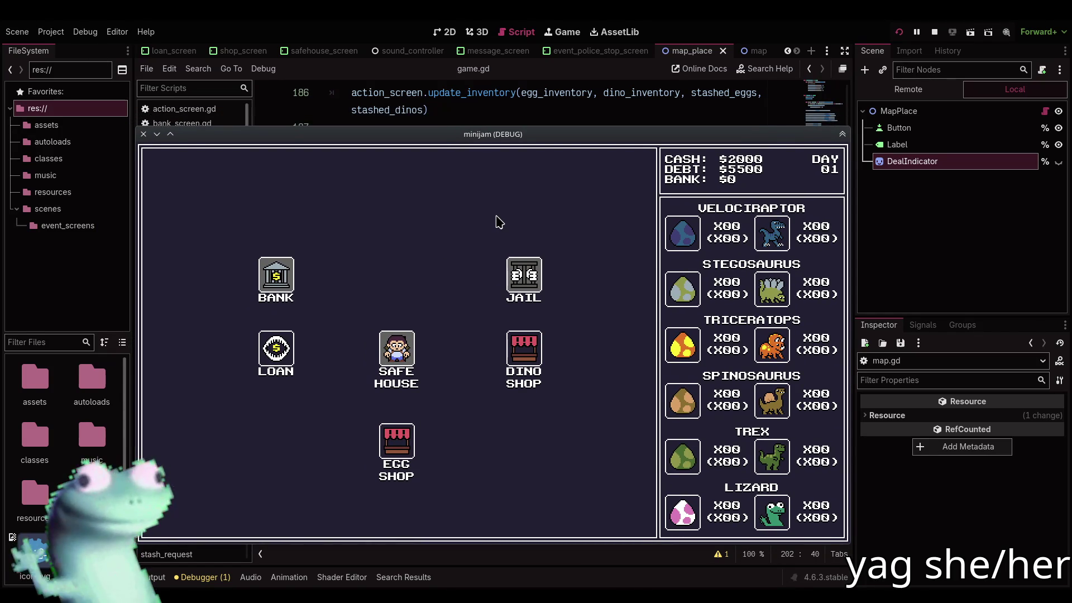
click(515, 353)
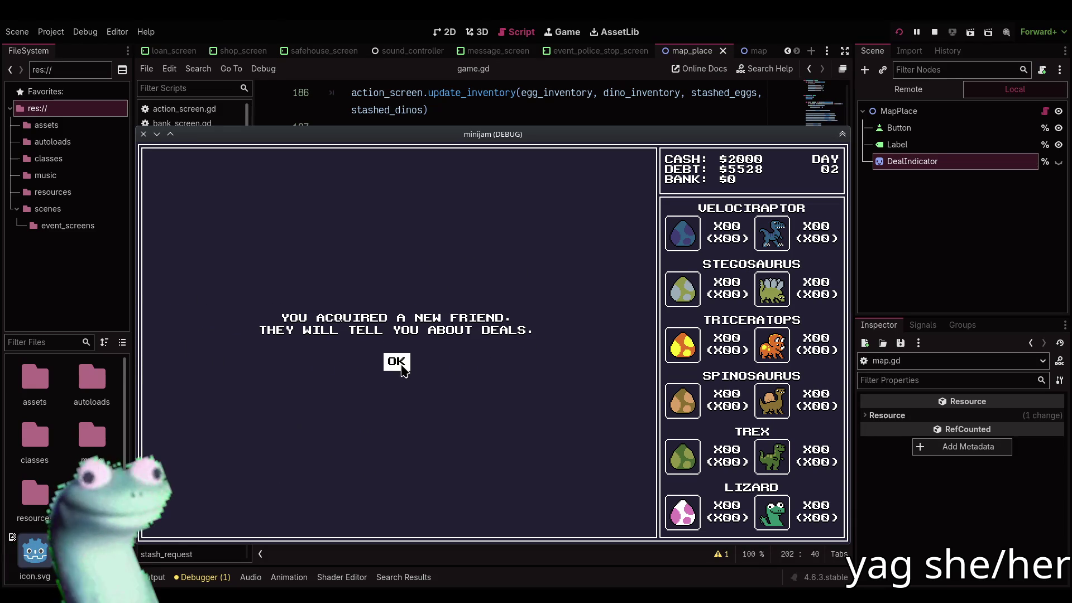
click(403, 370)
key(Escape)
click(307, 441)
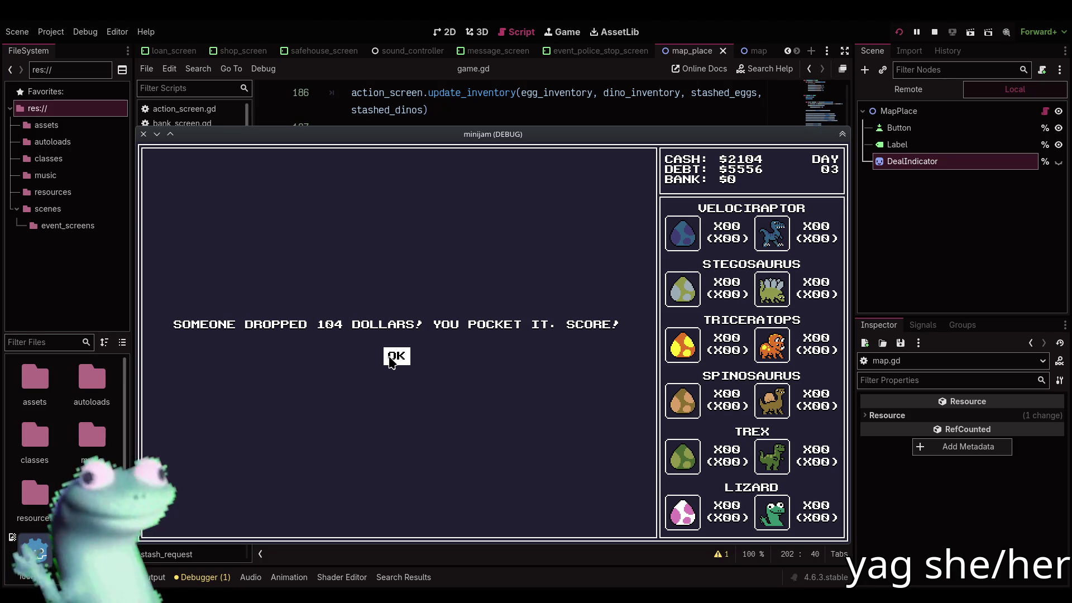
click(391, 360)
click(215, 512)
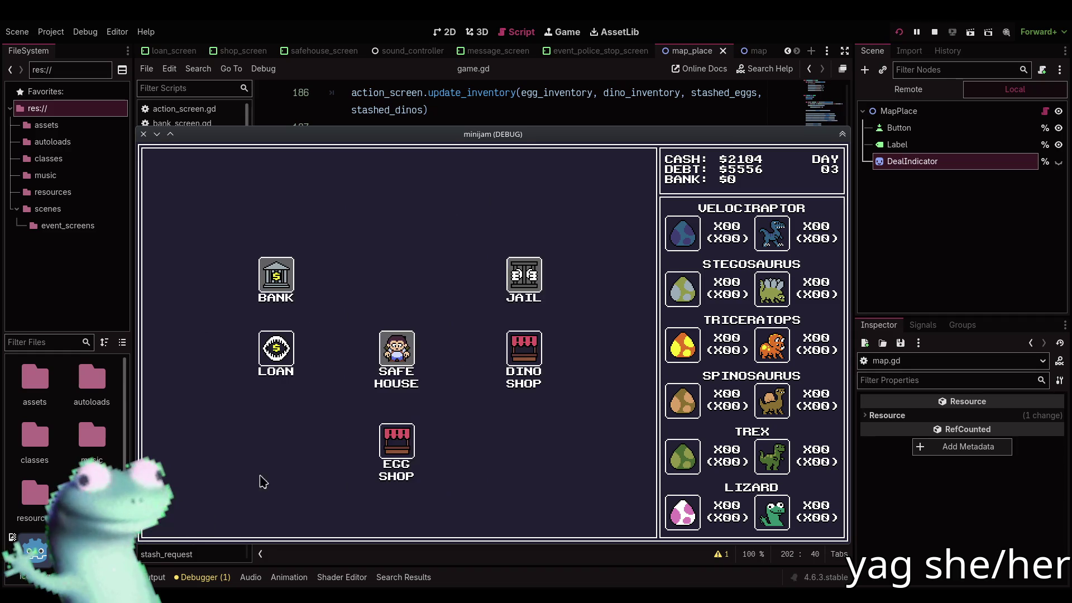
click(389, 436)
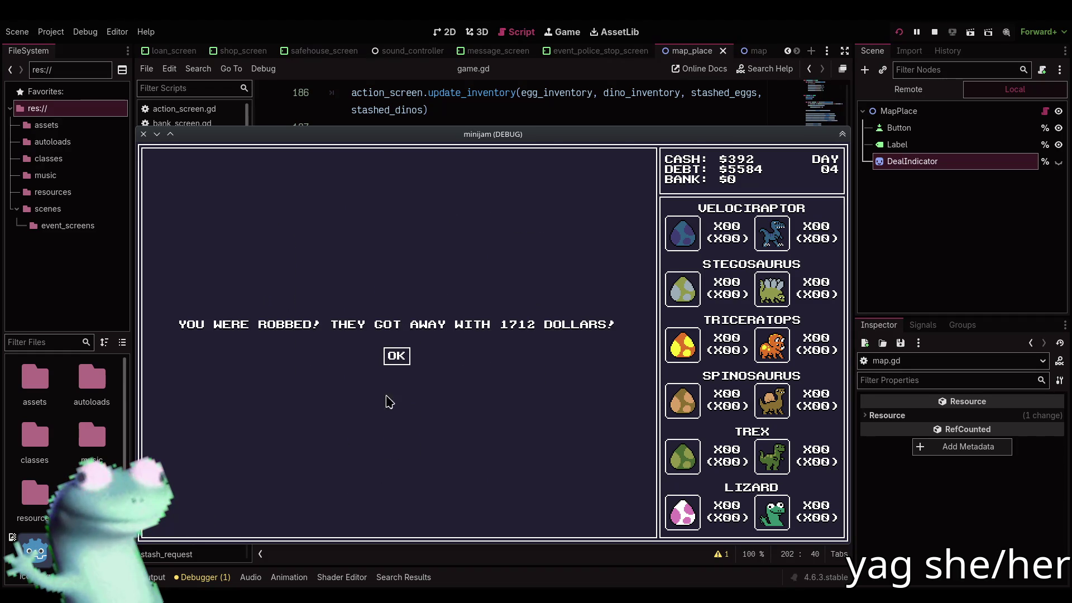
click(394, 360)
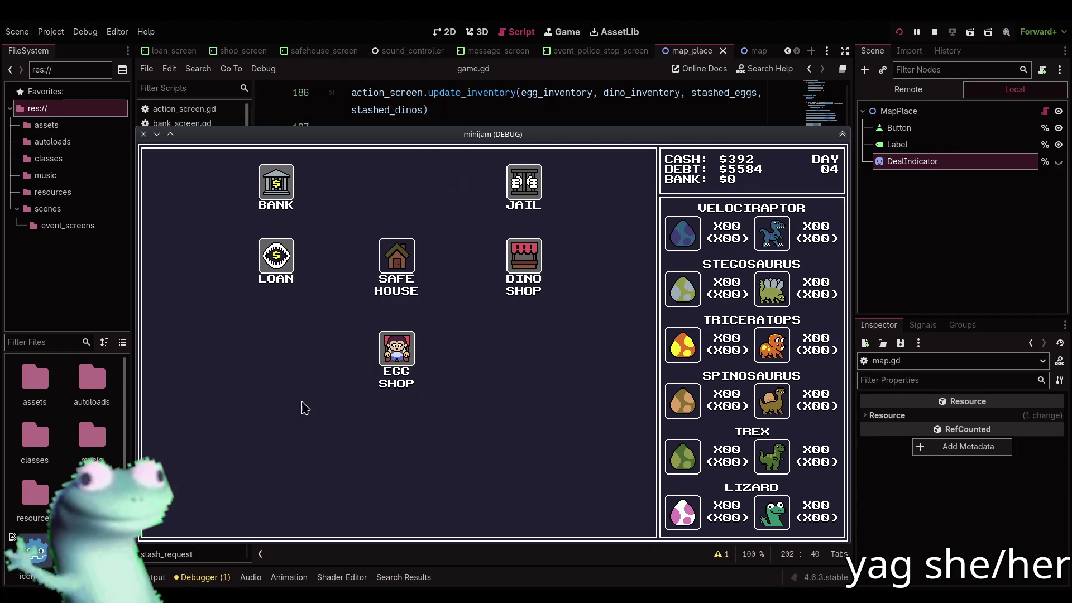
Keep travelling between Safe House, Egg Shop and Dino Shop, collecting lizard eggs, until the game halts
click(382, 261)
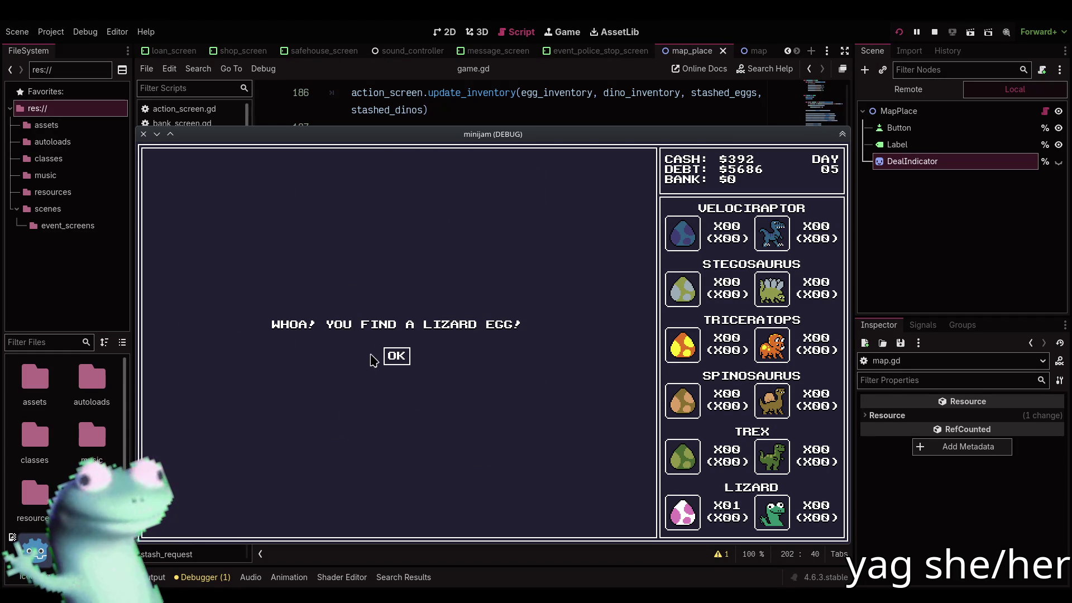
click(393, 360)
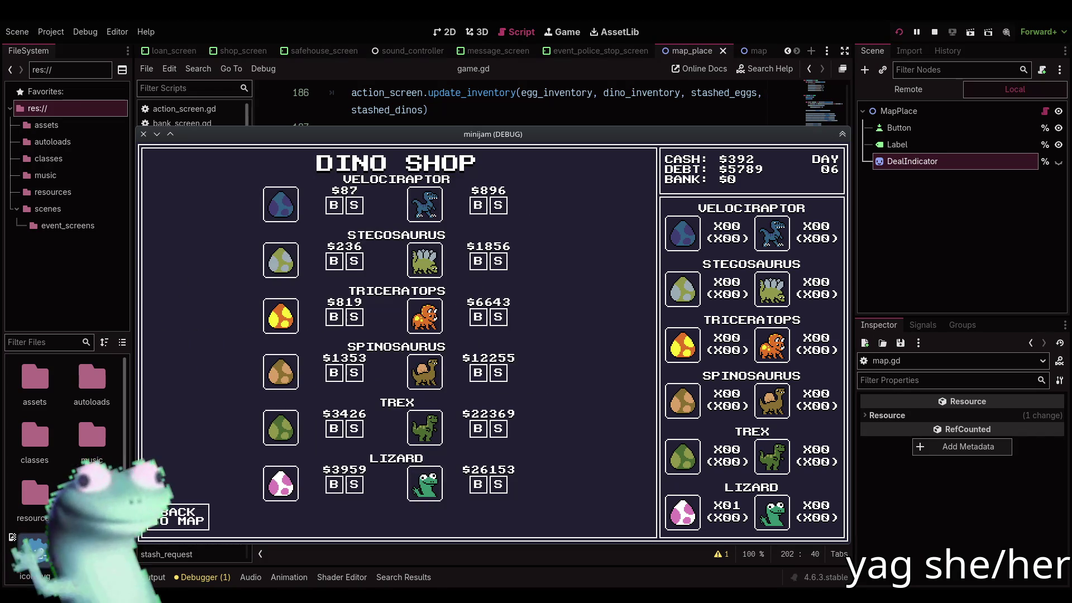
click(270, 351)
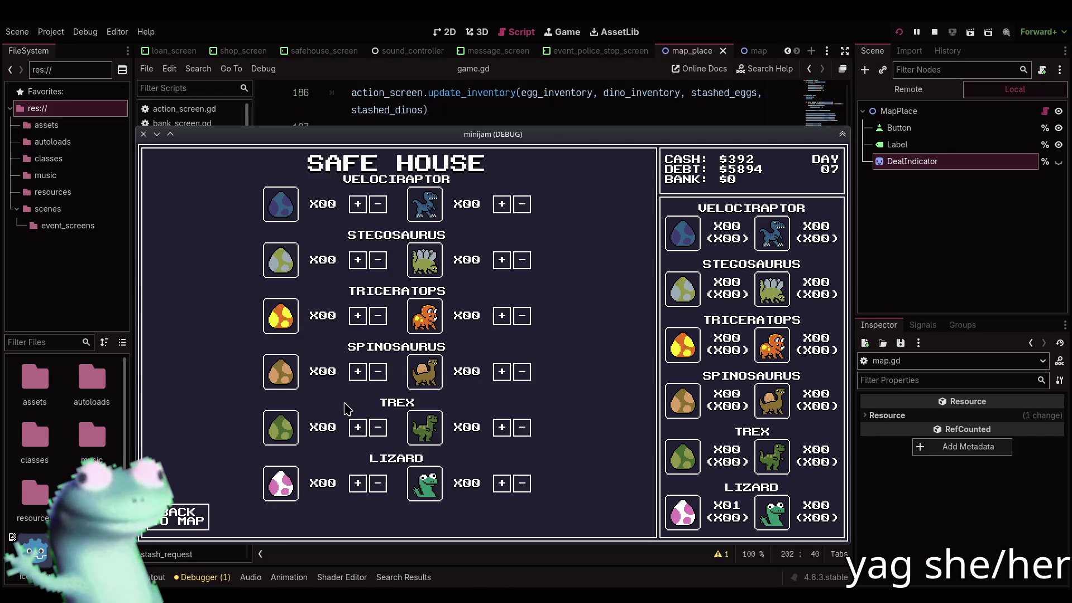
click(414, 445)
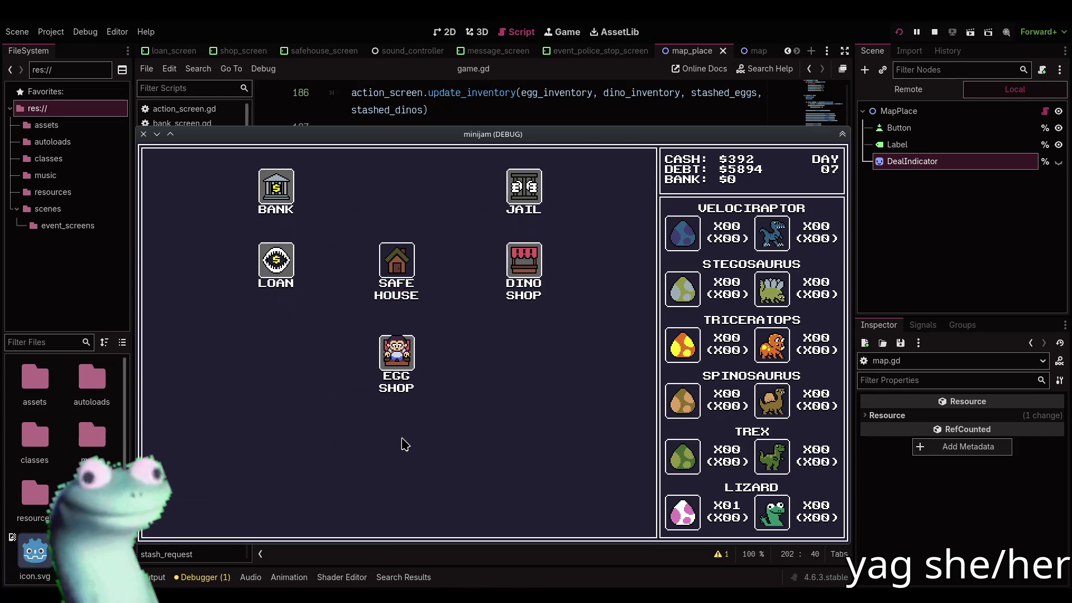
click(172, 511)
click(409, 267)
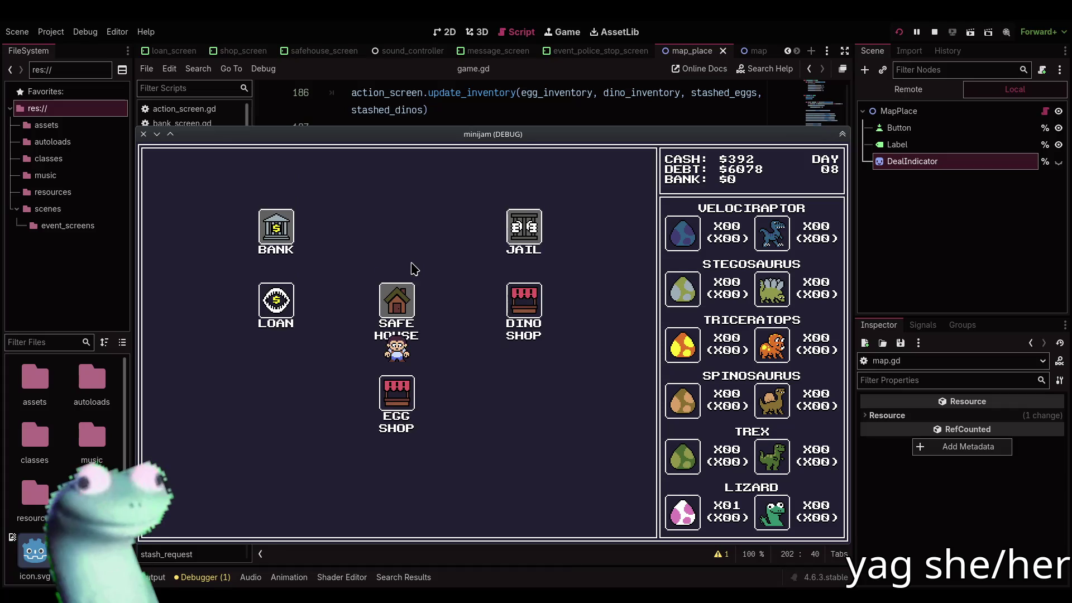
click(208, 505)
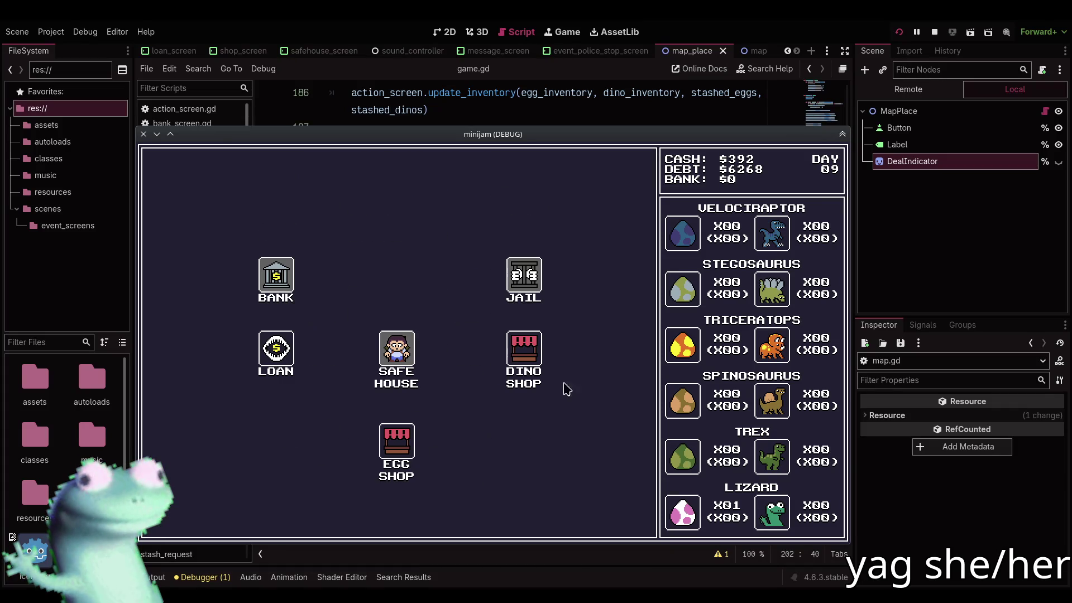
click(512, 354)
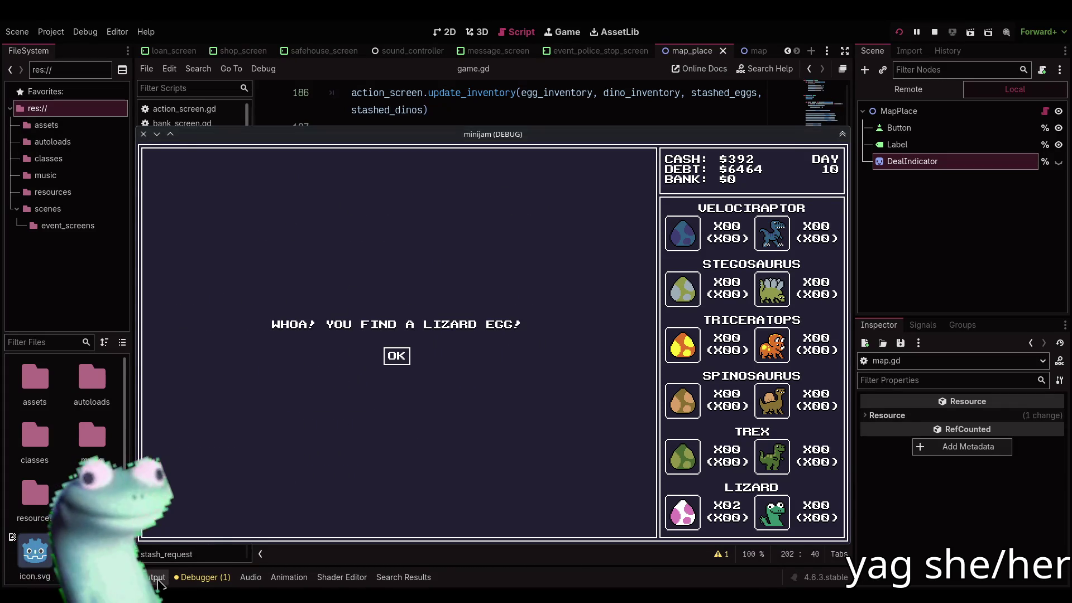
key(F8)
key(alt+Tab)
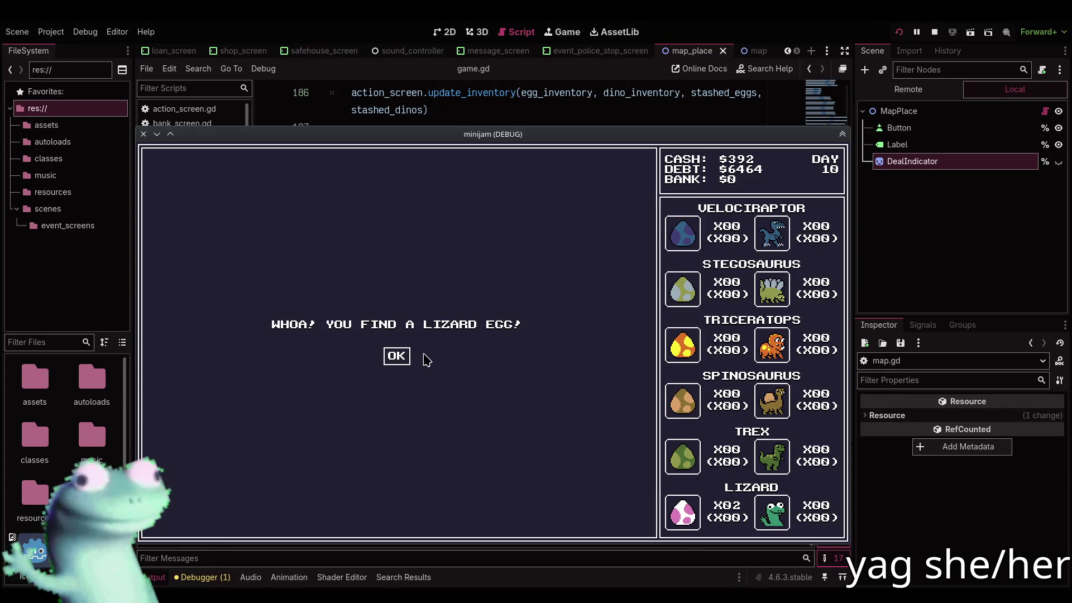
click(394, 358)
click(184, 518)
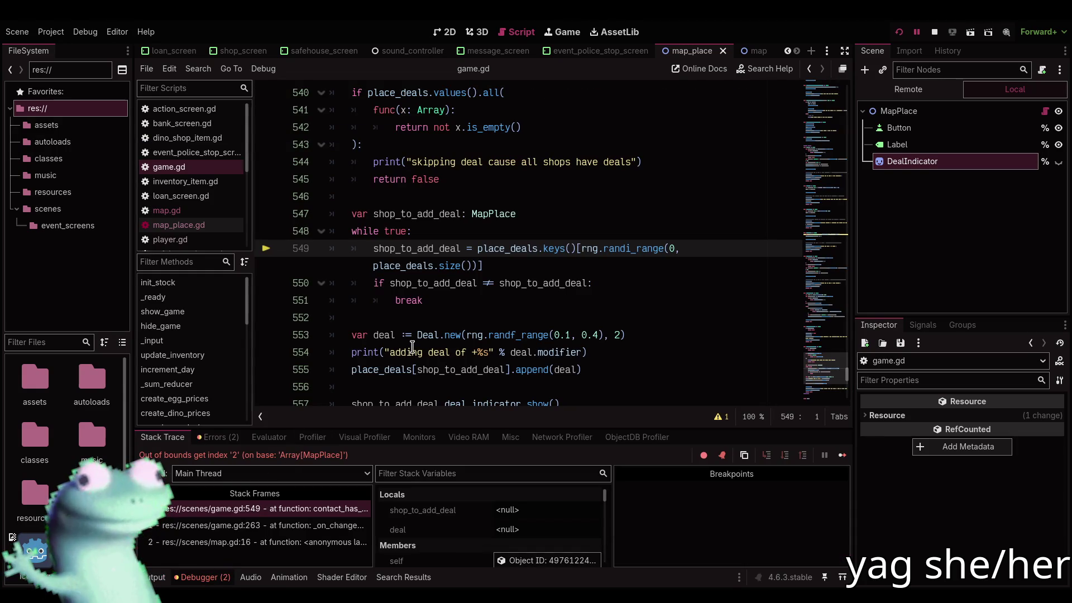
Cap the line 549 randi_range upper bound at place_deals.size() - 1 and restart the game
scroll(412, 347, up, 1)
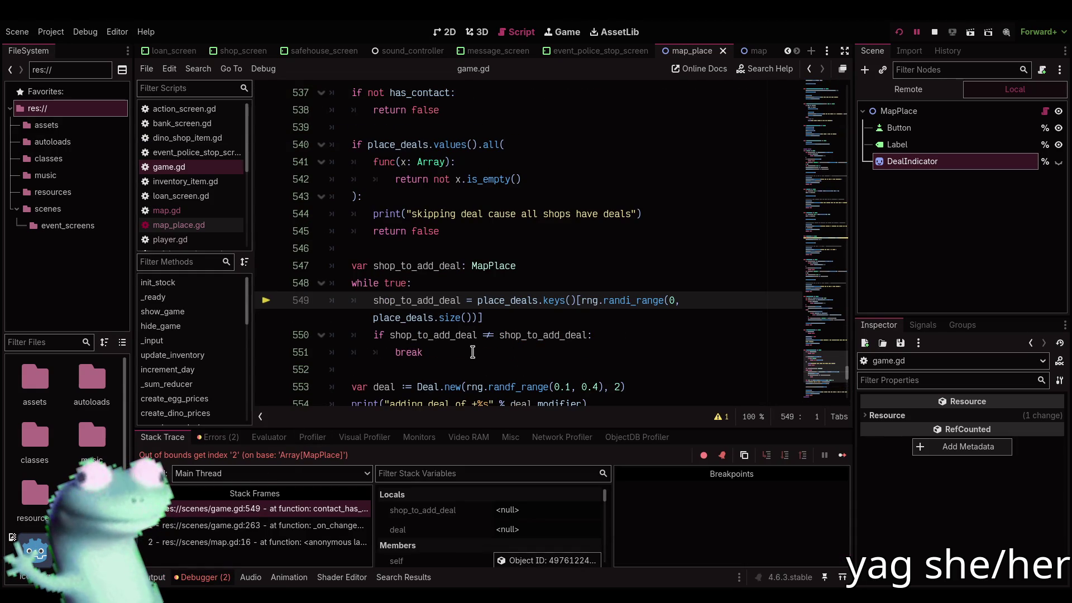
click(486, 323)
key(Left)
key(Left)
text(- 1)
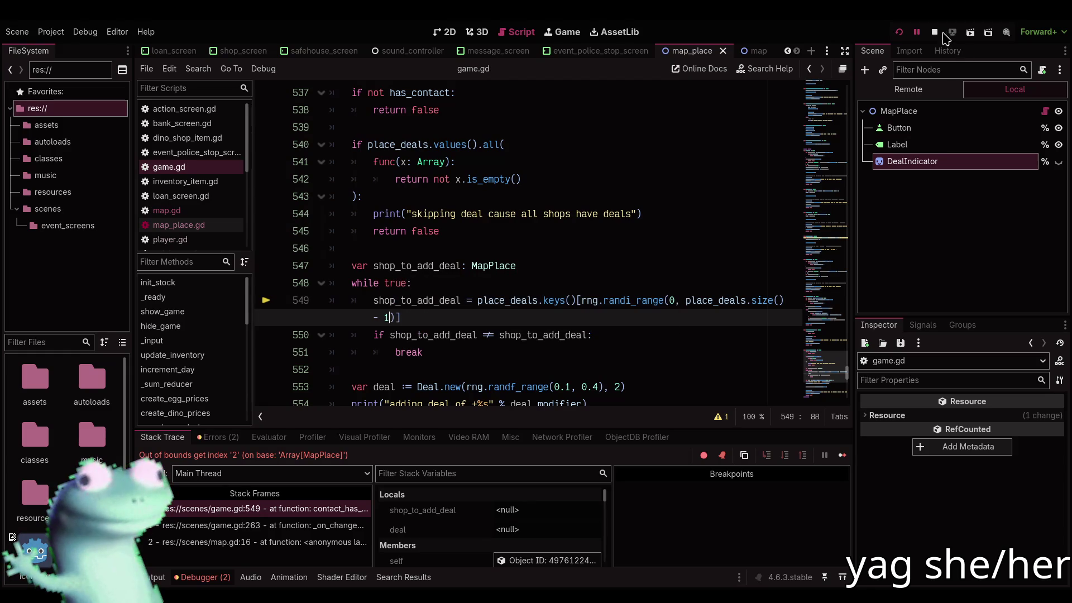
click(899, 33)
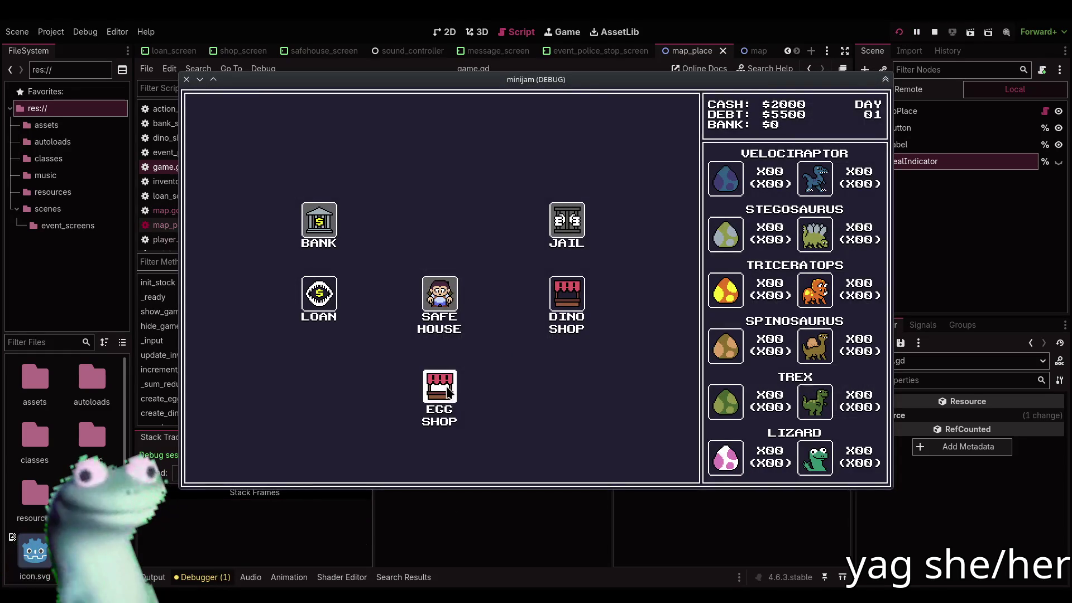
Alternate trips between the Egg Shop and Safe House up to day 06, dismissing the new friend message
click(445, 390)
click(224, 466)
click(445, 257)
click(202, 453)
click(431, 392)
click(246, 463)
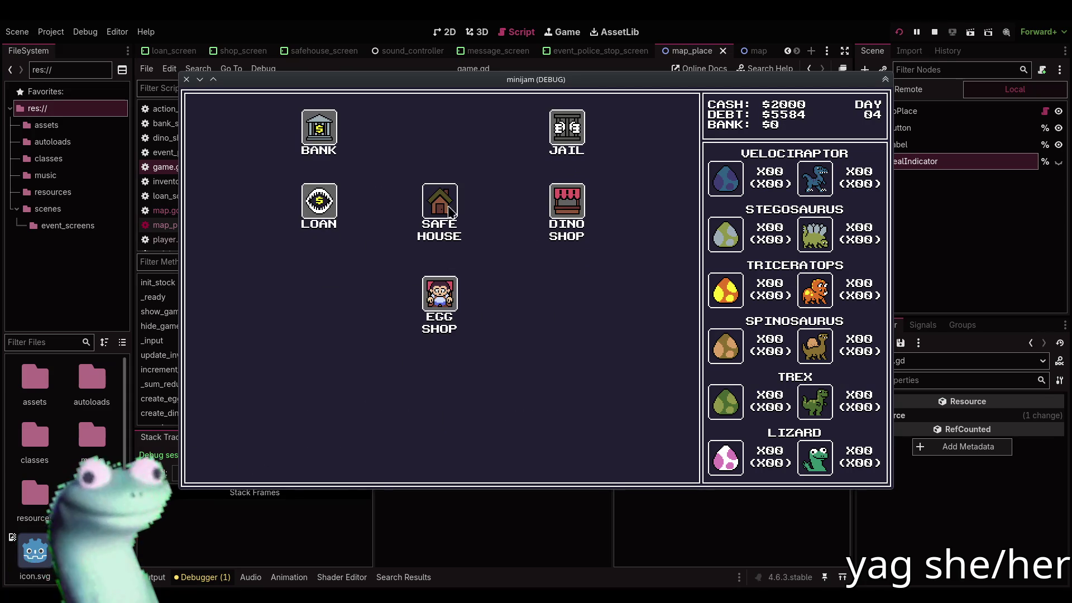
click(441, 245)
click(233, 461)
click(440, 382)
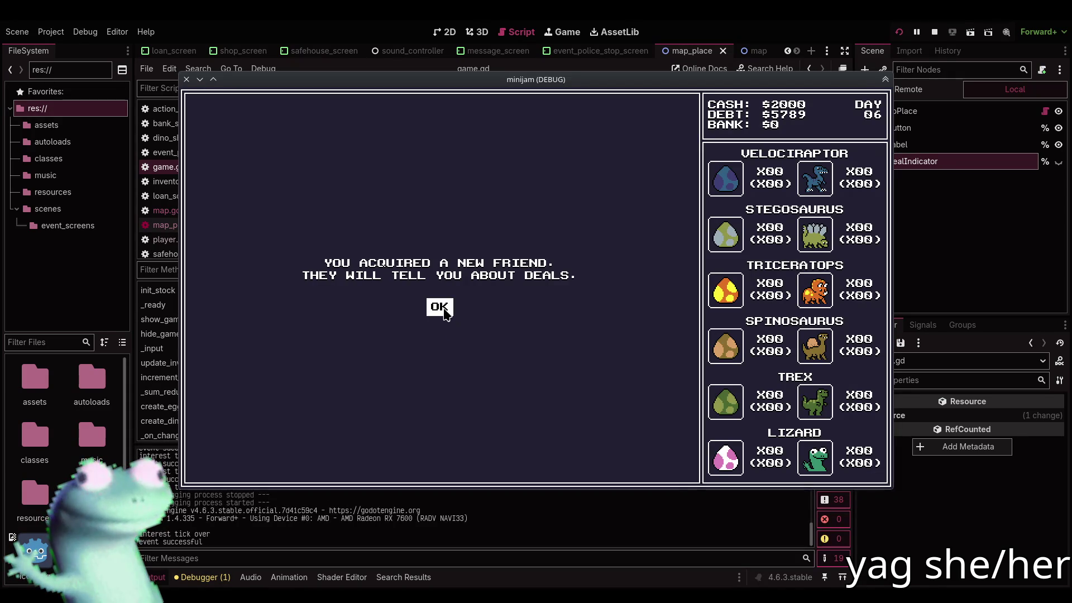
click(440, 307)
click(231, 463)
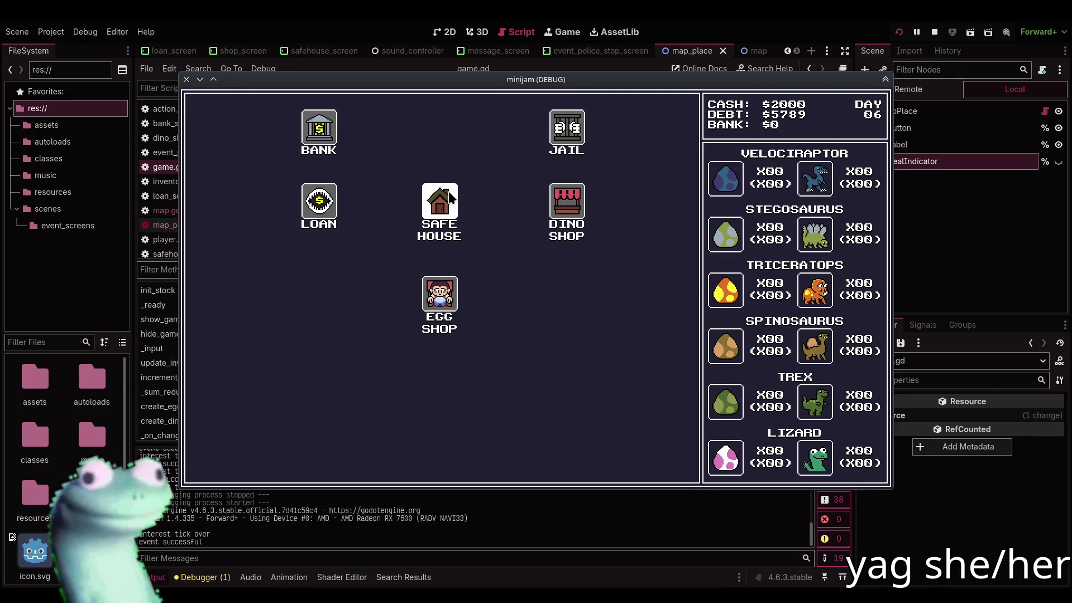
Keep alternating between the shops, paying the police bribe at the Safe House
click(224, 481)
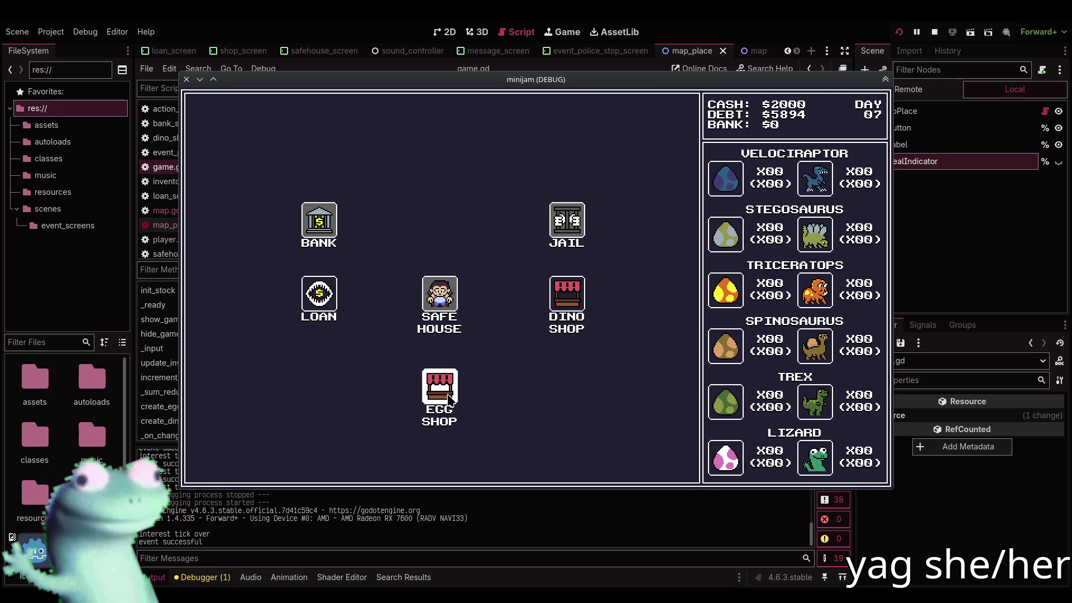
click(226, 455)
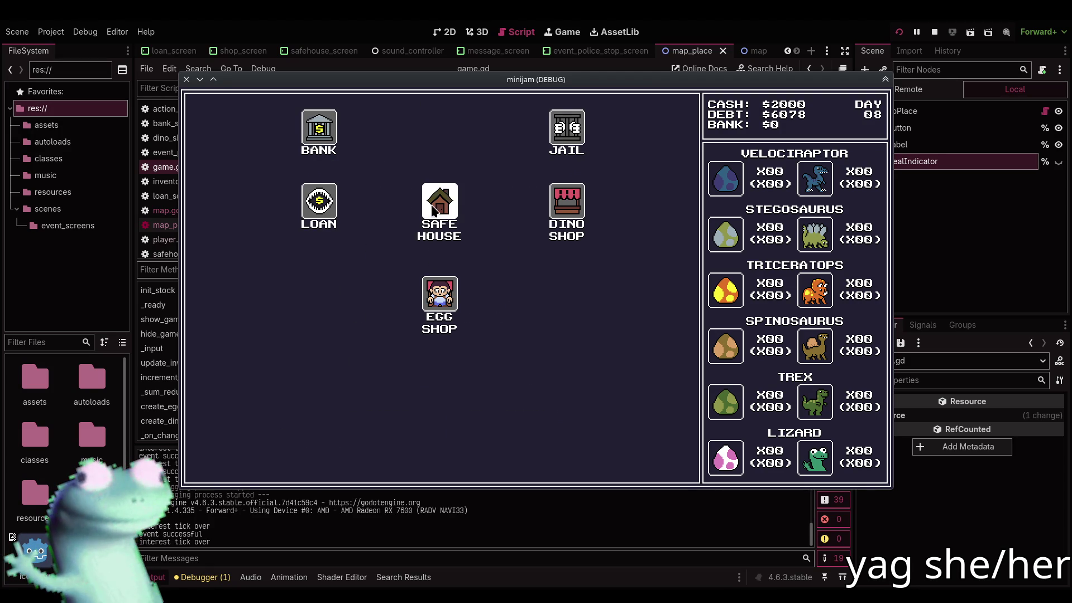
click(226, 455)
click(442, 402)
click(234, 452)
click(423, 241)
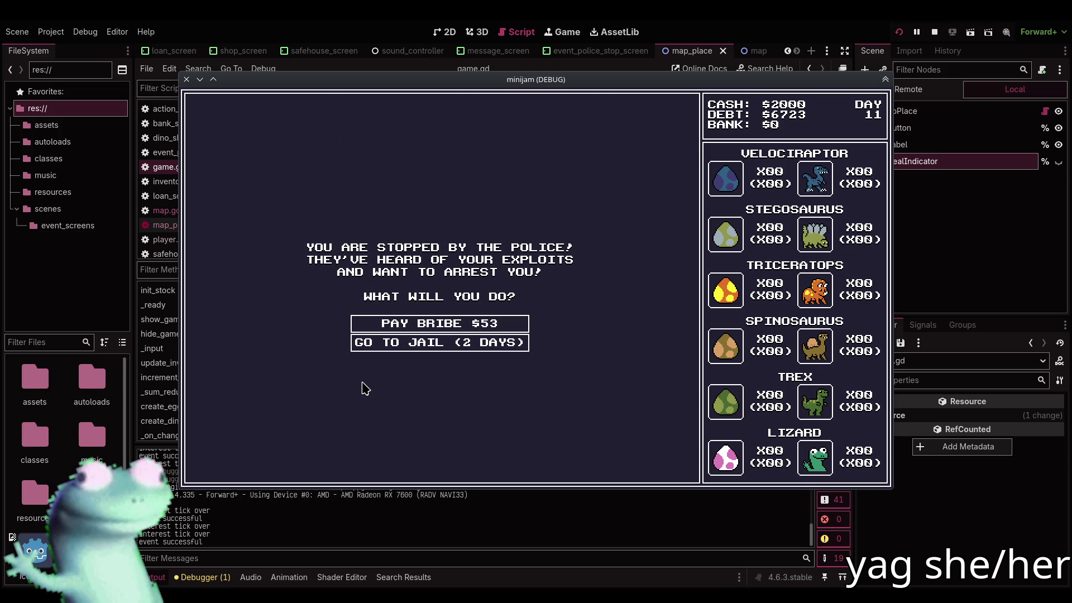
click(425, 322)
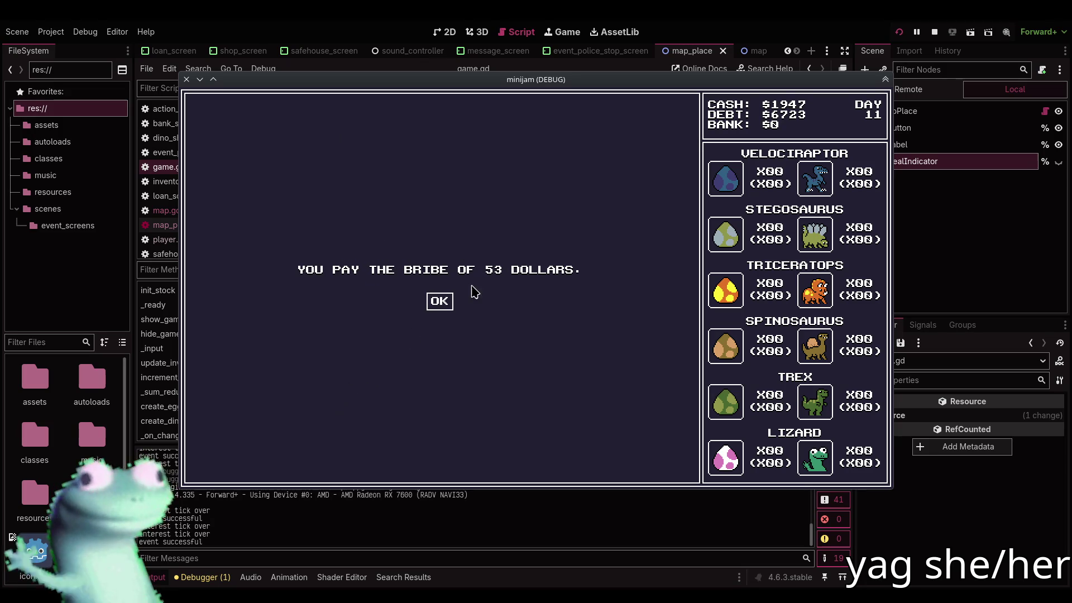
click(439, 302)
click(245, 462)
click(441, 401)
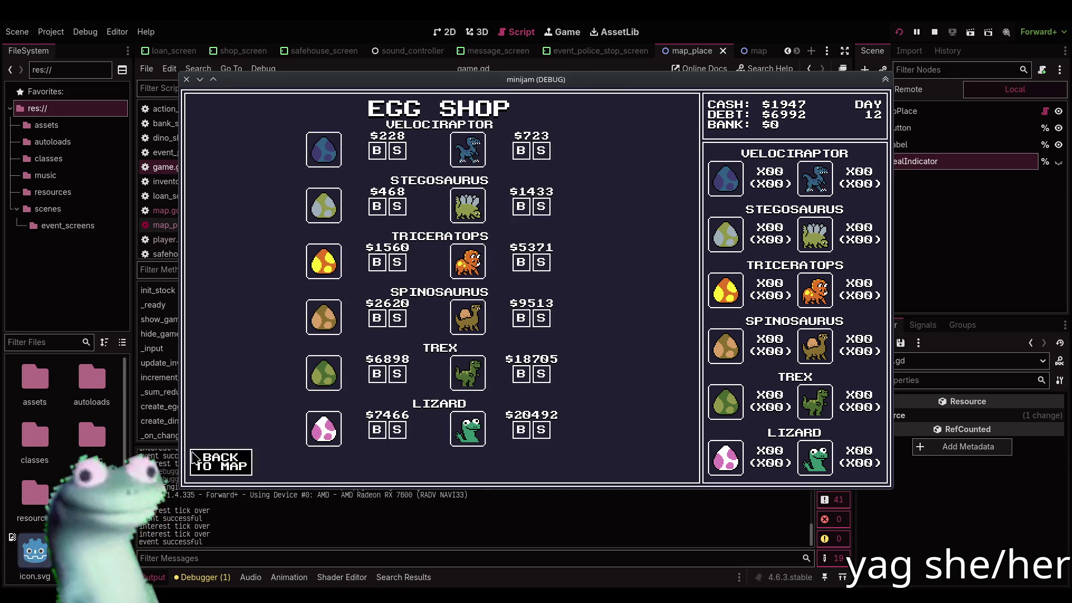
click(193, 455)
click(441, 284)
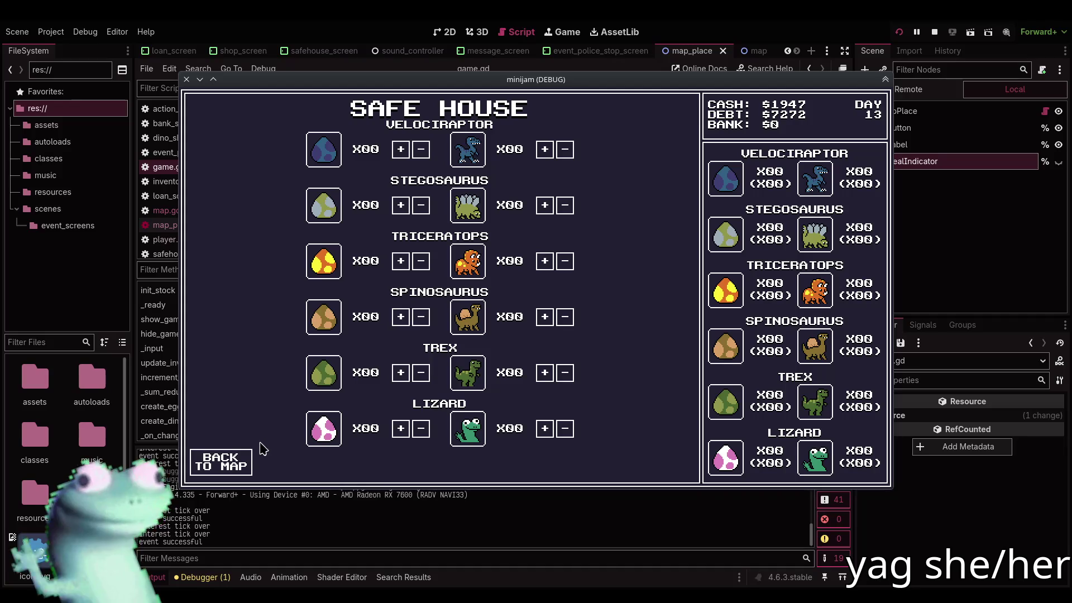
click(235, 459)
click(443, 383)
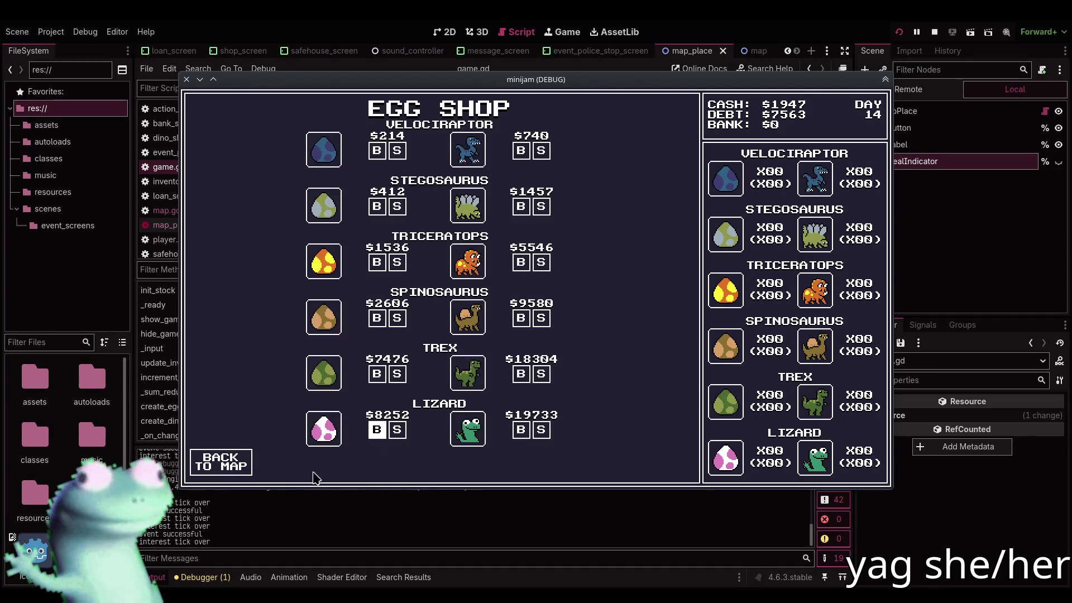
Continue to day 17 with $2050, pocket the found money, then stop the game
key(alt+F4)
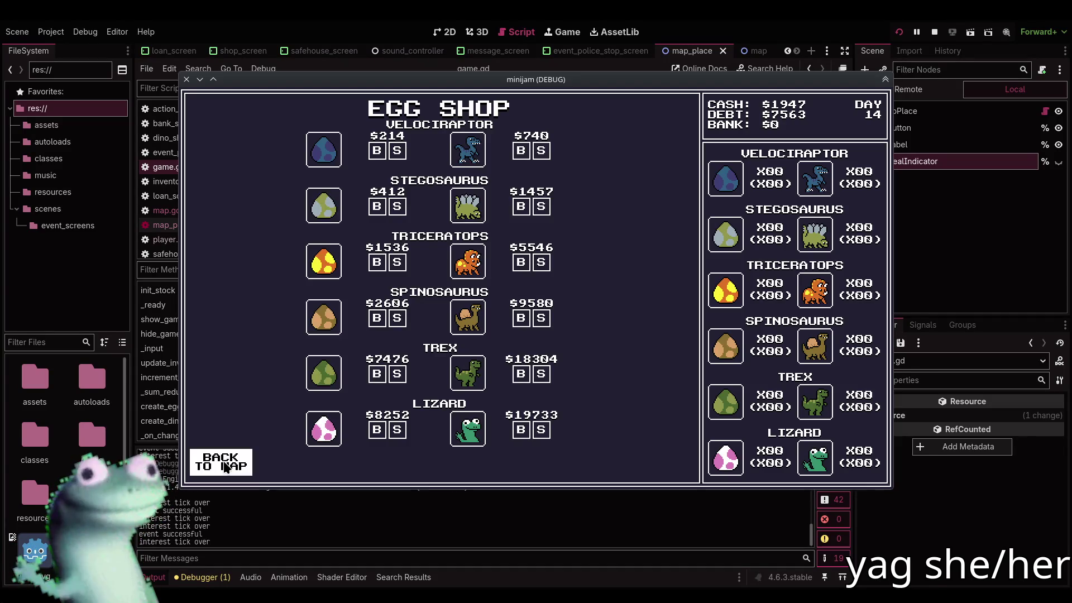
click(226, 463)
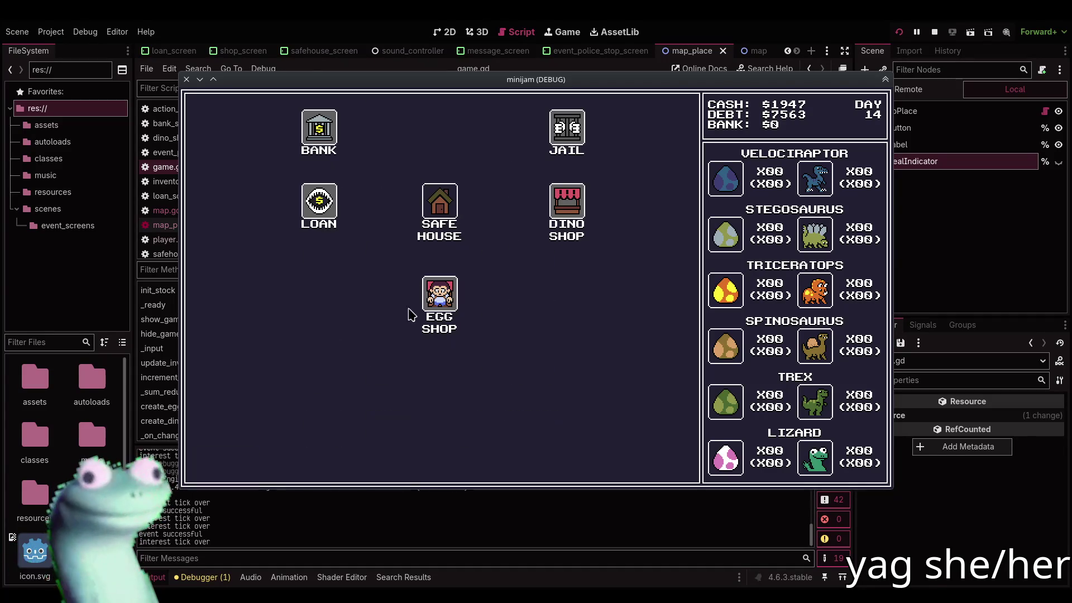
click(440, 267)
click(232, 463)
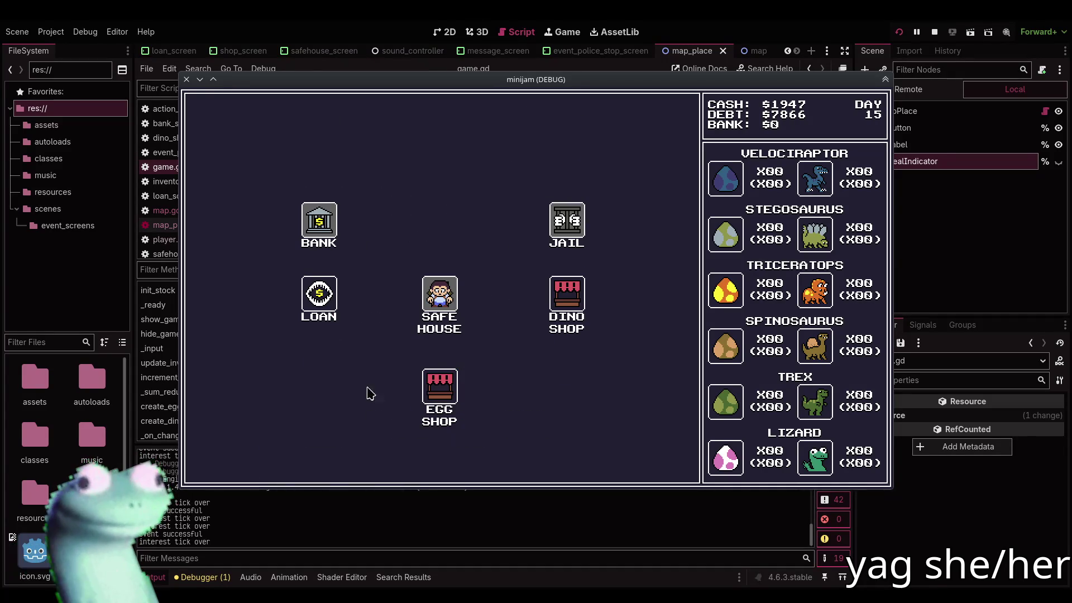
click(436, 401)
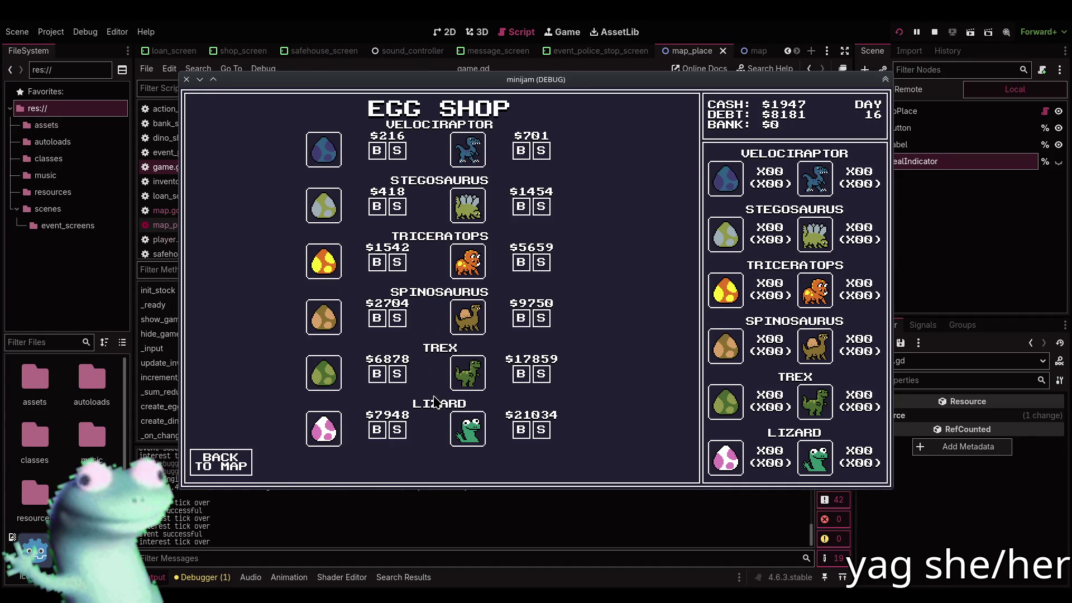
click(212, 461)
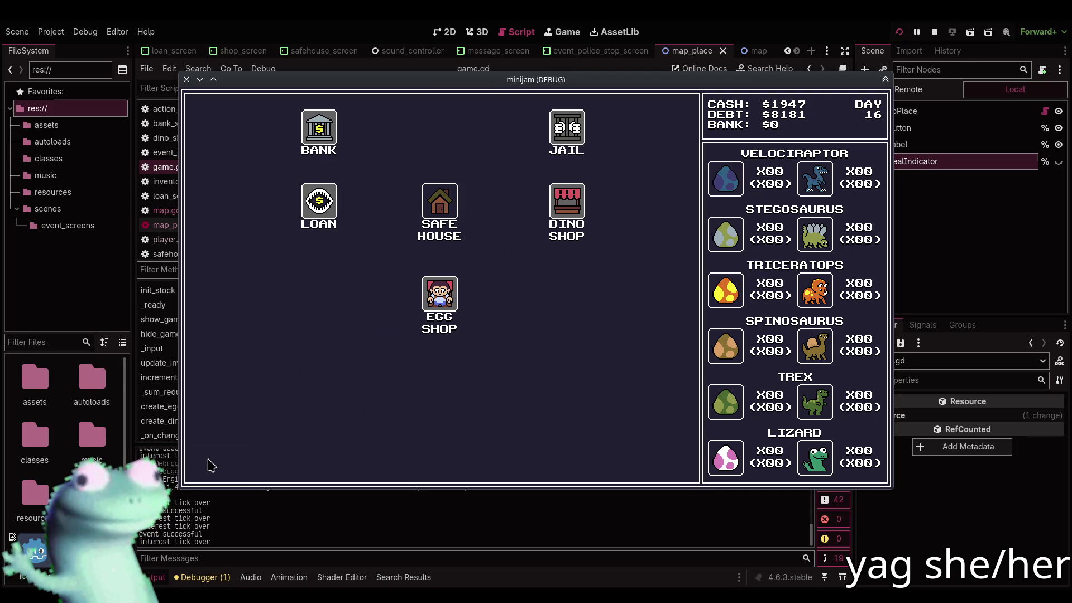
click(433, 204)
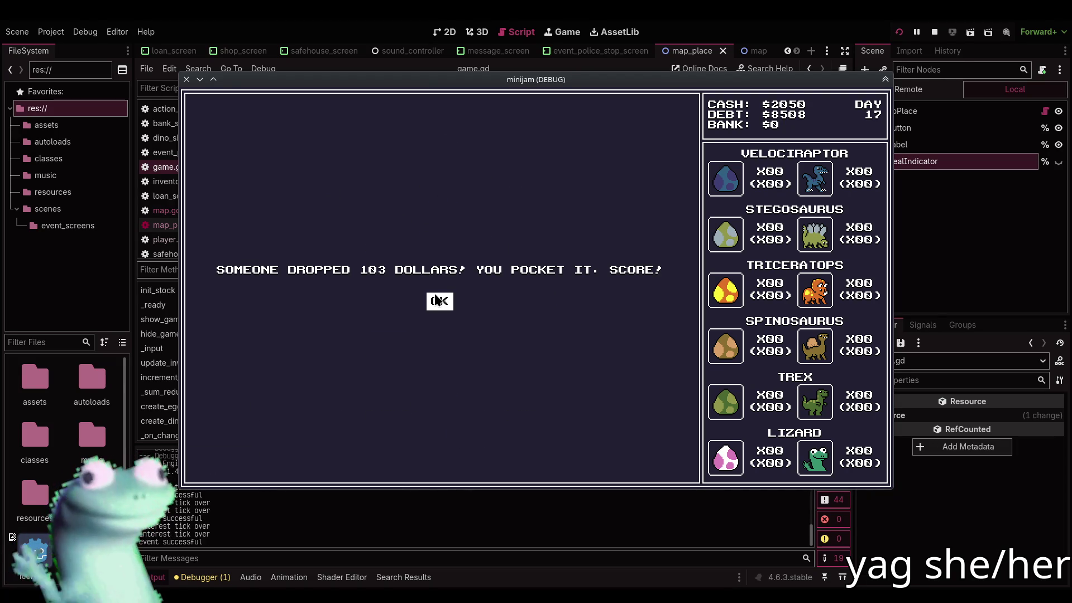
click(435, 296)
click(249, 458)
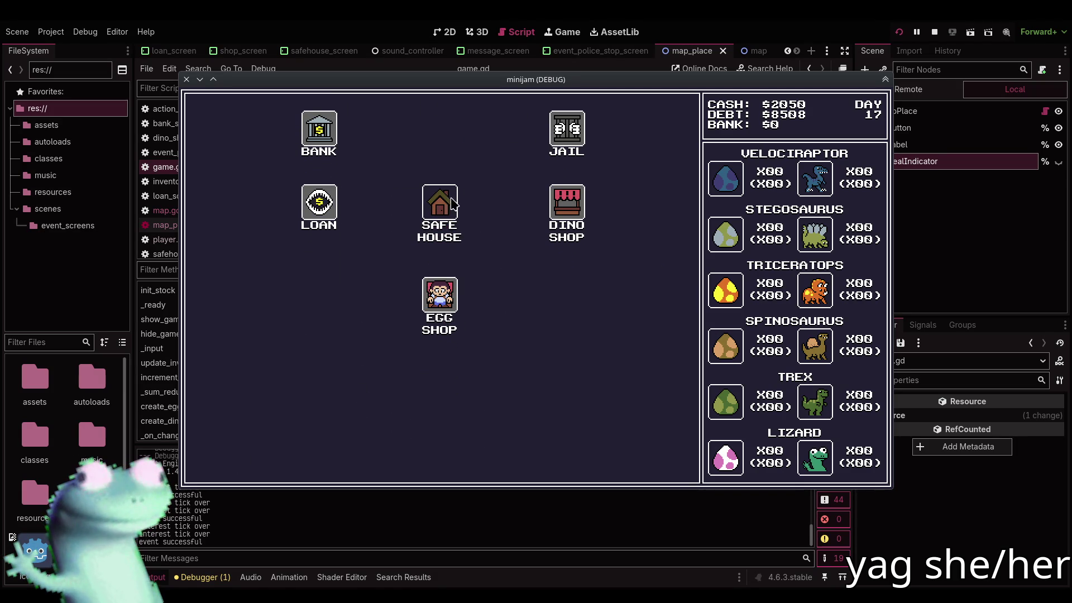
click(440, 198)
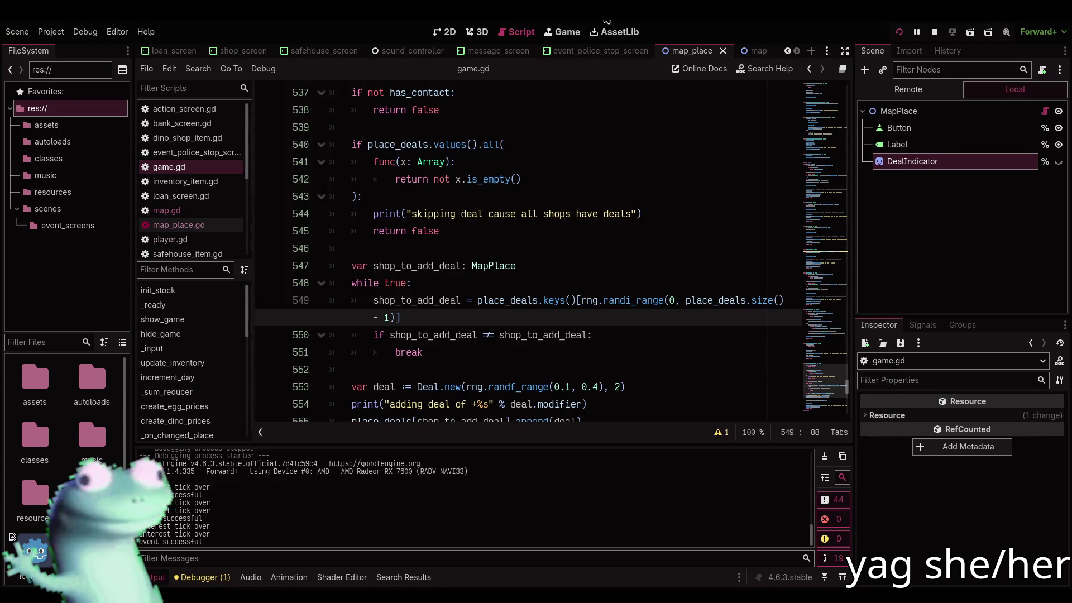
key(F12)
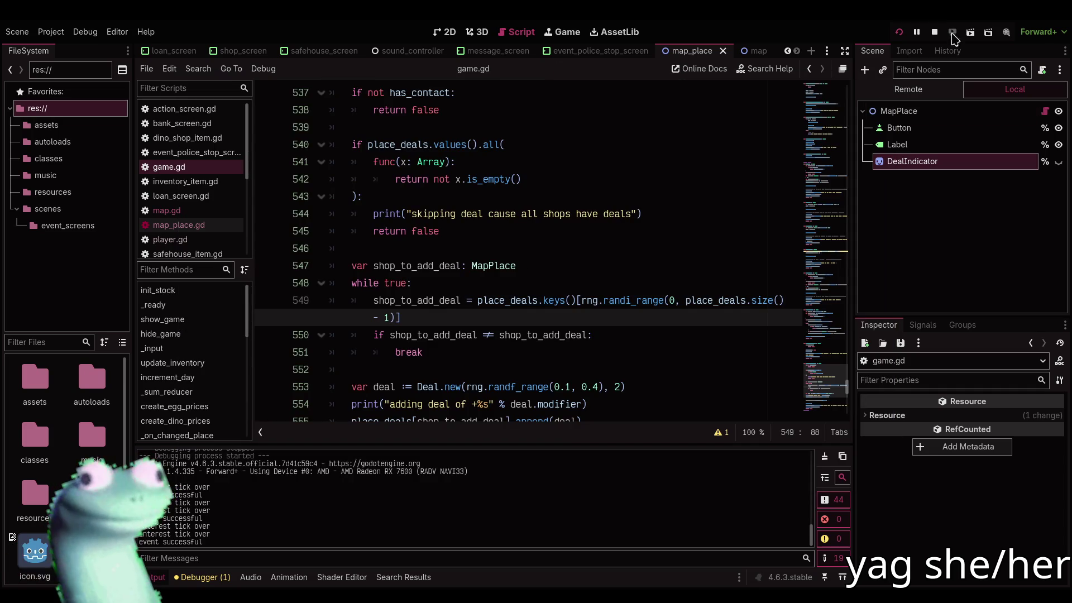
click(934, 32)
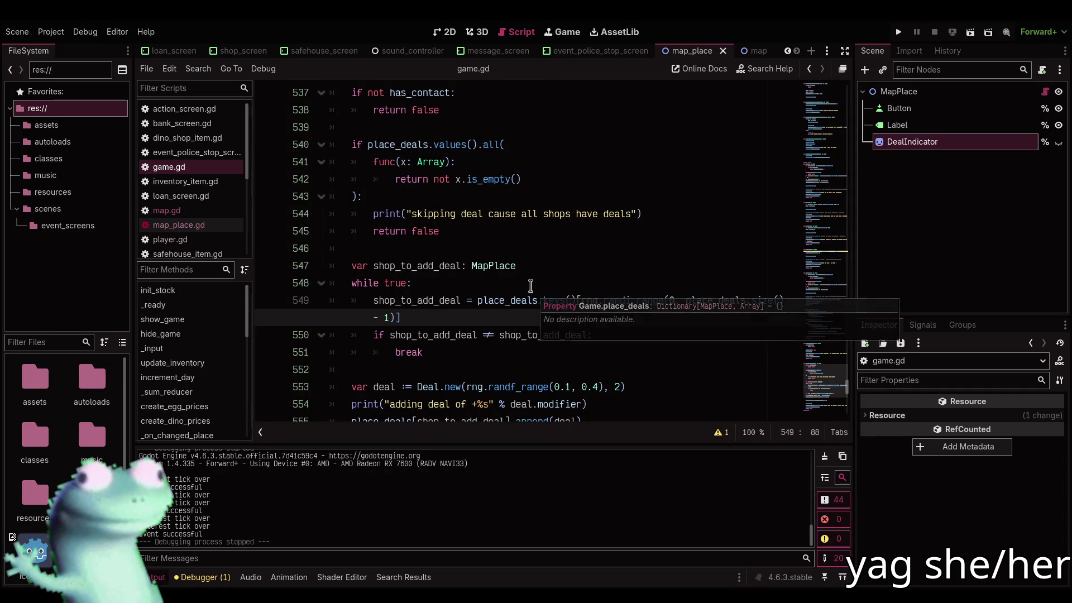
Enable distraction-free mode and select the MapPlace type and shop assignment on lines 547–549
click(525, 272)
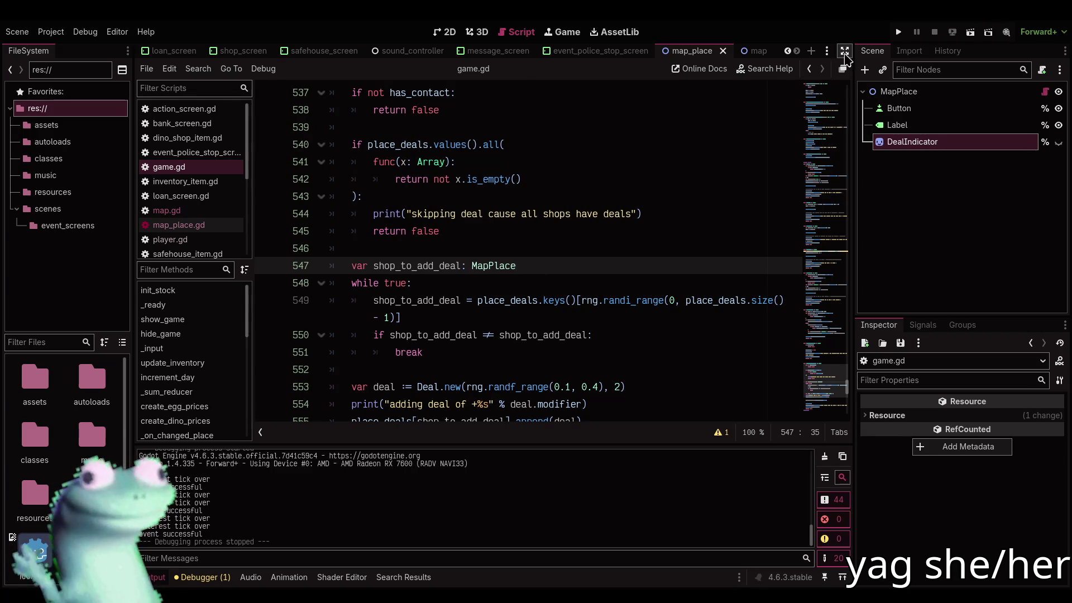
key(ctrl+shift+F11)
drag(383, 265, 341, 265)
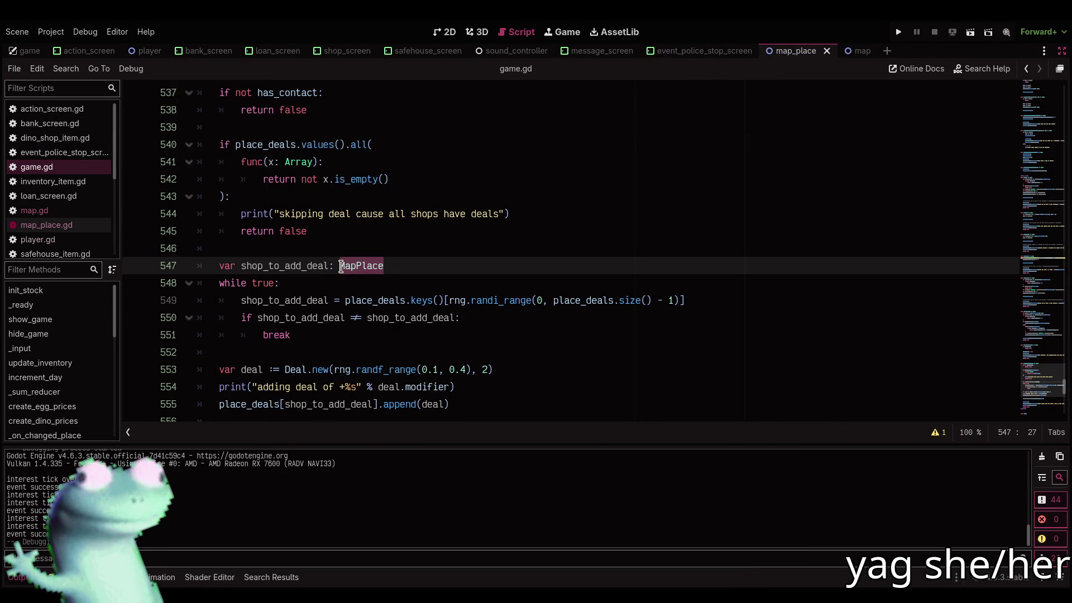
click(456, 259)
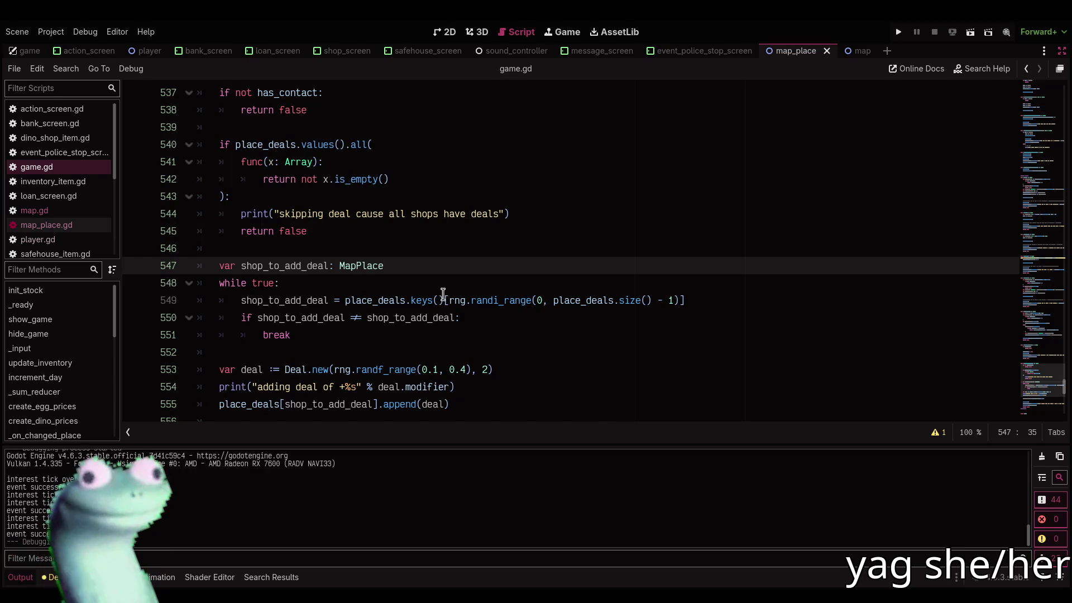
drag(443, 294, 241, 307)
key(ctrl+c)
Comment out the old shop-picking loop (lines 547–551) and paste the shop_to_add_deal keys declaration on line 552
drag(296, 335, 282, 268)
key(ctrl+k)
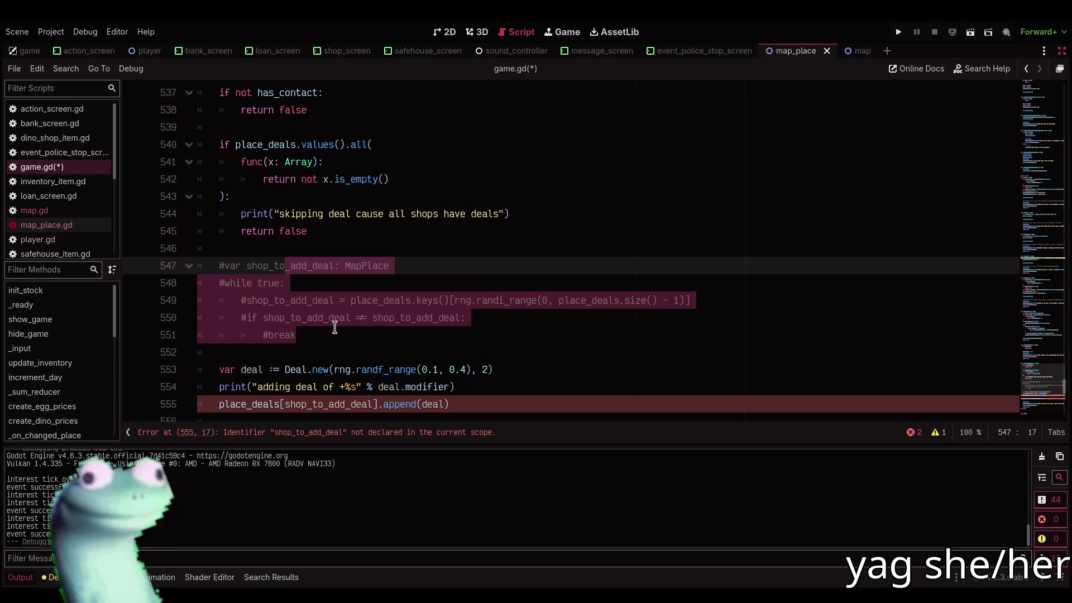
click(335, 328)
key(Return)
key(ctrl+v)
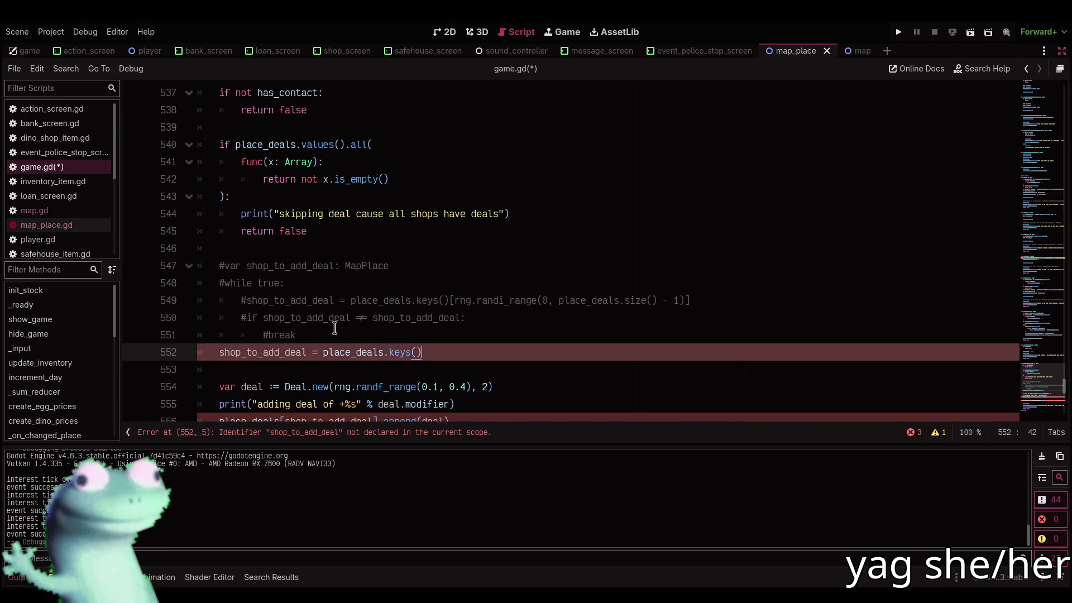
text(var)
key(End)
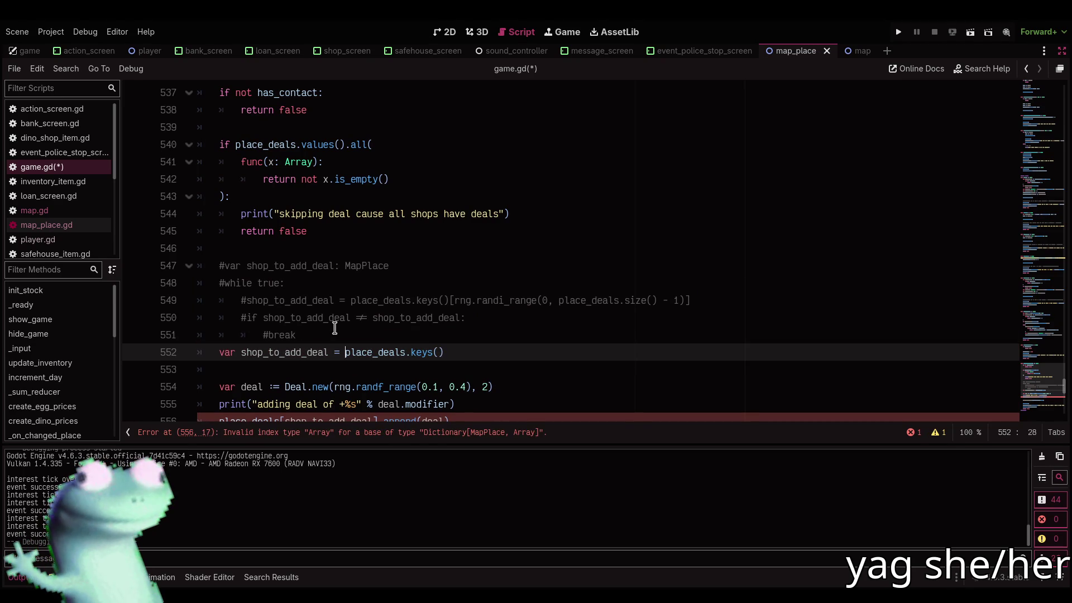
Append .filter(func(x: MapPlace): return x != intended_place) to the place_deals keys
scroll(335, 328, down, 2)
scroll(335, 329, up, 2)
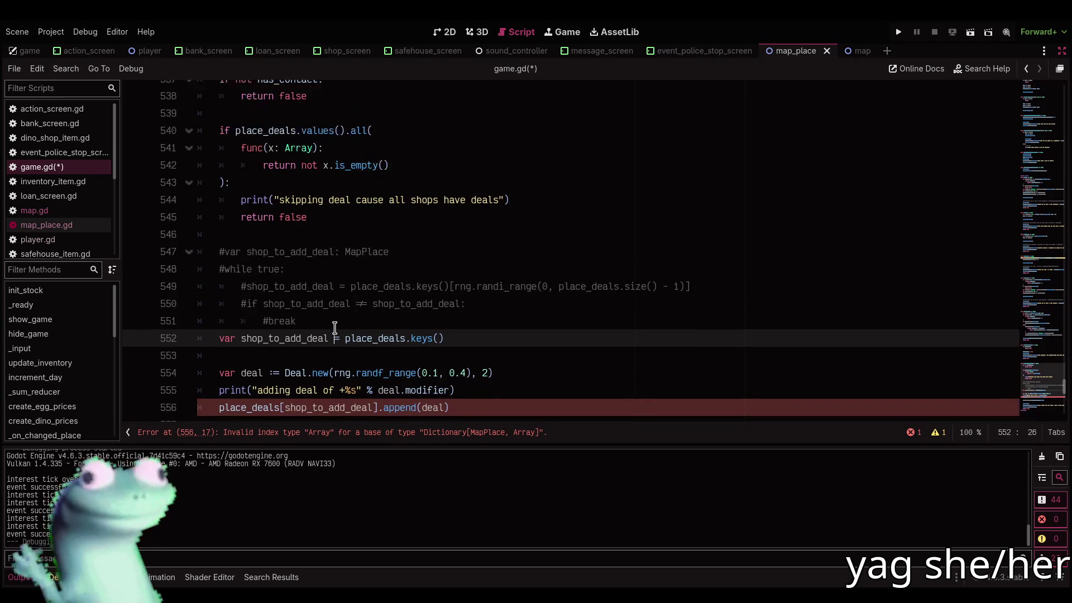
click(478, 359)
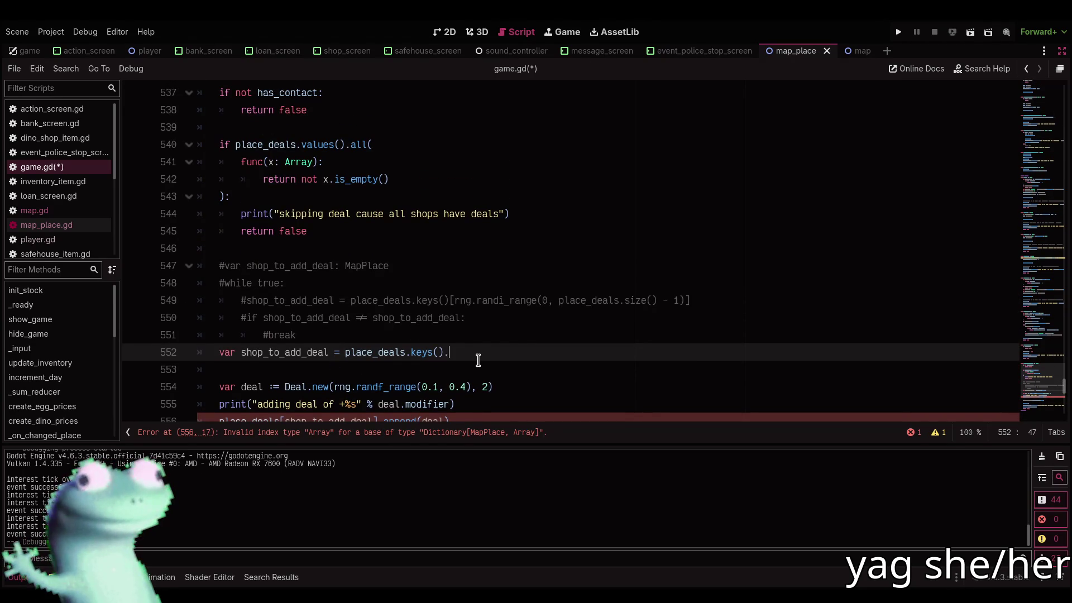
text(.)
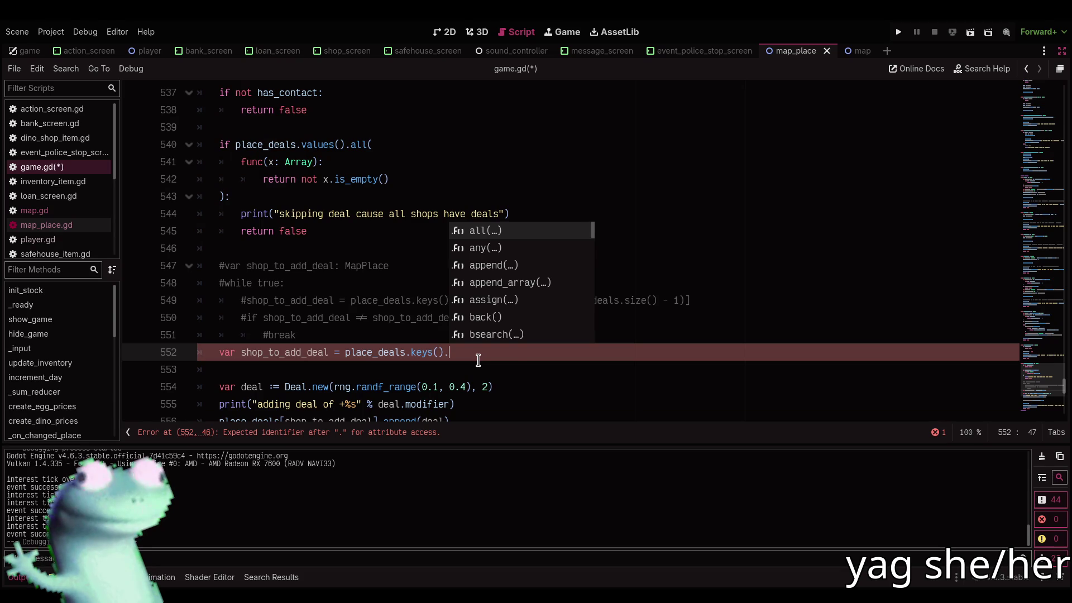
text(filter()
key(Escape)
key(Return)
text(func(x: Pla)
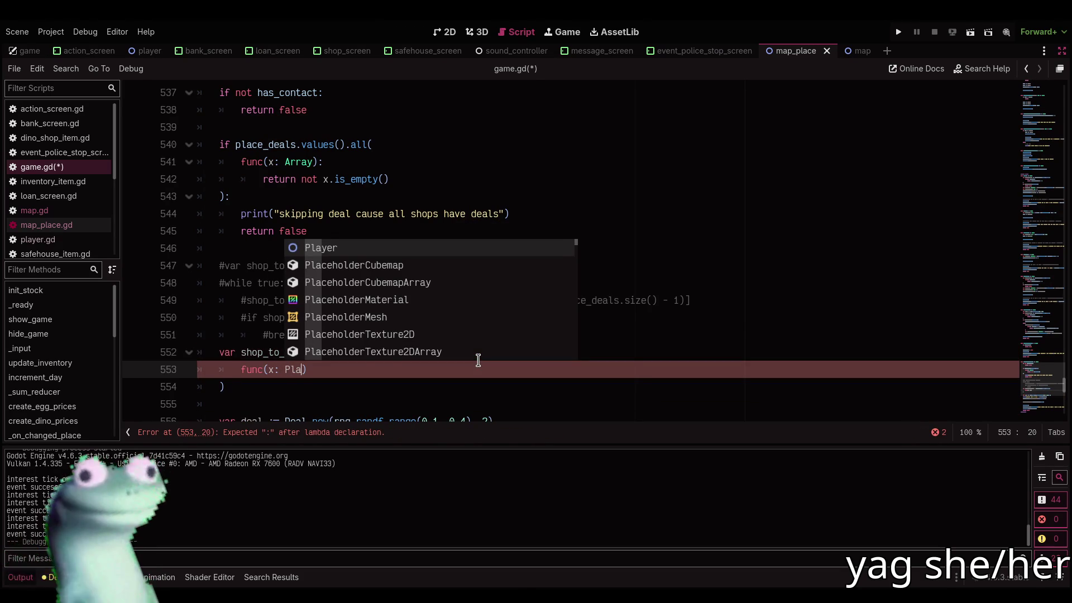
key(BackSpace)
key(BackSpace)
key(BackSpace)
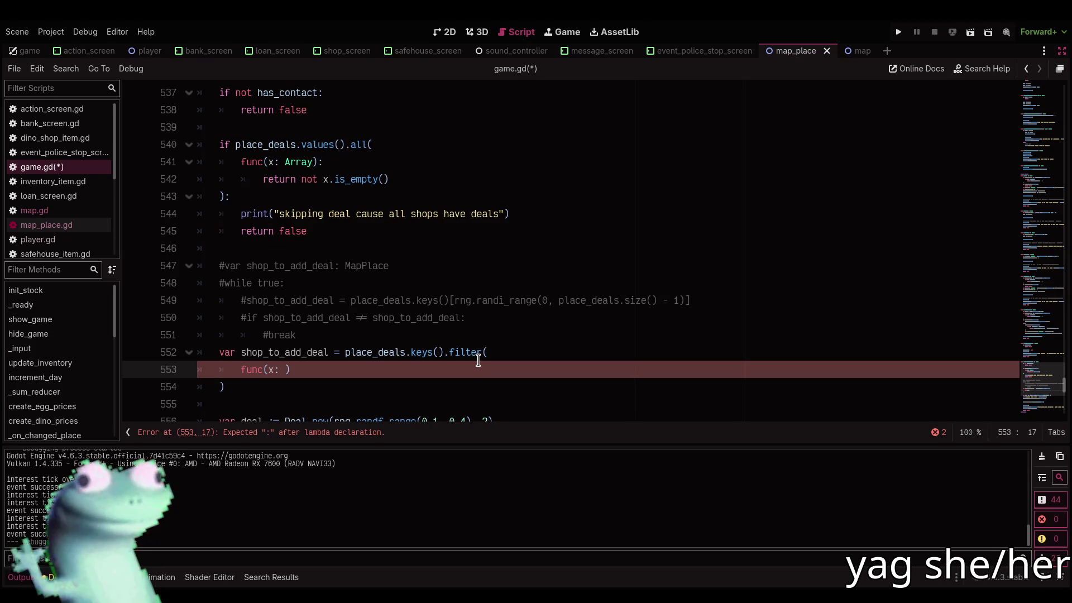
key(BackSpace)
text(MapPlace))
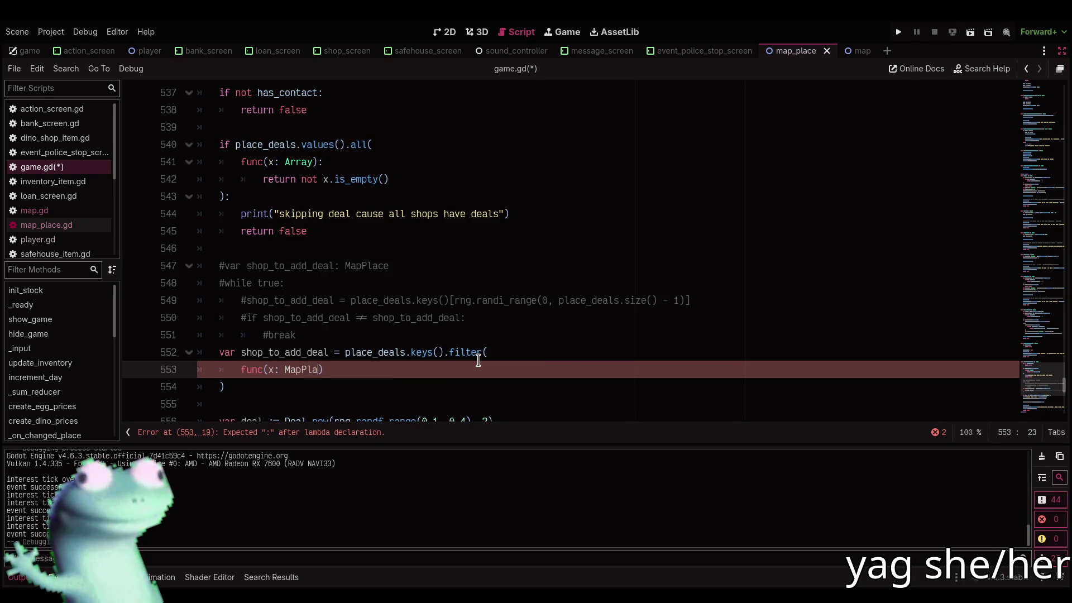
text(:)
key(Return)
text(return)
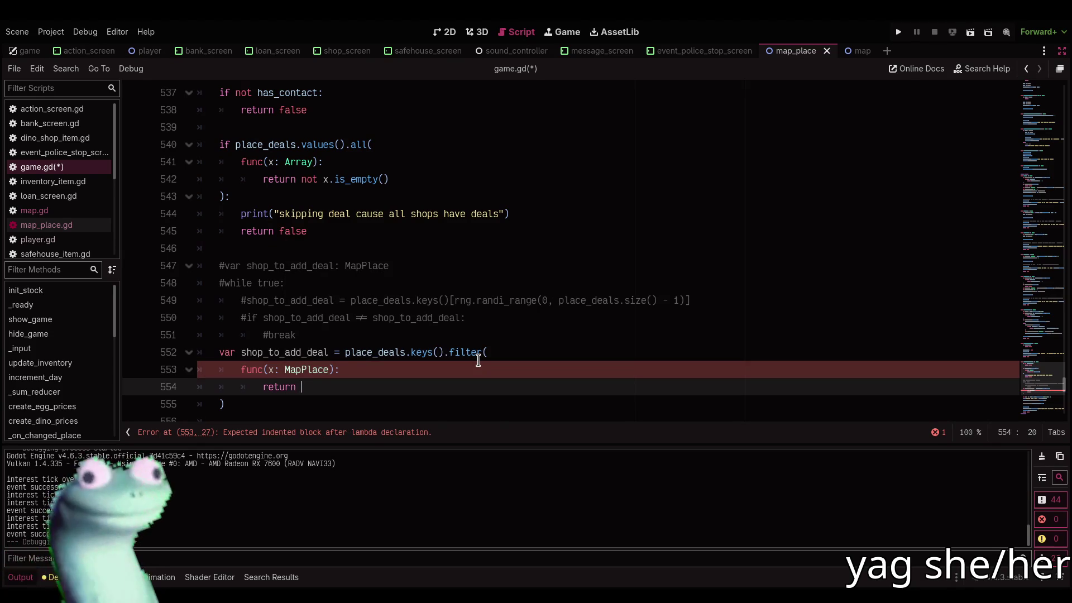
text( x != la)
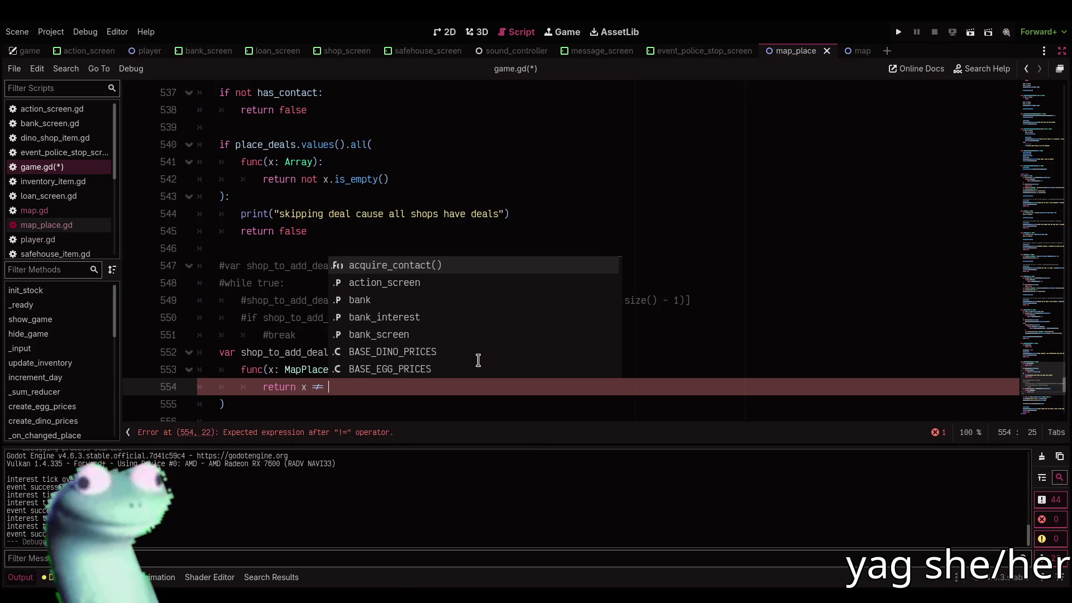
key(BackSpace)
key(BackSpace)
text(int)
key(Return)
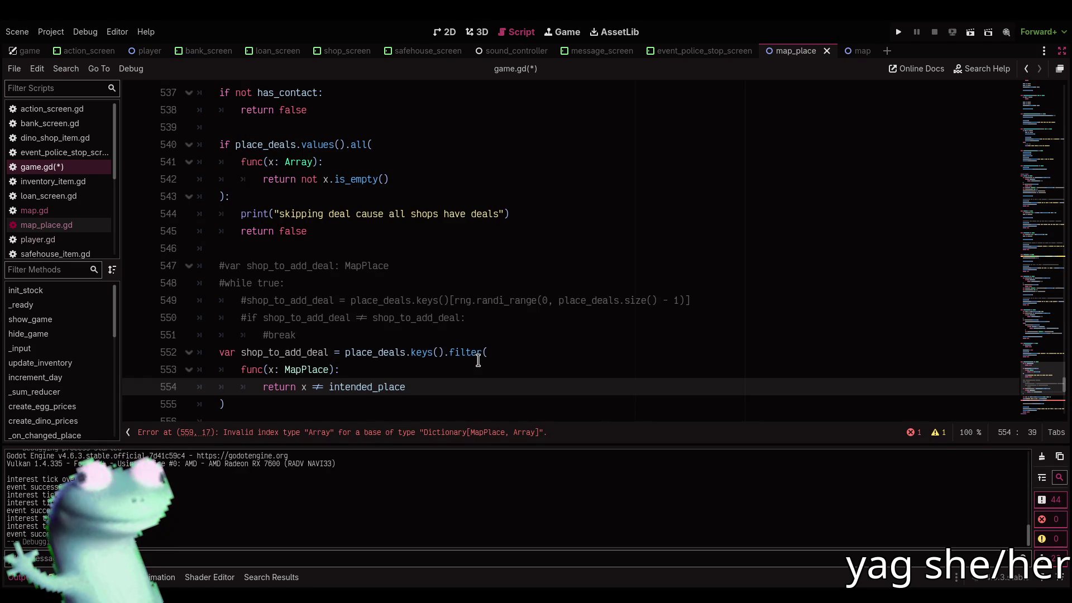
key(Down)
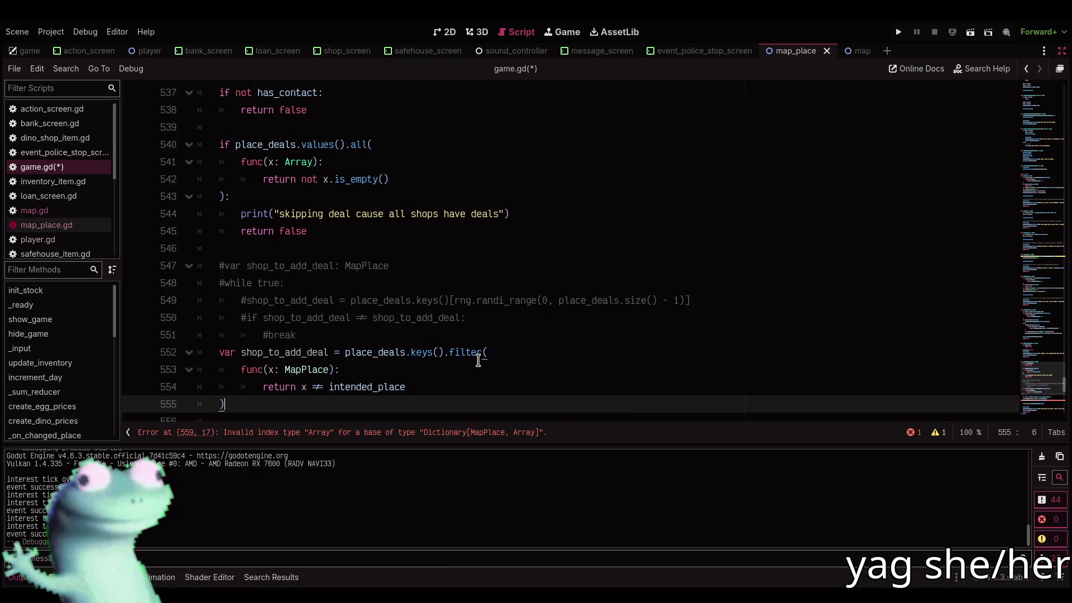
Remove the [rng.randi_range(0, ...)] index that followed the filter call
text([rng)
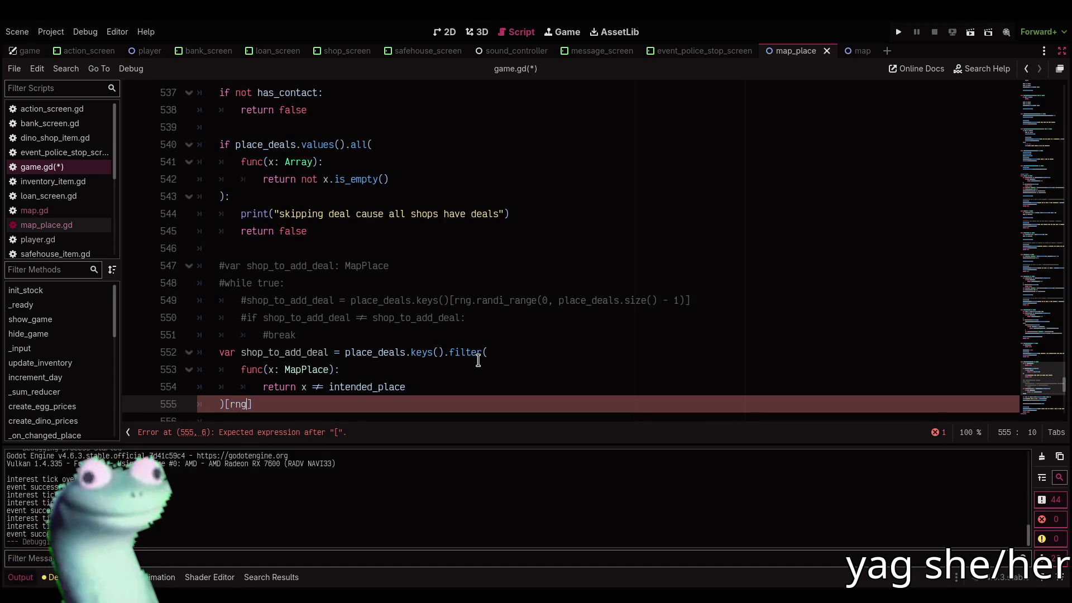
text(g.randi_)
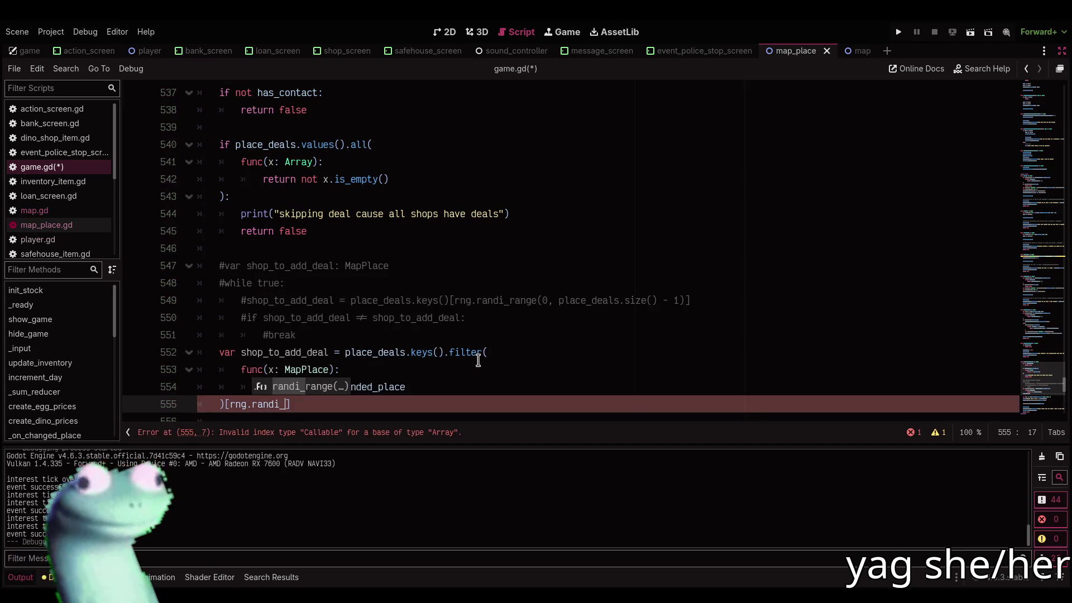
key(Return)
text(0, place)
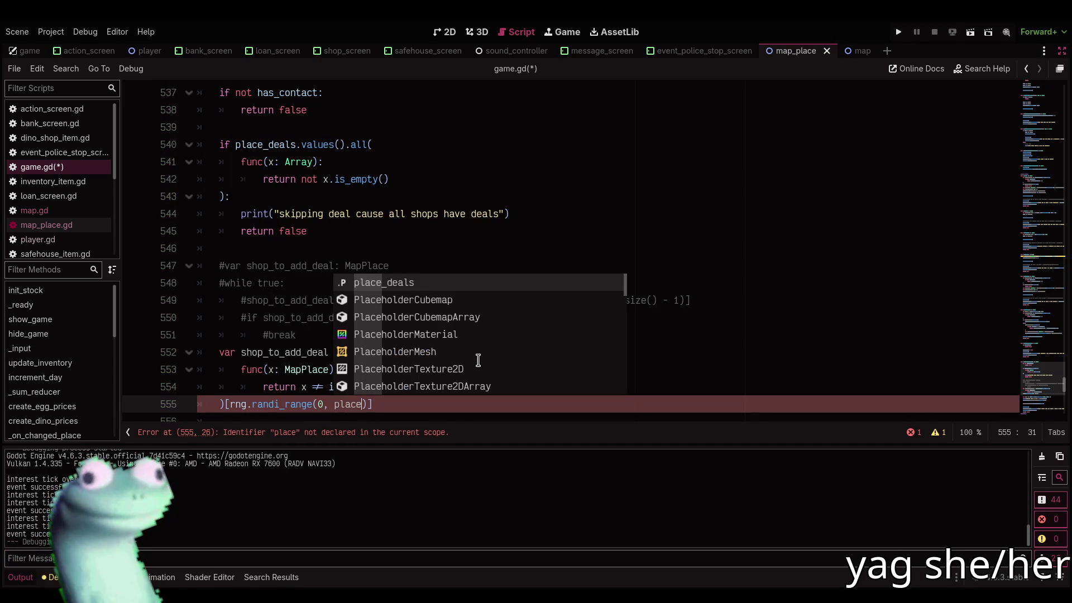
key(BackSpace)
key(BackSpace)
key(BackSpace)
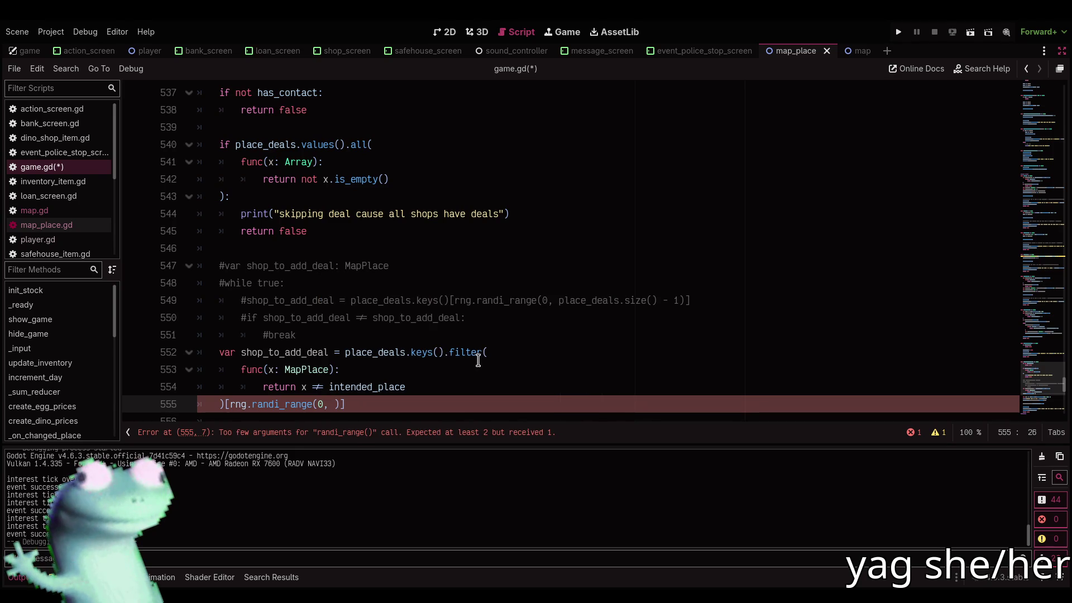
key(ctrl+Left)
key(ctrl+Left)
key(ctrl+Left)
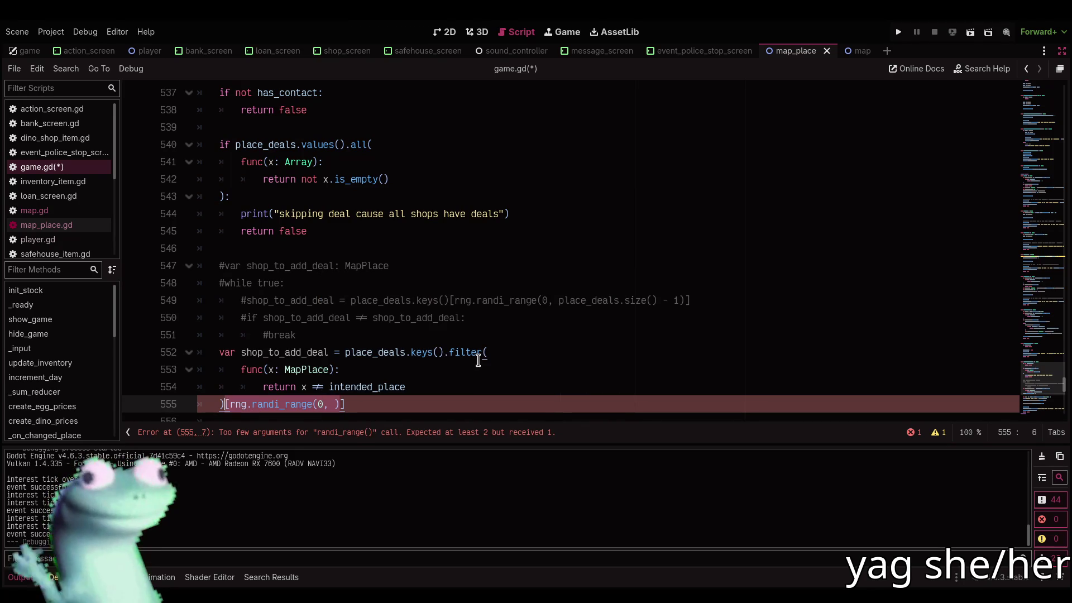
key(shift+End)
key(Delete)
Rename the filtered list to eligible_shops and begin a new shop_to_add_deal line below
key(Up)
key(Up)
key(Up)
key(ctrl+Right)
key(ctrl+Right)
text(eligible_shops)
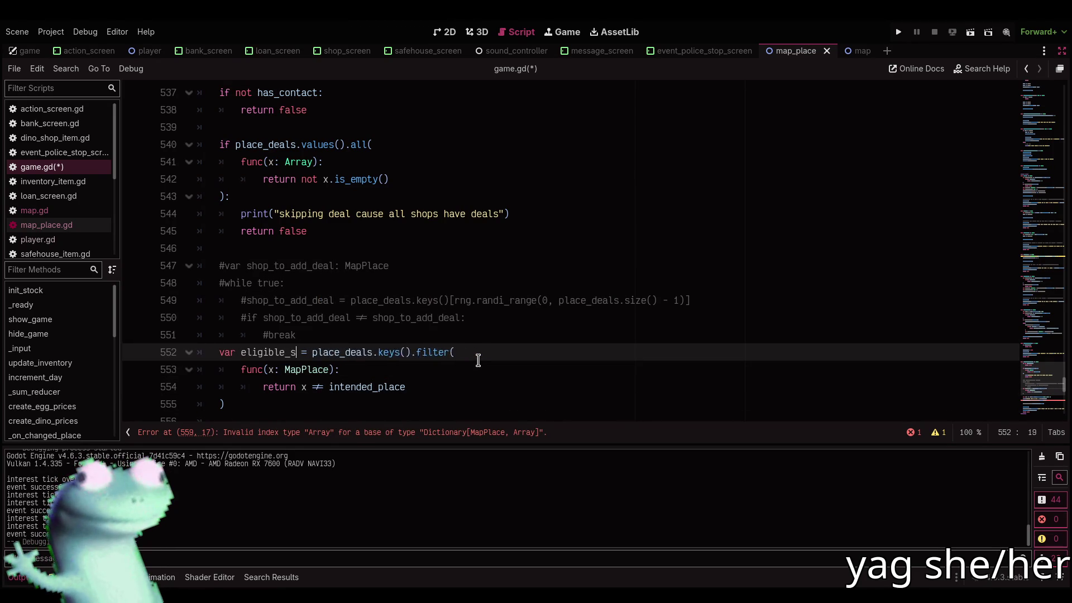
key(Home)
key(shift+Down)
key(shift+Down)
key(shift+Down)
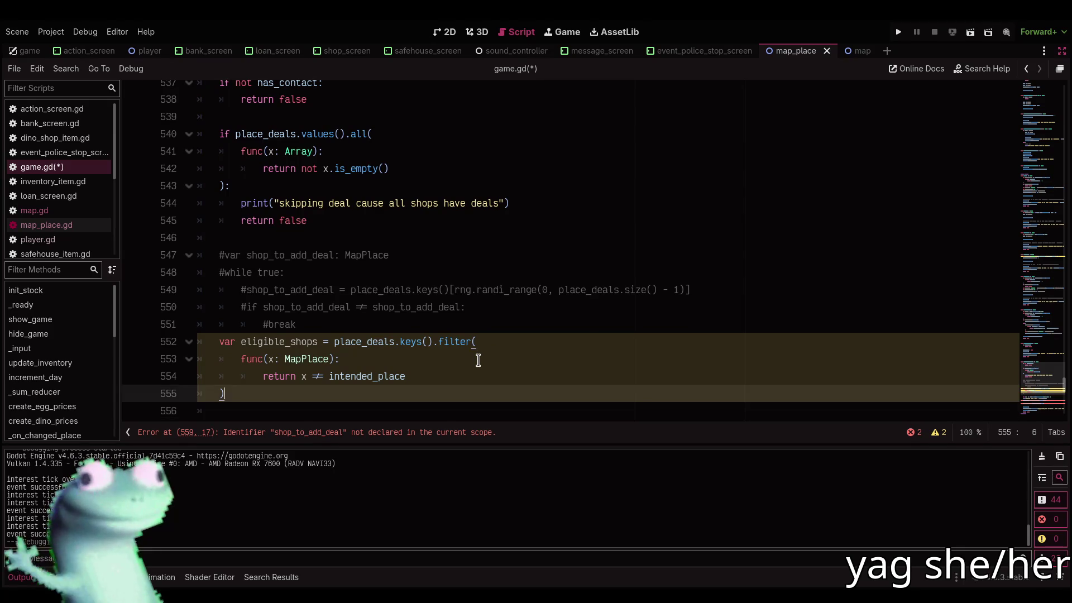
text(var shop_to_add_deal: Mam)
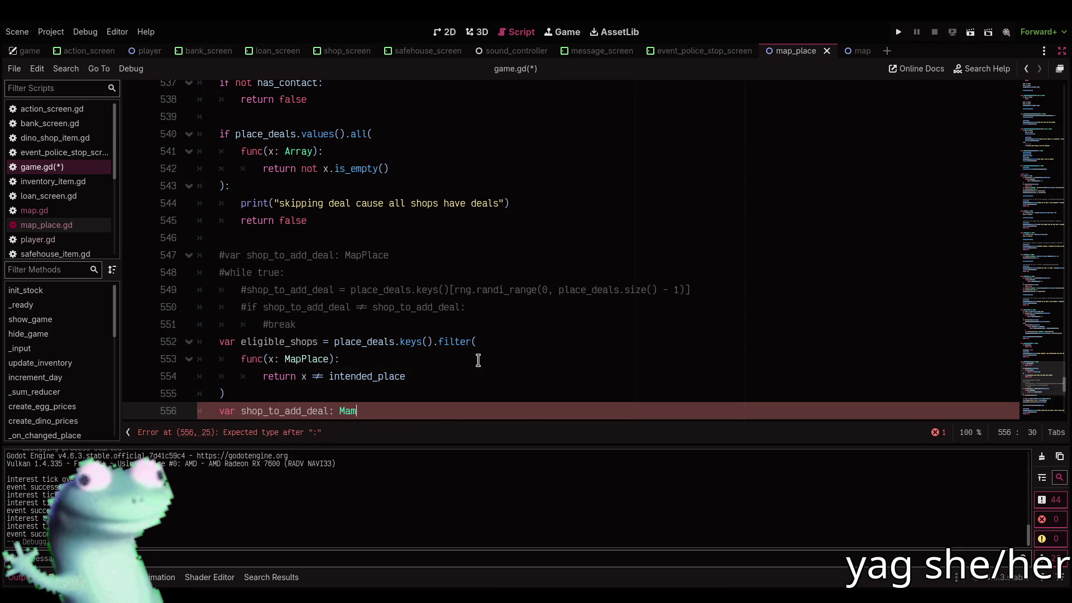
Declare var shop_to_add_deal: MapPlace = eligible_shops[rng.randi_range(0, eligible_shops.size() - 1)]
key(BackSpace)
text(pPlace = )
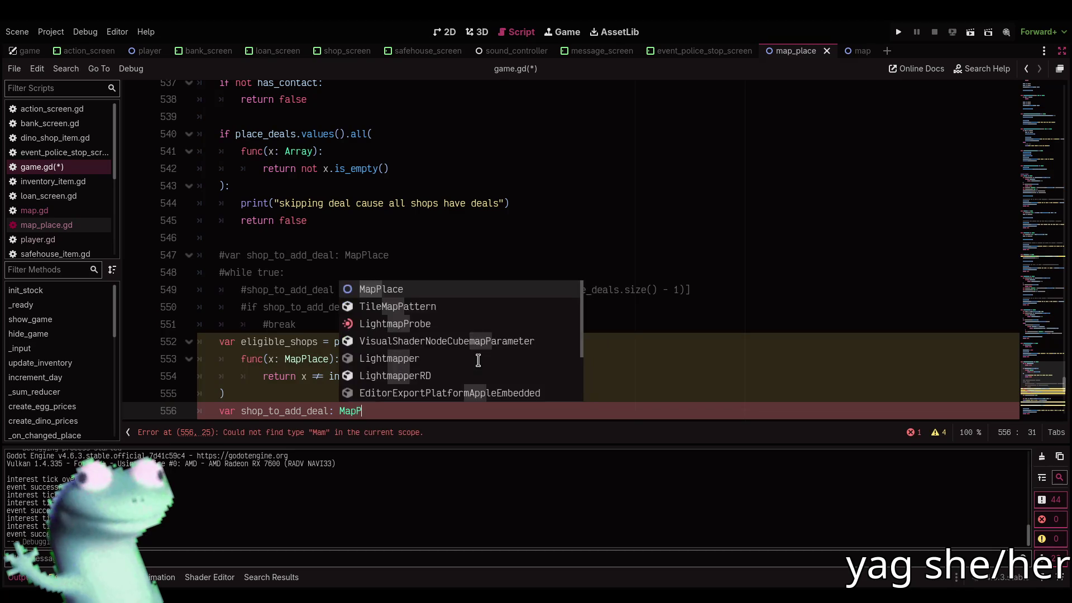
text(el)
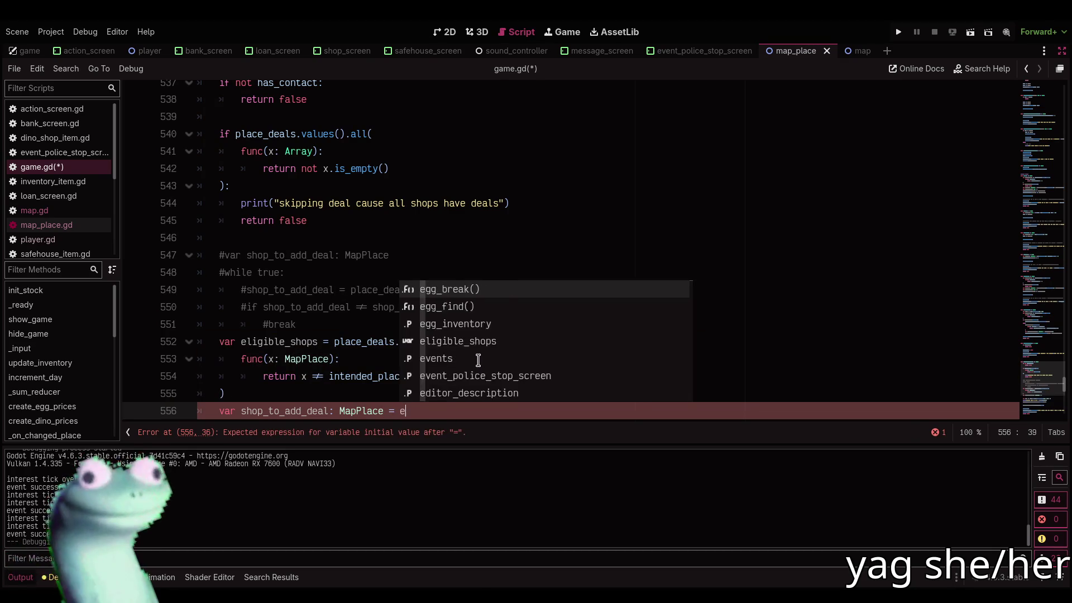
key(Return)
key(ctrl+BackSpace)
key(BackSpace)
key(BackSpace)
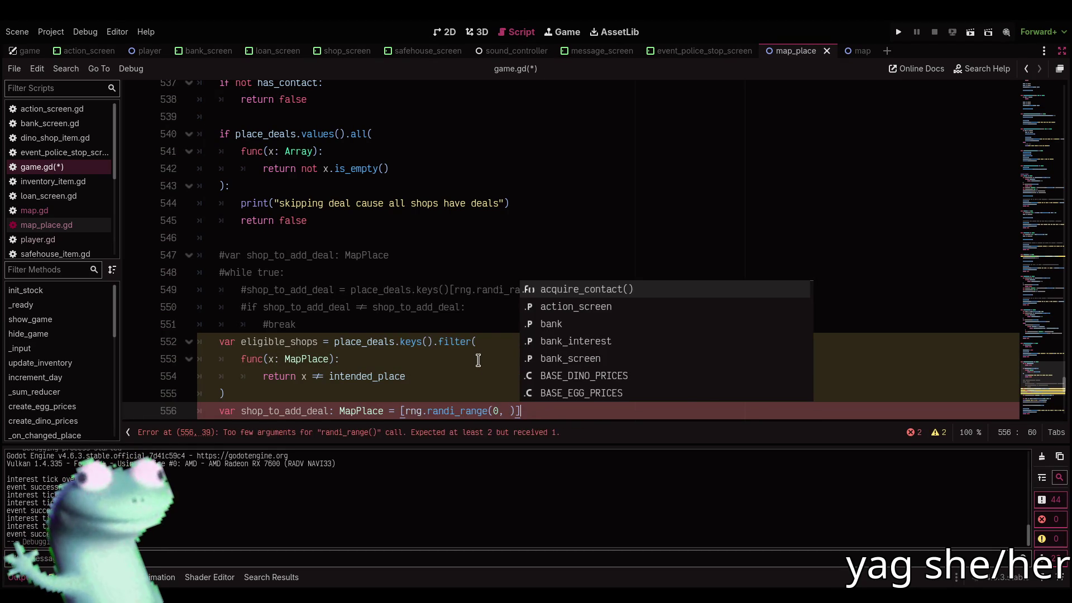
text(el)
key(Return)
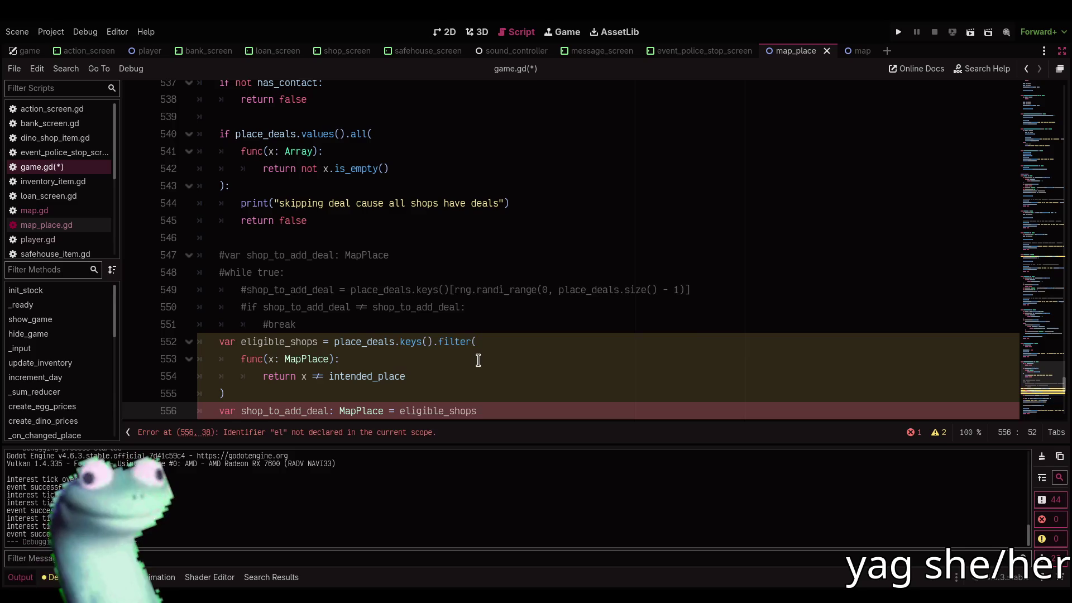
text([rng.randi_range(0, )
text(eligi)
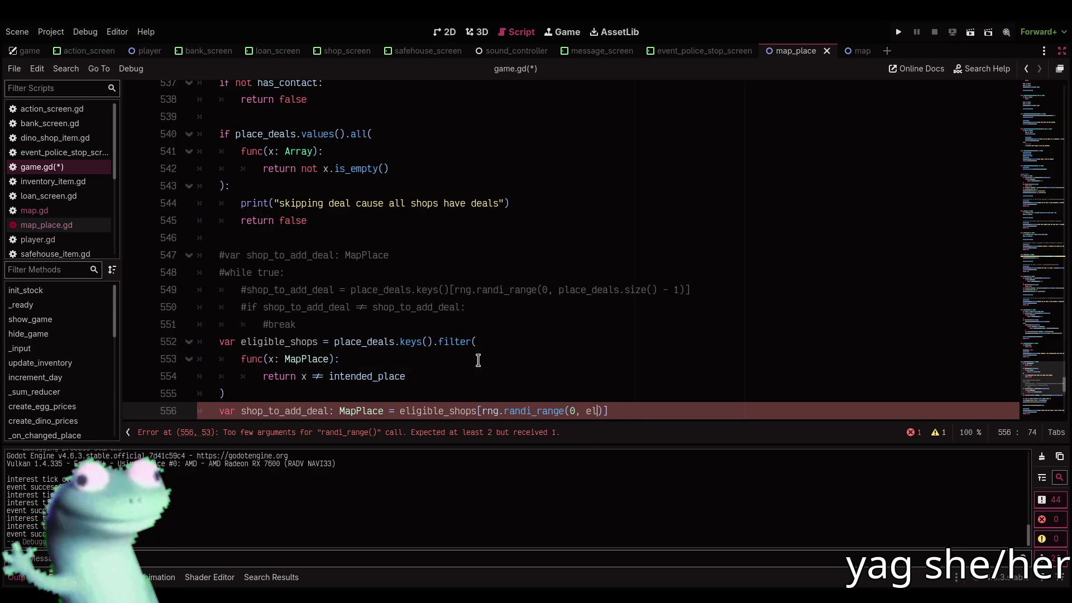
key(Return)
text(.size() - 1)
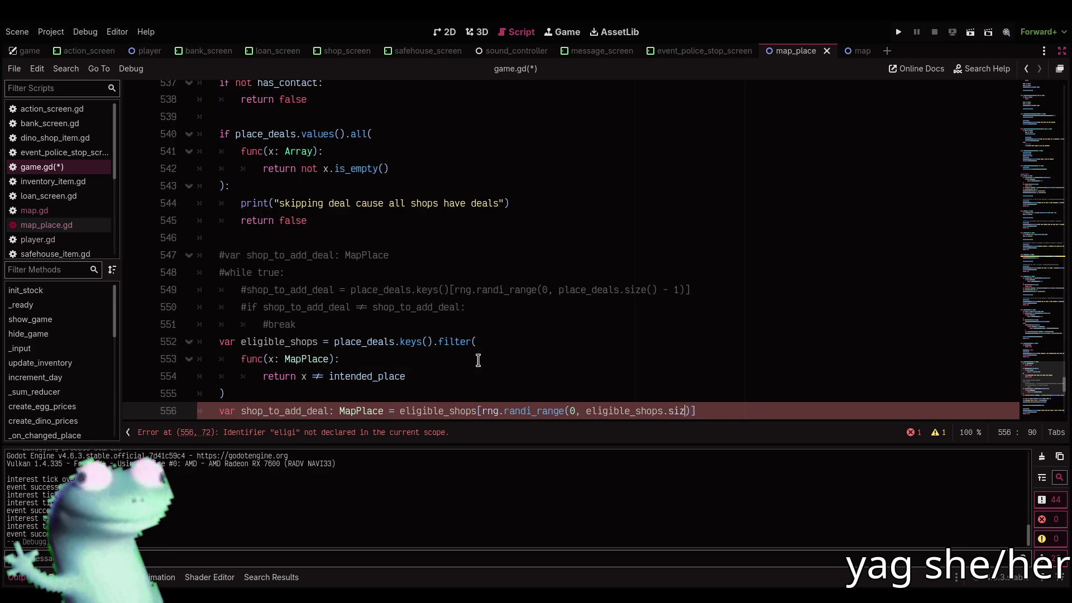
Save game.gd and run the game with F5
scroll(478, 360, down, 4)
key(ctrl+s)
key(F5)
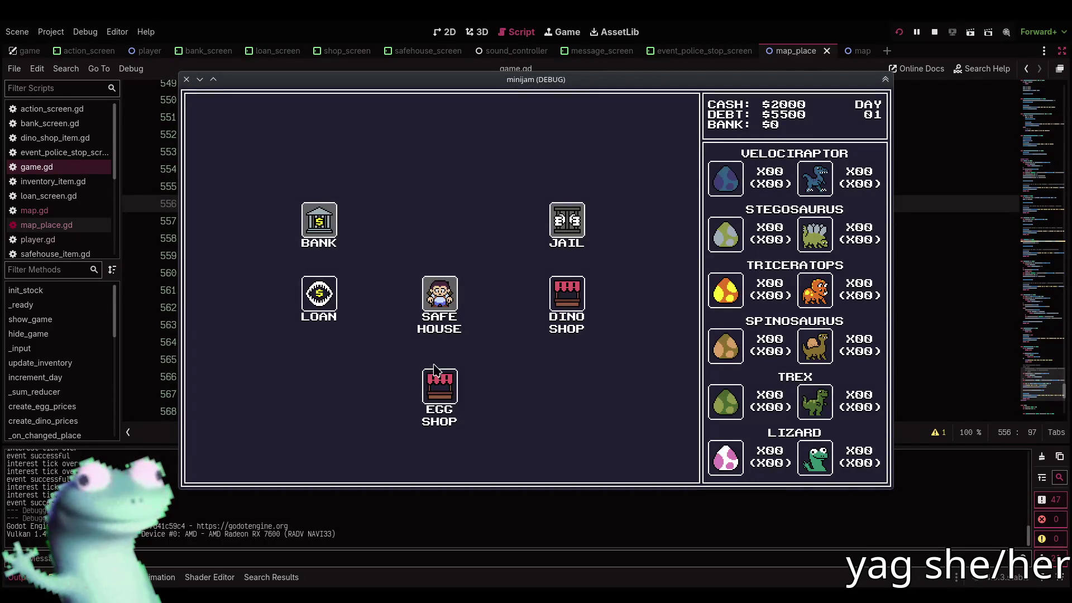
Alternate Egg Shop and Safe House visits, returning to the map and dismissing the new friend event
click(439, 312)
click(221, 462)
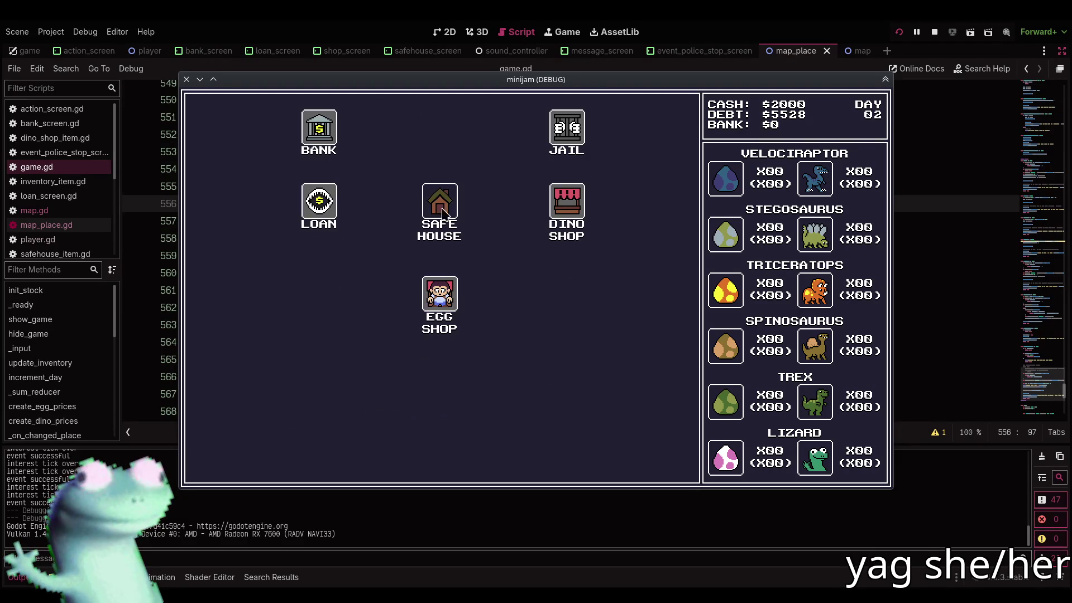
click(447, 203)
click(238, 464)
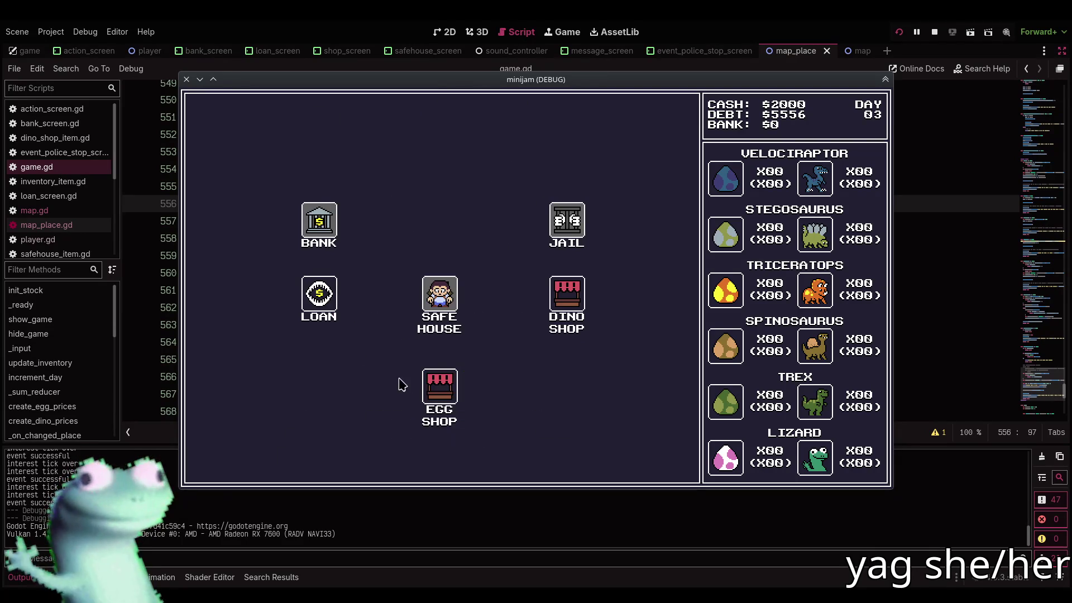
click(440, 313)
click(222, 462)
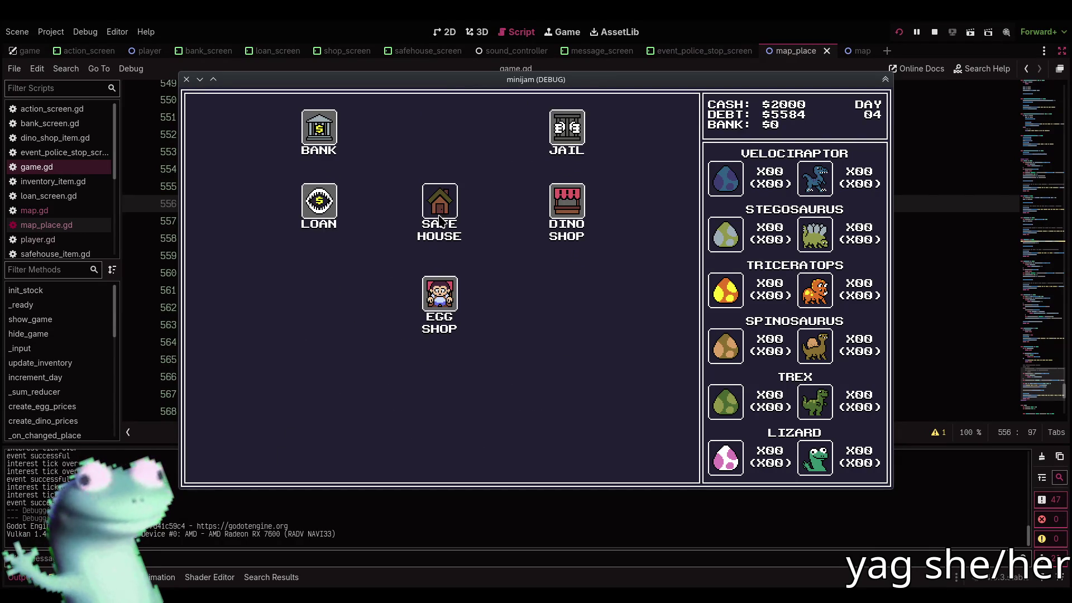
click(439, 298)
click(439, 307)
click(439, 310)
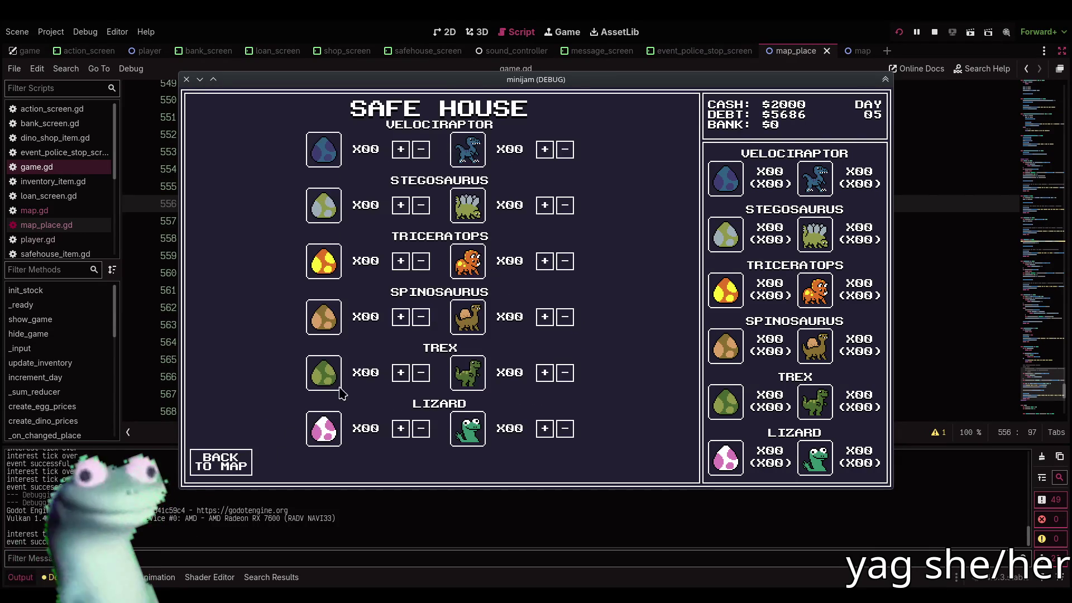
click(223, 463)
Keep alternating shop visits to day 10, accepting the found money event along the way
click(440, 304)
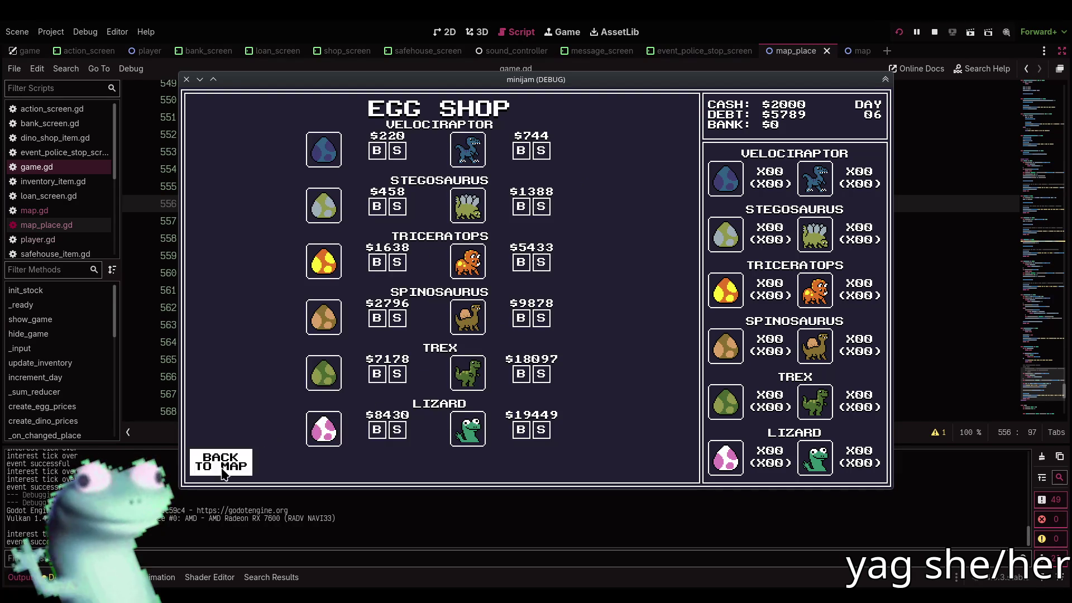
click(222, 462)
click(436, 211)
click(222, 463)
click(450, 398)
click(221, 462)
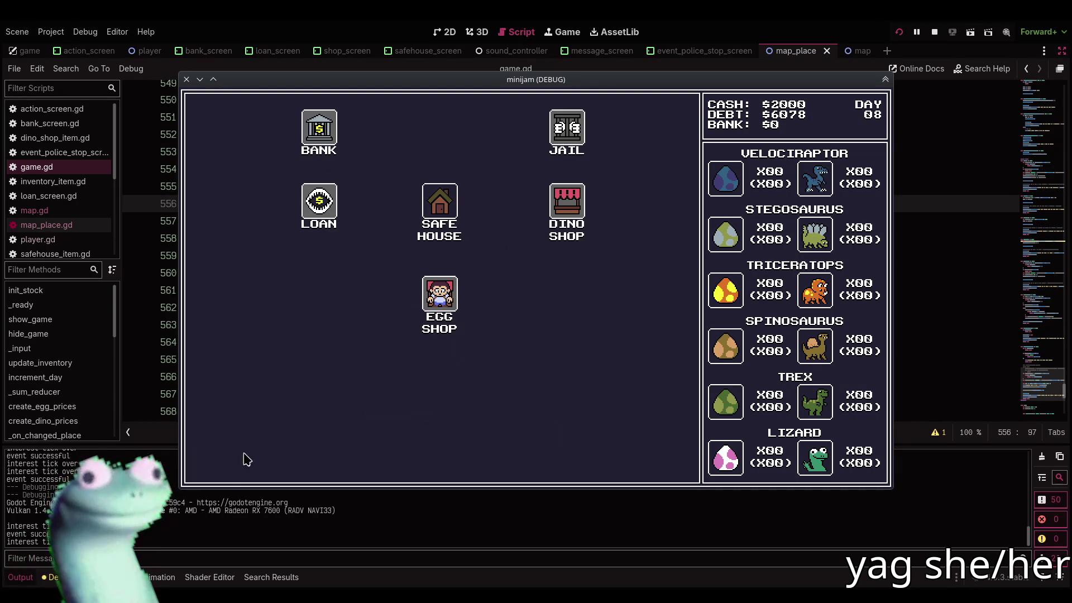
click(425, 243)
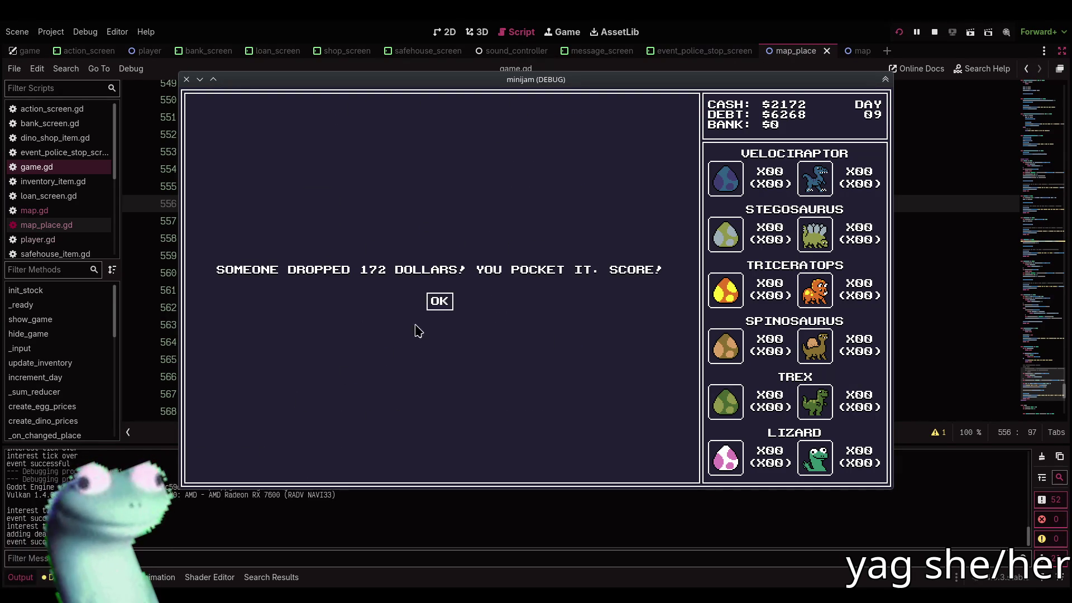
click(438, 300)
click(218, 462)
click(438, 378)
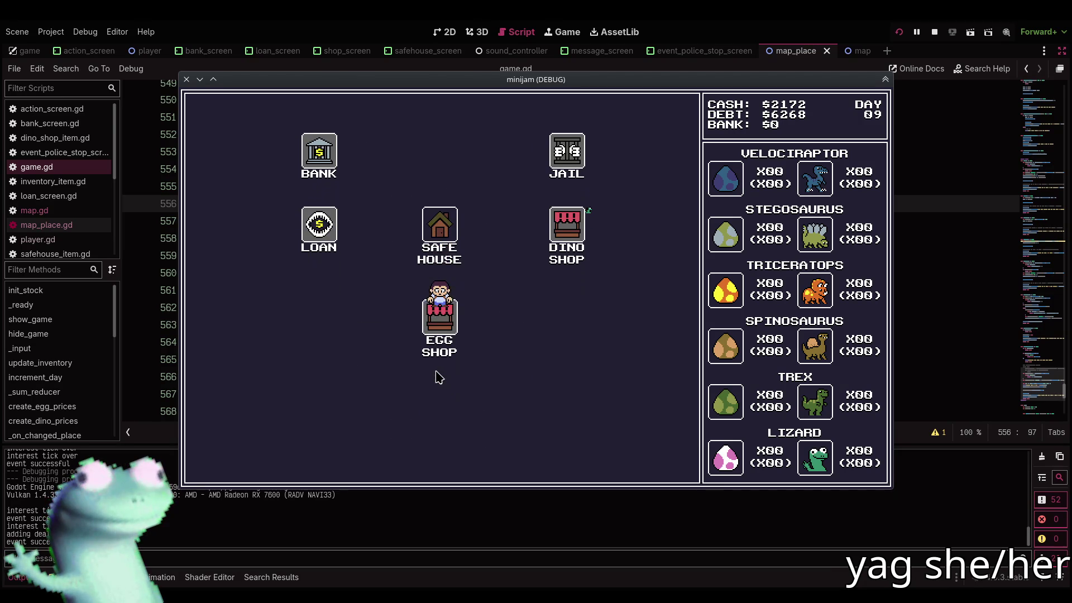
click(222, 462)
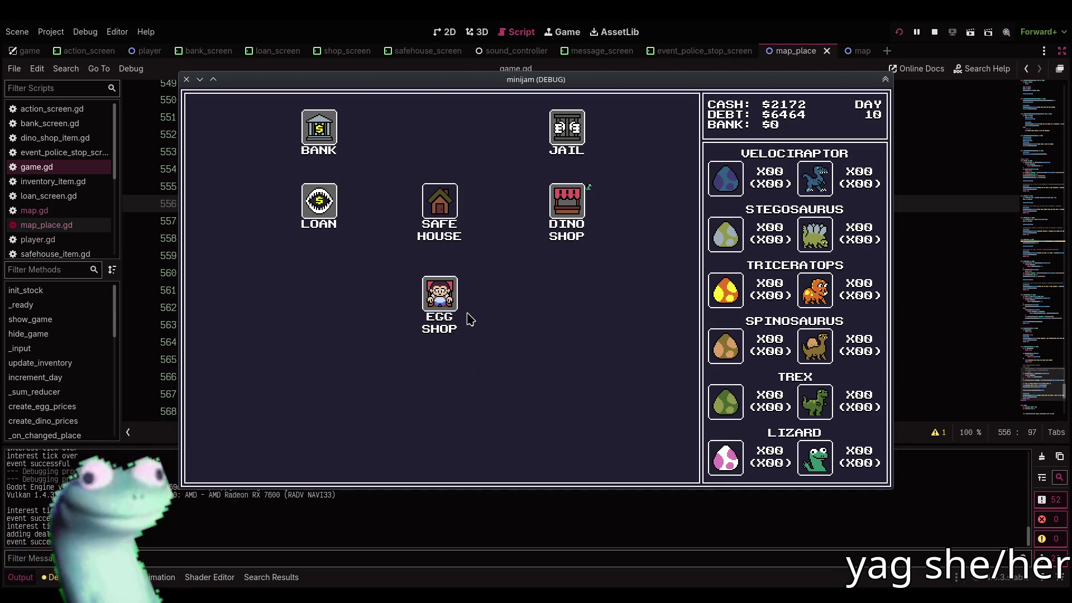